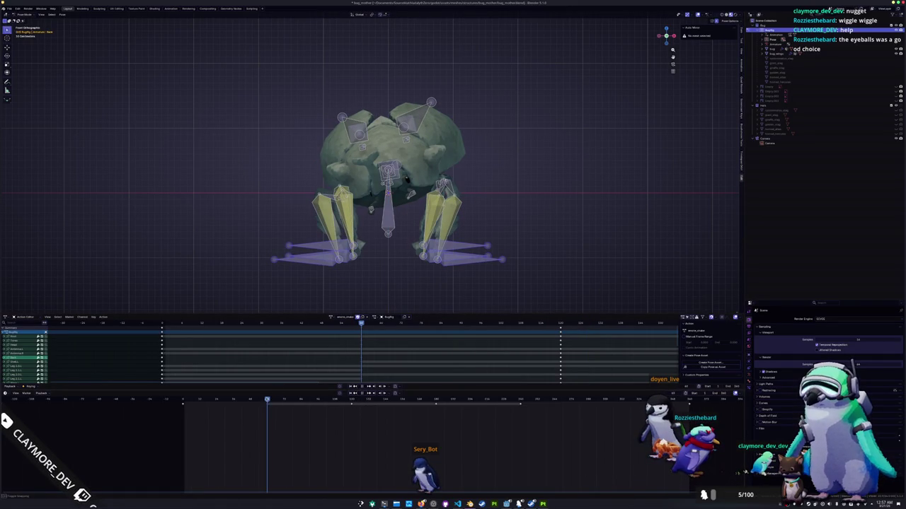
View the rig from the right side, select the rear foot control bone and preview the animation
key(KP_3)
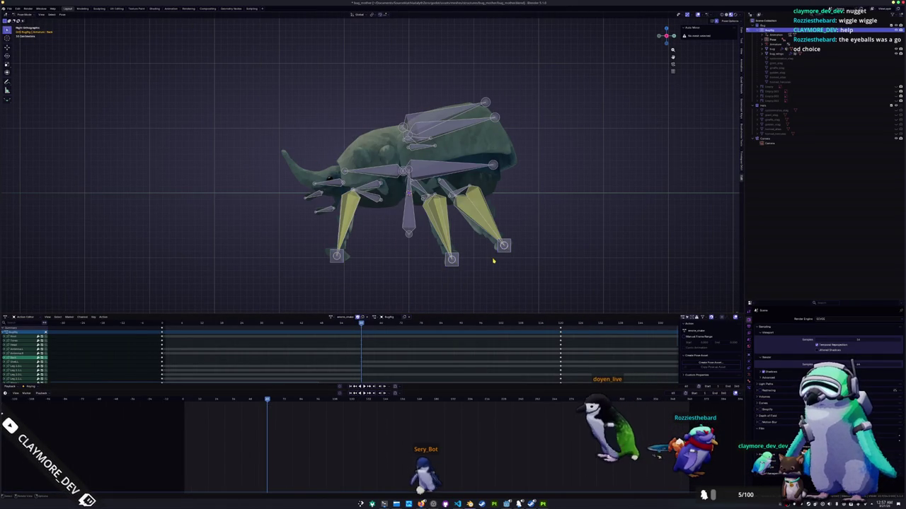
click(453, 260)
key(space)
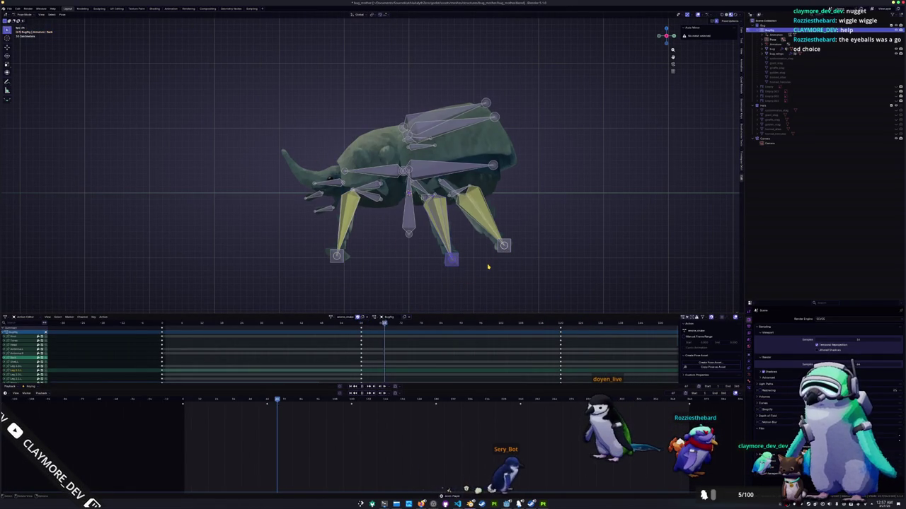
click(182, 401)
Raise the rear foot IK bone along Z at the first frame and at the mid-cycle keyframe
drag(506, 257, 506, 256)
key(g)
key(z)
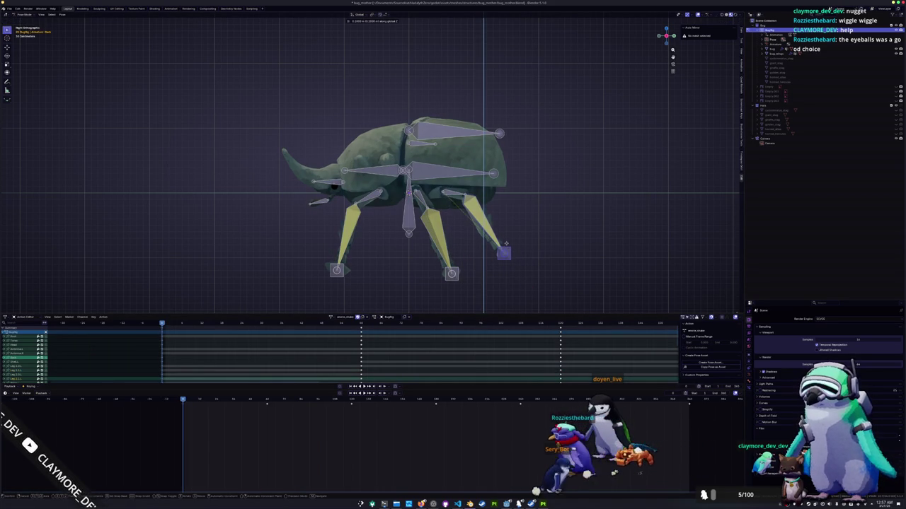
key(Return)
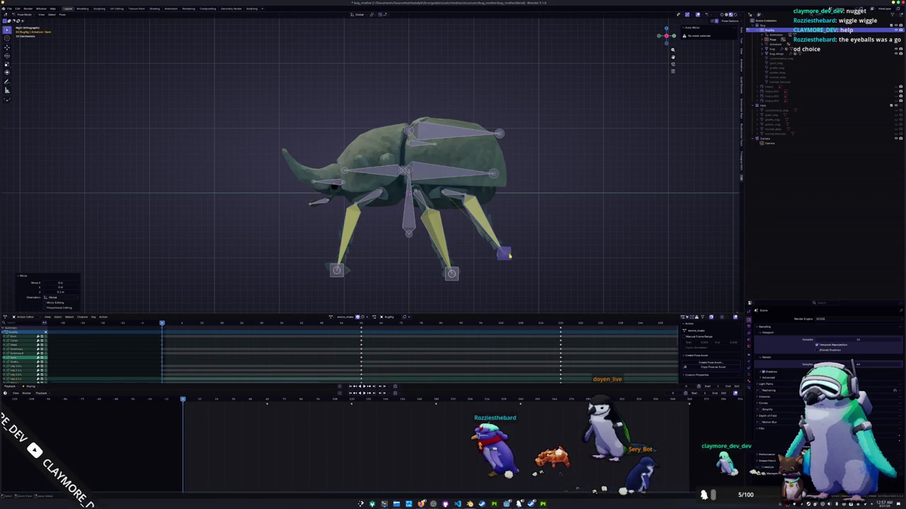
click(266, 401)
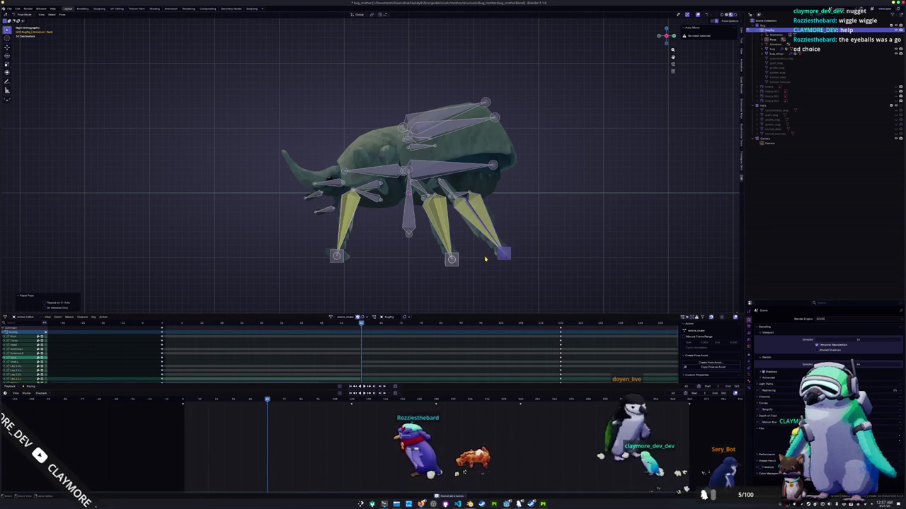
key(g)
key(z)
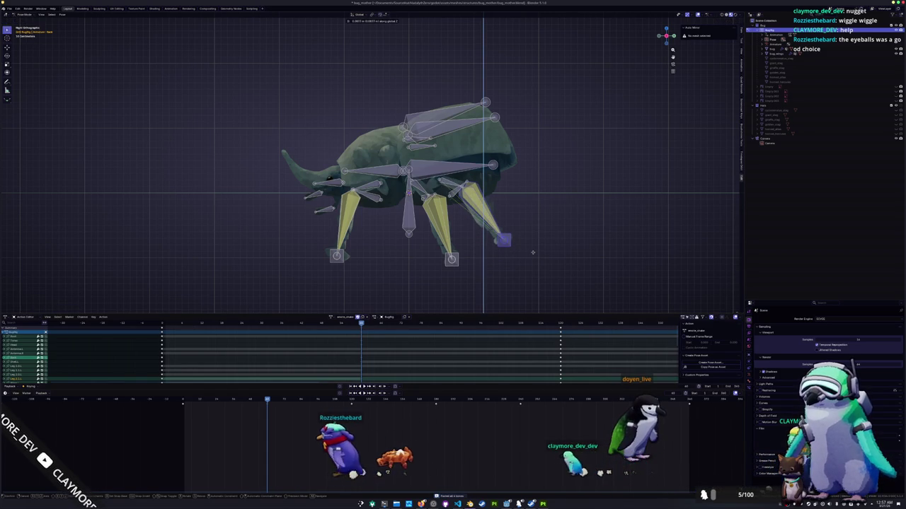
key(Return)
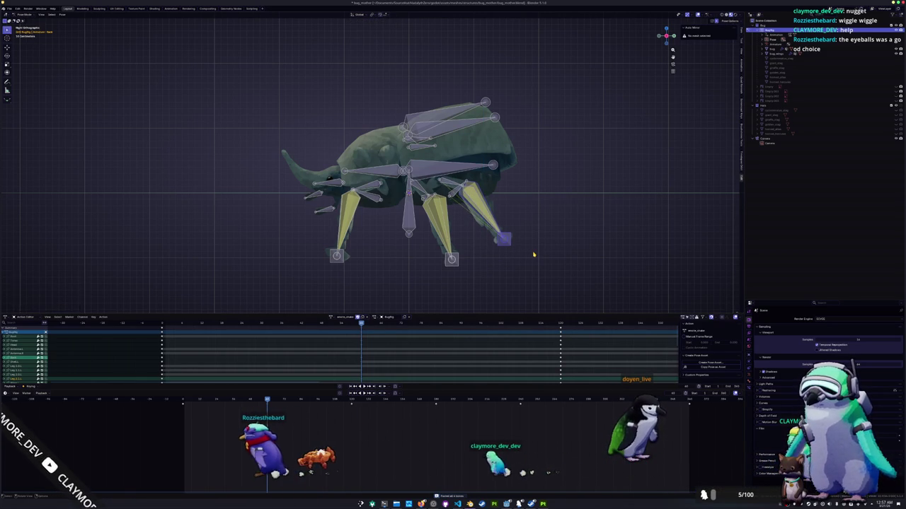
Paste the mirrored pose onto all bones at the first frame and play the walk cycle
key(shift+Left)
key(a)
key(ctrl+shift+v)
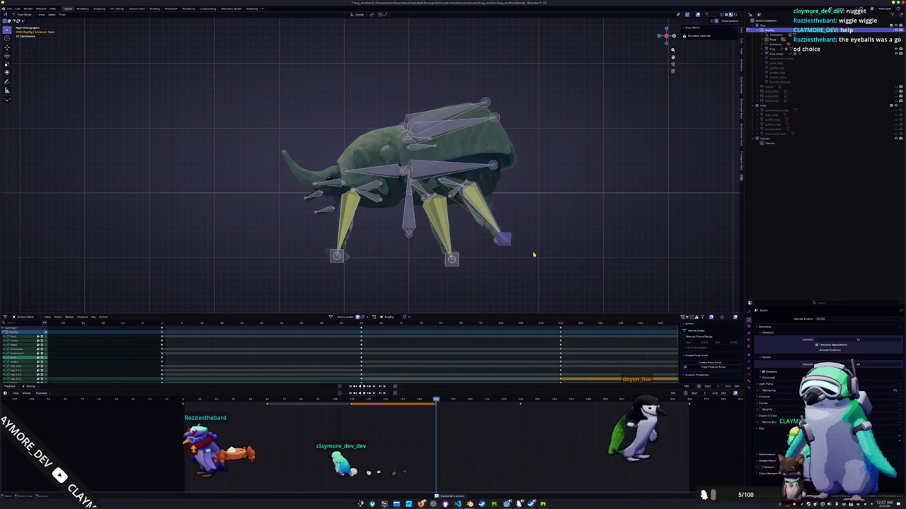
key(space)
key(space)
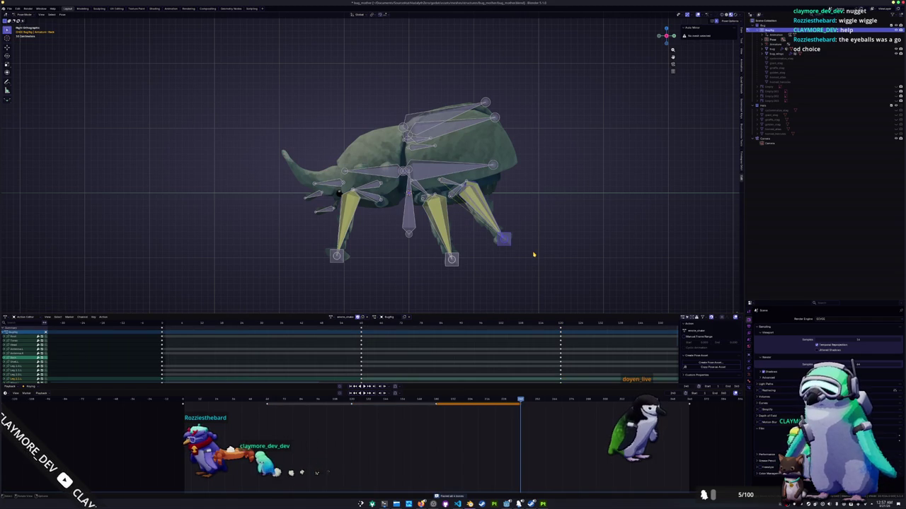
mouse_move(528, 242)
mouse_down()
mouse_move(477, 228)
mouse_move(505, 228)
mouse_up()
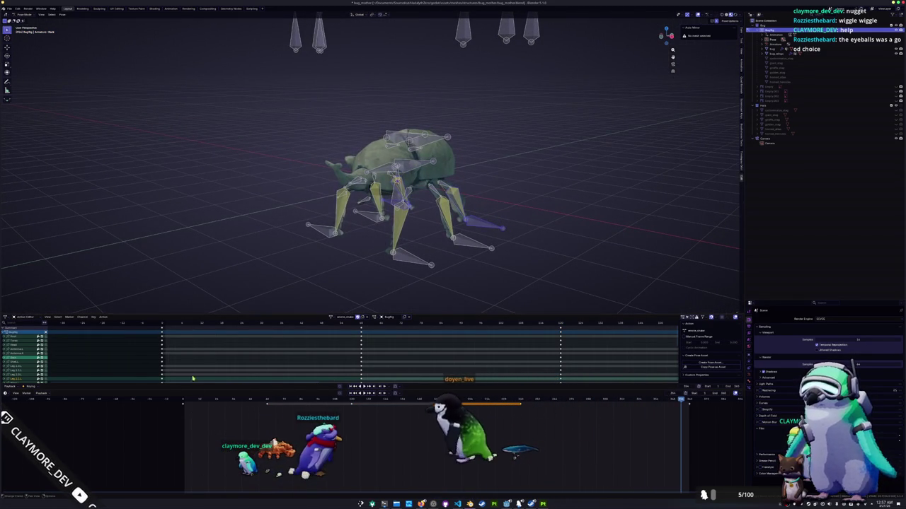
Stop playback, leave pose mode and inspect the beetle in edit mode from the front and head
key(Escape)
key(ctrl+Tab)
key(KP_Decimal)
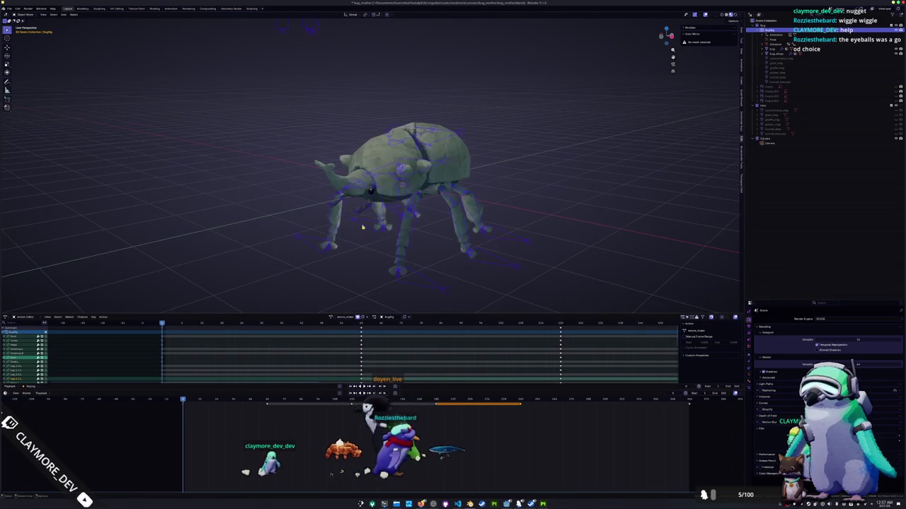
key(Tab)
mouse_move(388, 155)
mouse_down()
mouse_move(239, 23)
mouse_move(106, 60)
mouse_move(318, 135)
mouse_up()
scroll(426, 158, down, 3)
scroll(441, 158, up, 8)
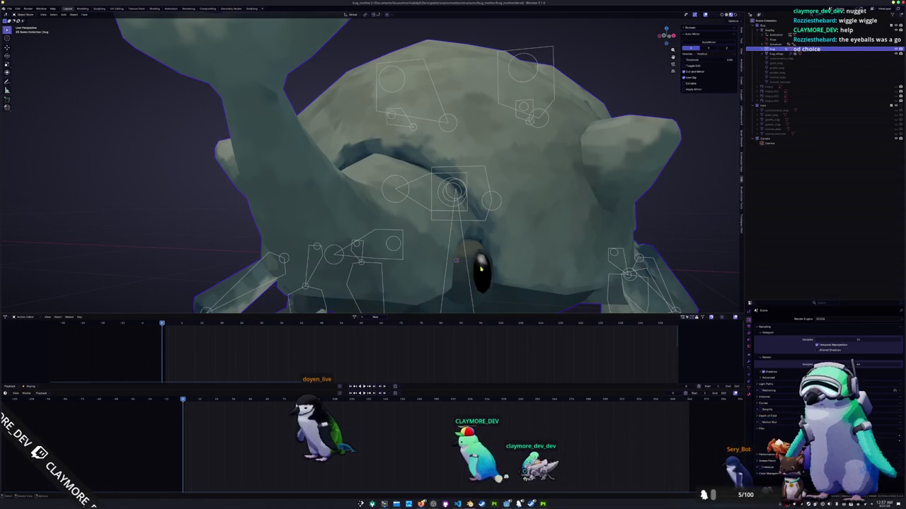
scroll(481, 269, down, 10)
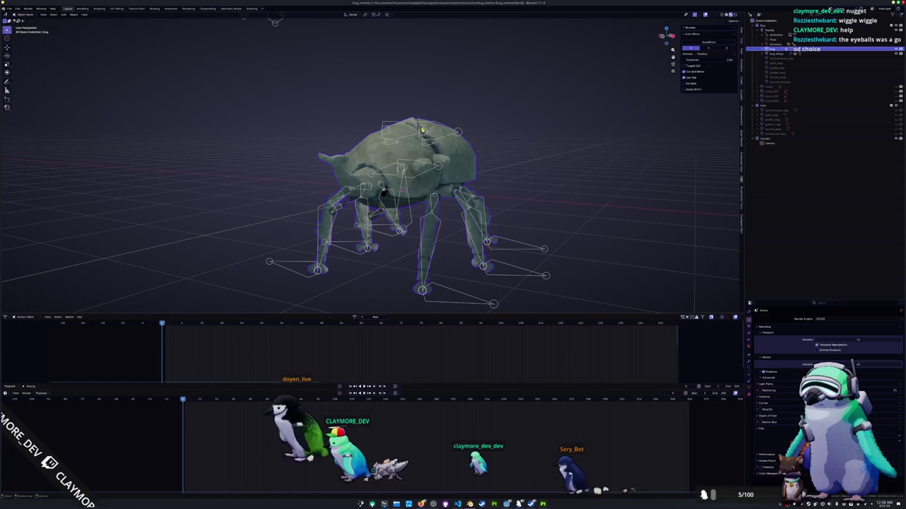
mouse_move(421, 152)
mouse_down()
mouse_move(389, 160)
mouse_move(380, 177)
mouse_up()
Select the BugRig armature, return it to pose mode and list its stored actions
click(377, 206)
key(ctrl+Tab)
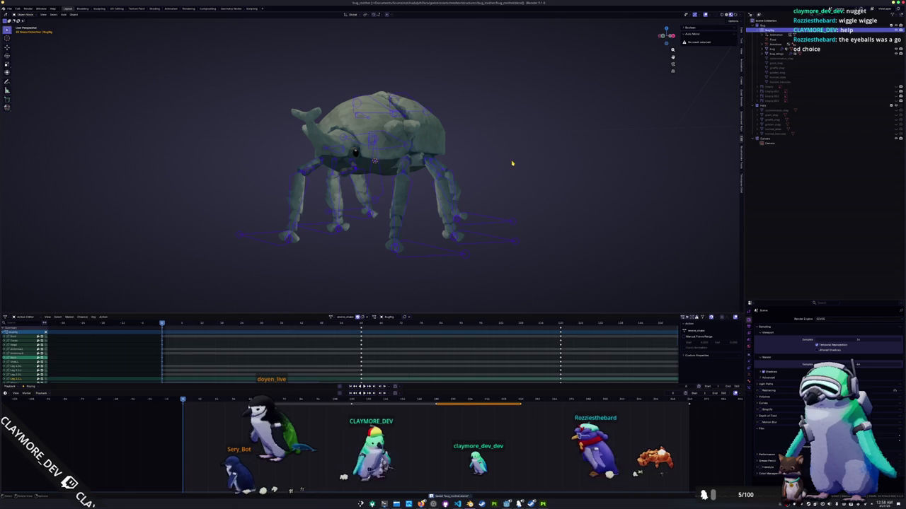
key(Tab)
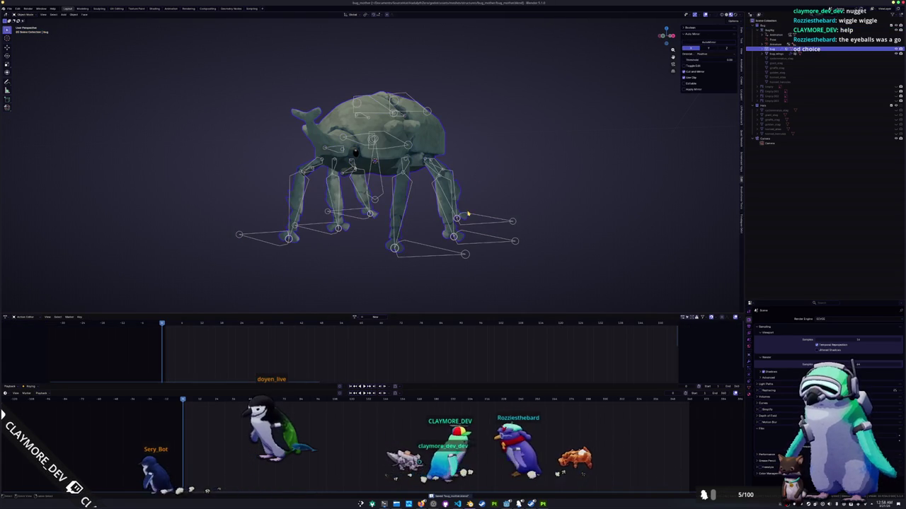
scroll(445, 247, down, 2)
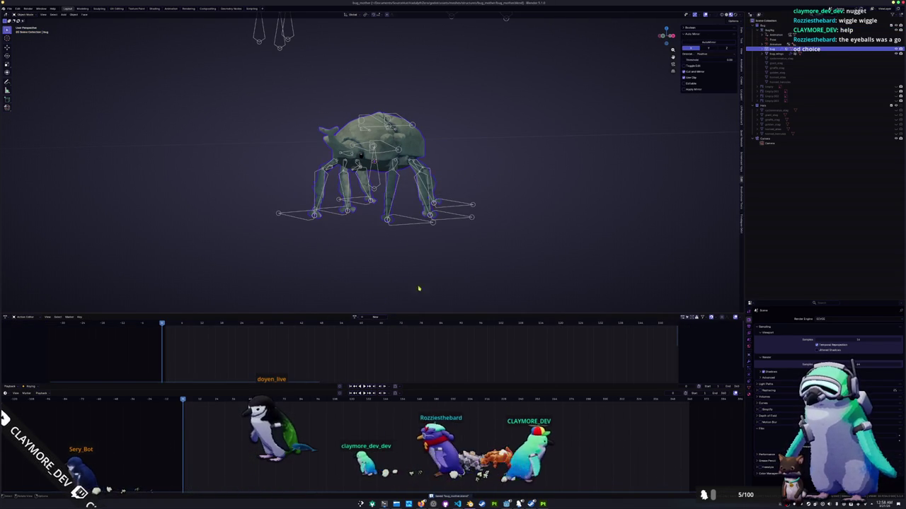
key(ctrl+Tab)
click(331, 317)
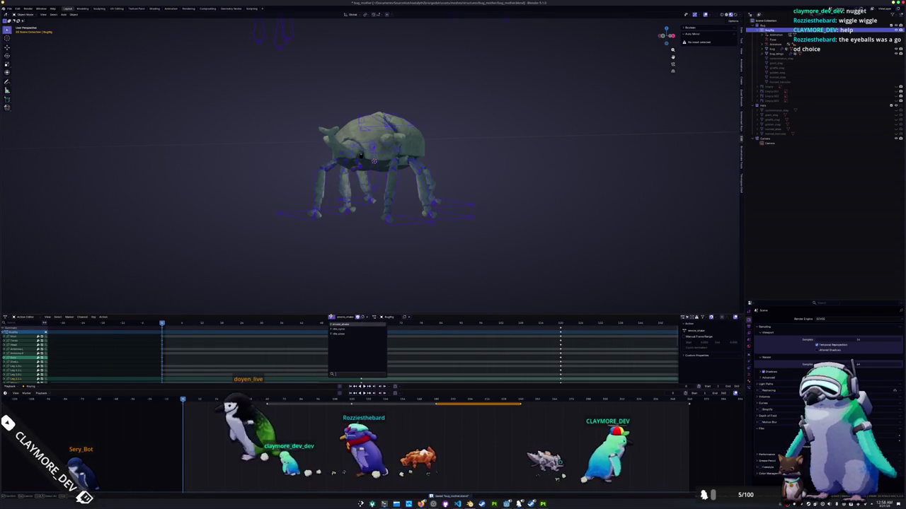
Assign the idle_pose action to the rig and box-select the whole bug rig
click(347, 329)
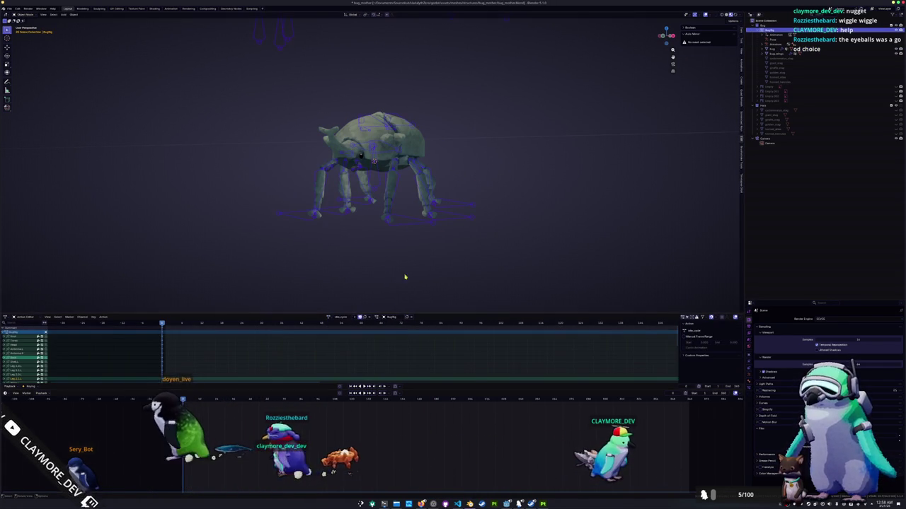
click(330, 317)
click(333, 334)
scroll(424, 237, down, 4)
drag(495, 248, 252, 53)
scroll(332, 126, down, 2)
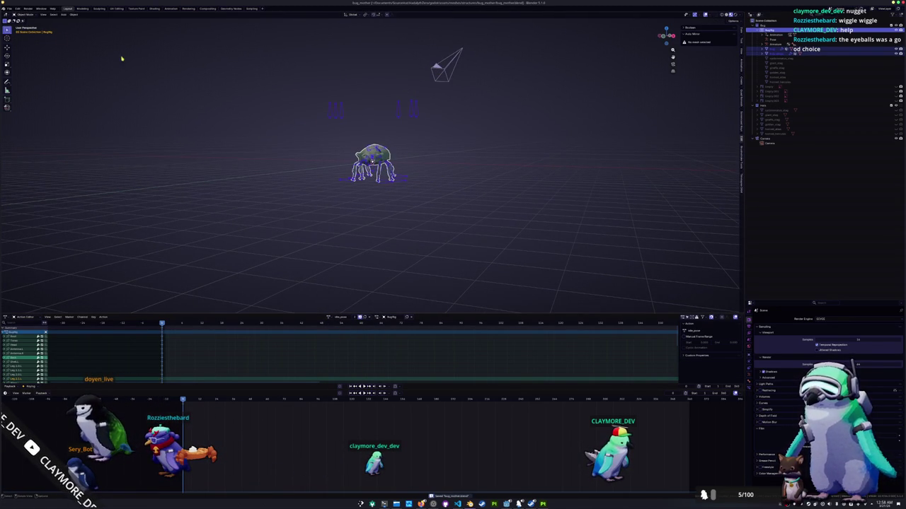
Export bug_mother.glb as glTF 2.0 with Images set to None and Action Filter enabled
click(9, 8)
mouse_move(44, 86)
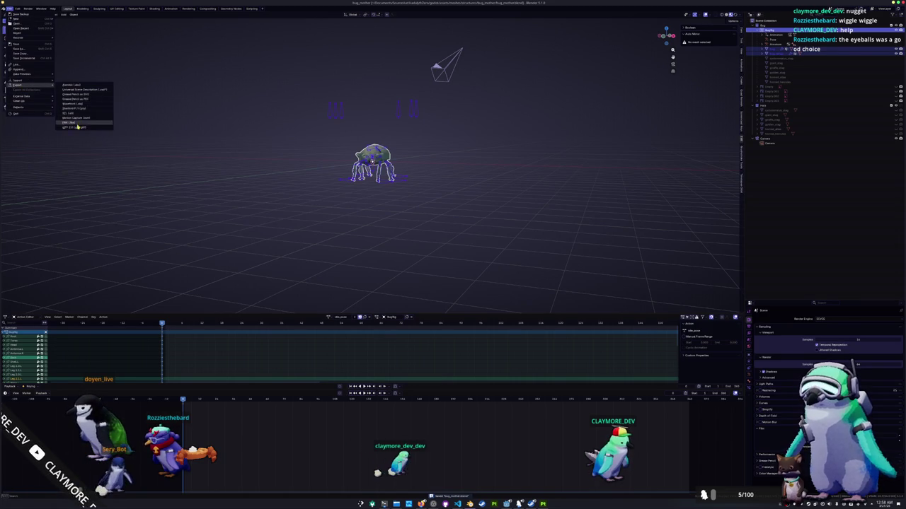
click(78, 127)
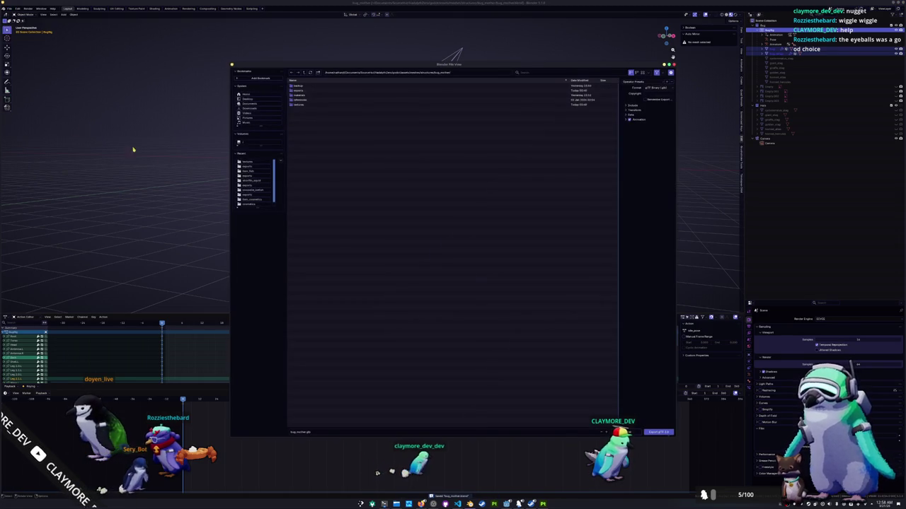
click(628, 105)
click(629, 157)
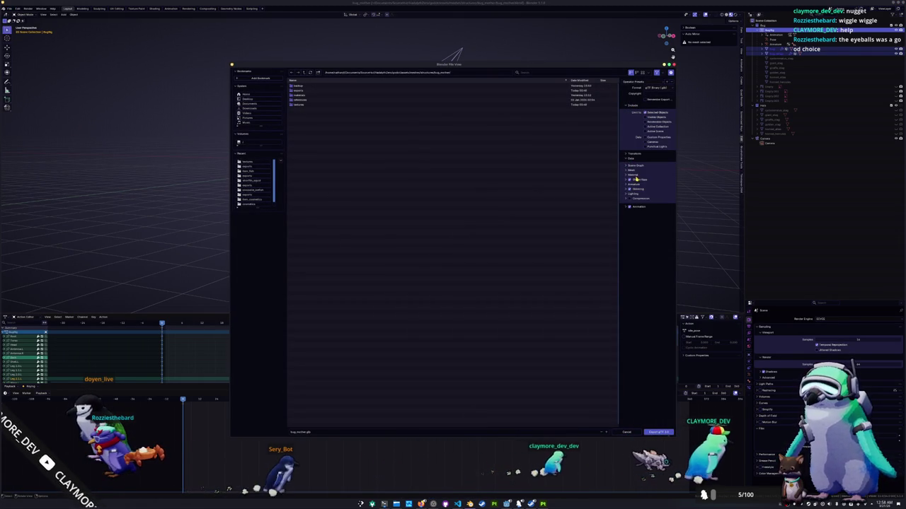
click(630, 175)
click(658, 187)
click(649, 209)
click(630, 240)
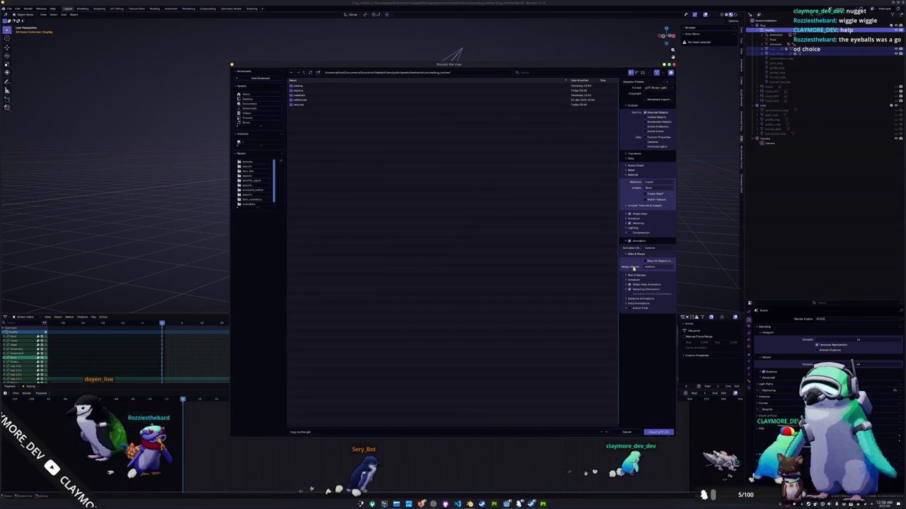
click(639, 308)
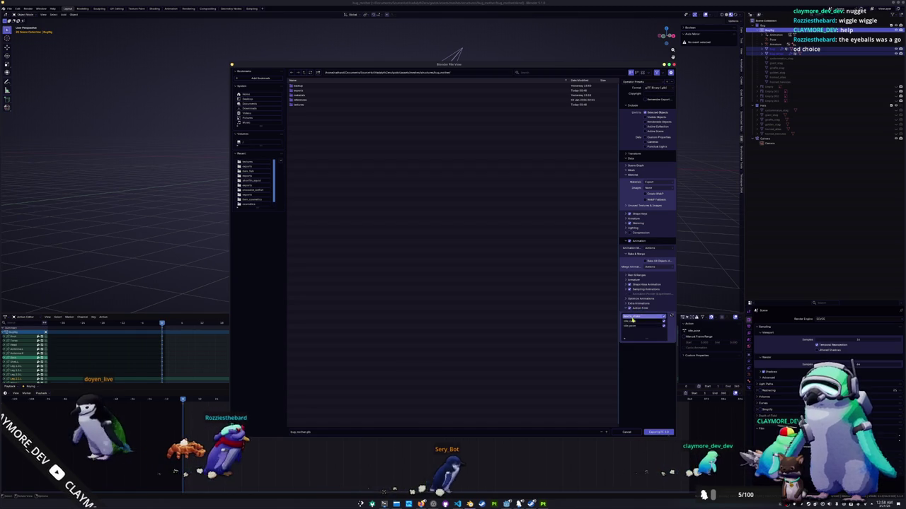
click(652, 435)
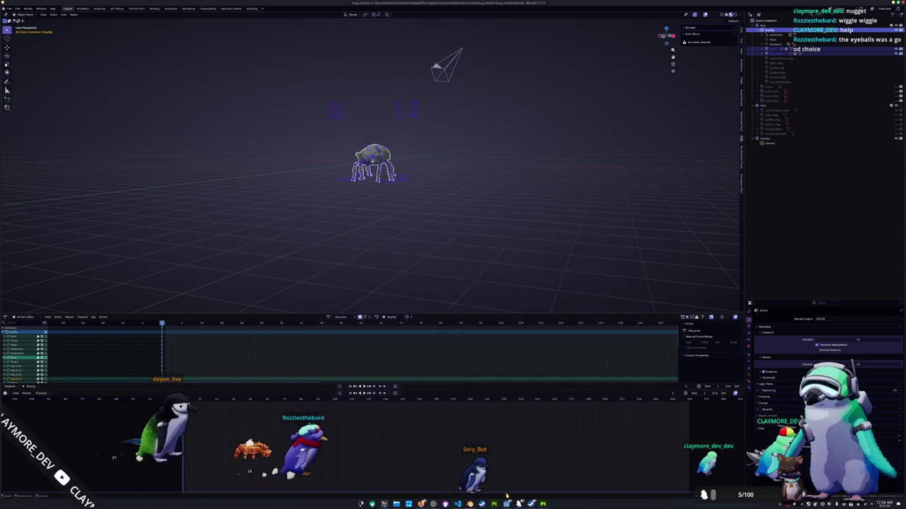
key(alt+Tab)
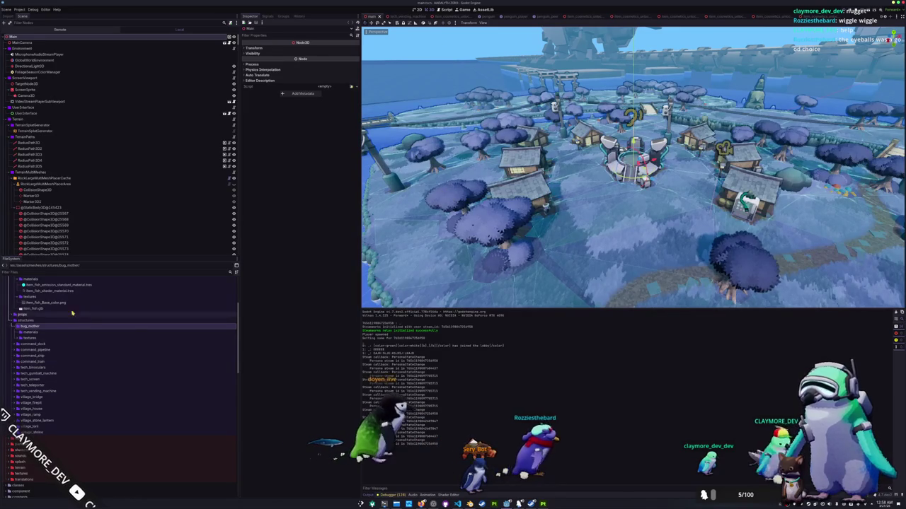
Create a StandardMaterial3D in the materials folder named bug_mother_standard_material
right_click(29, 333)
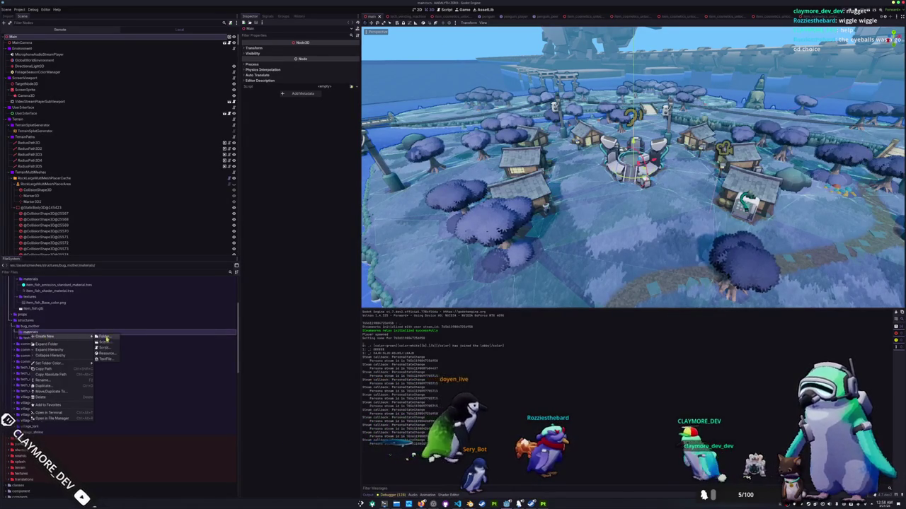
click(99, 353)
text(standard)
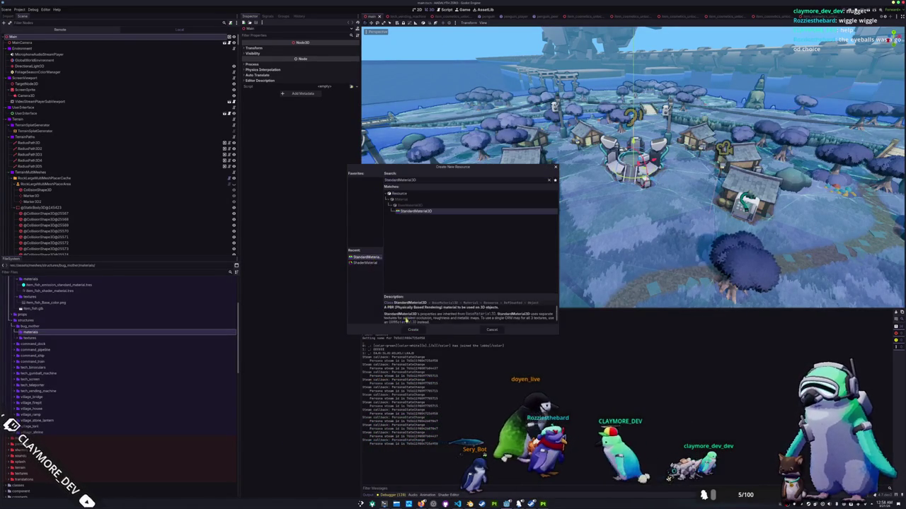
click(412, 330)
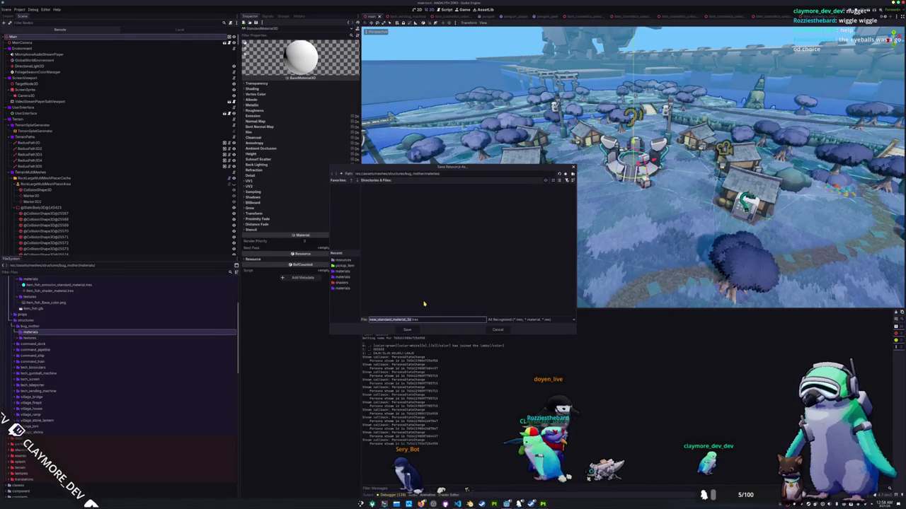
text(bug_mother_standard_material)
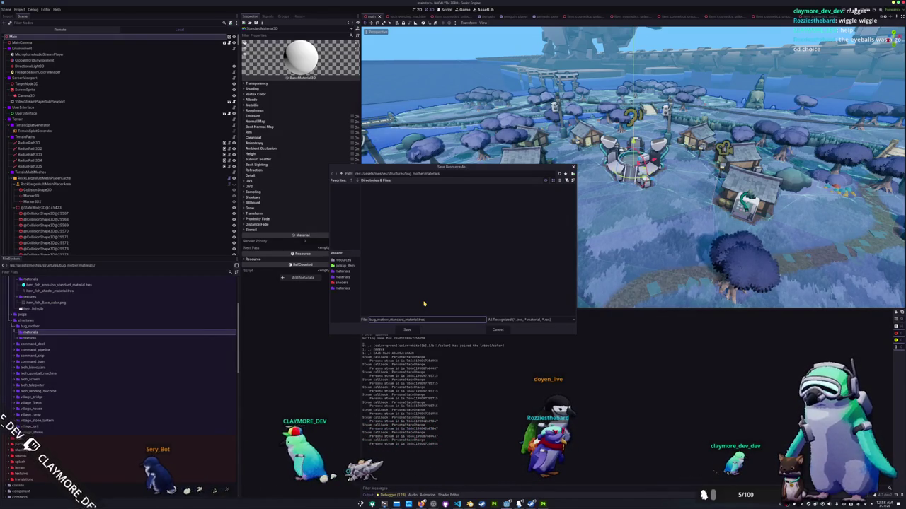
Change the file name to bug_mother_shader_material.tres and close the save dialog
key(BackSpace)
key(BackSpace)
key(BackSpace)
text(mother_shader_mat)
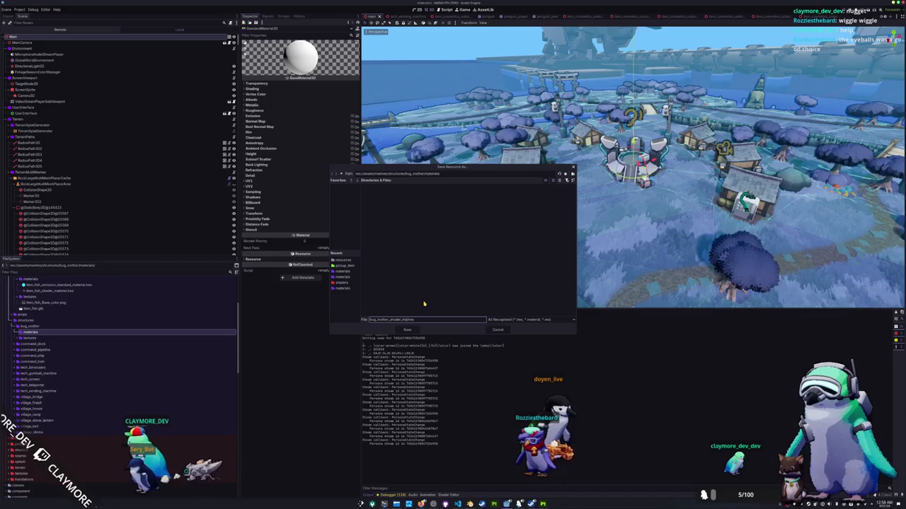
key(Return)
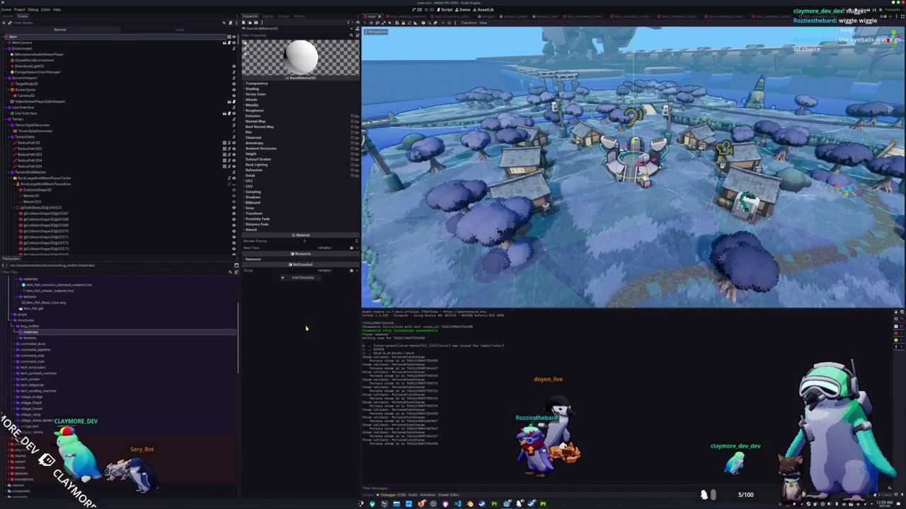
right_click(87, 333)
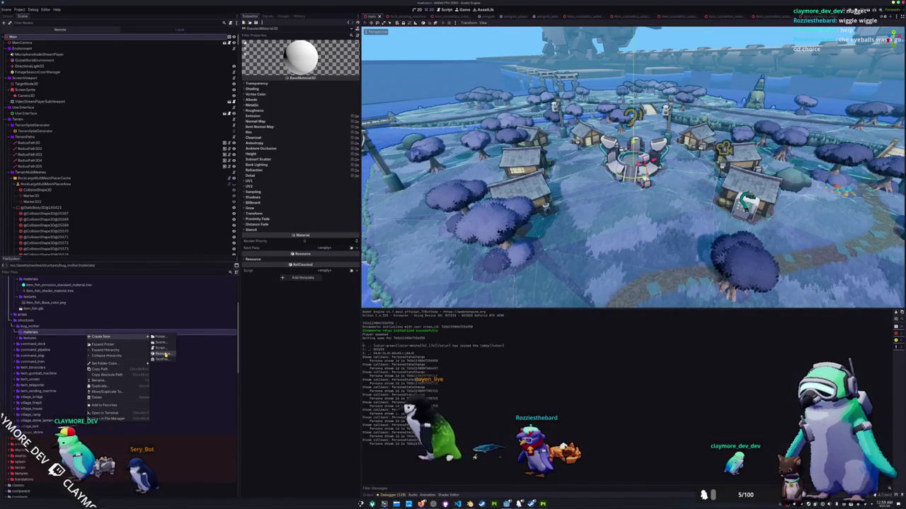
Create a ShaderMaterial in the materials folder and save it as bug_mother_shader_material
click(164, 354)
click(413, 329)
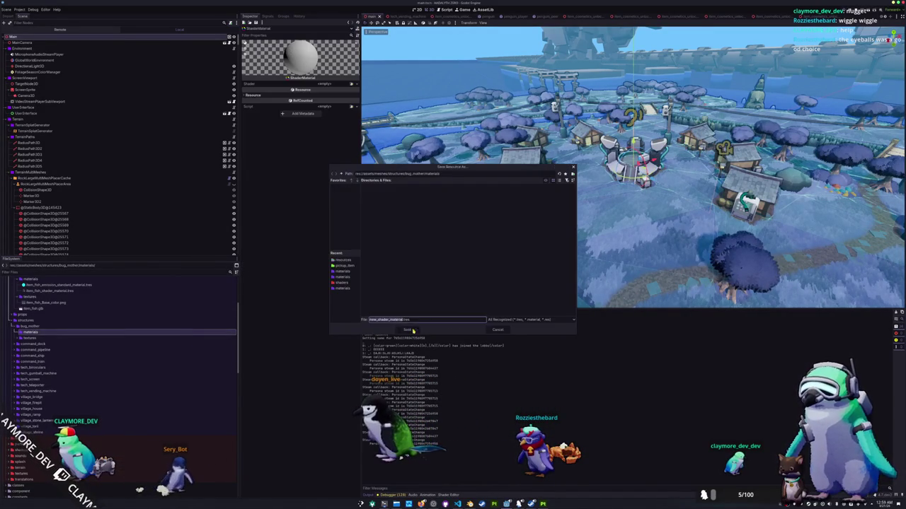
text(_mother_shader)
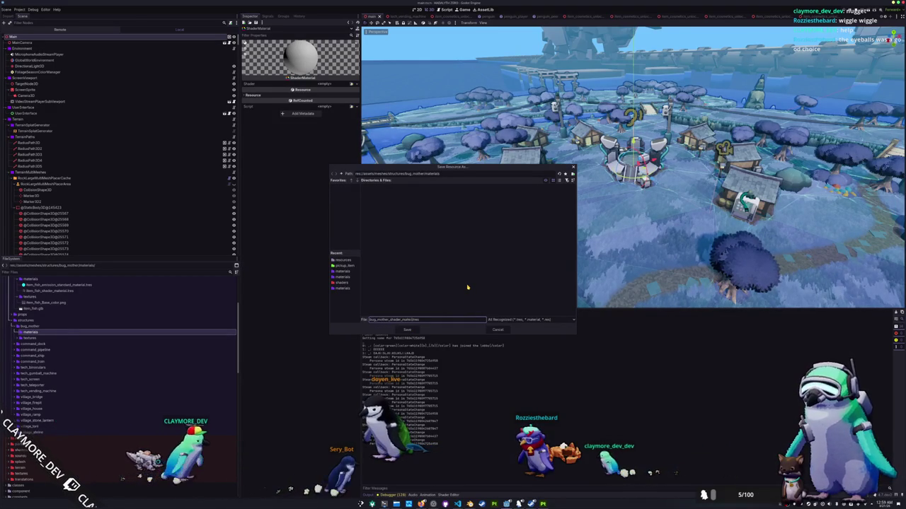
key(Return)
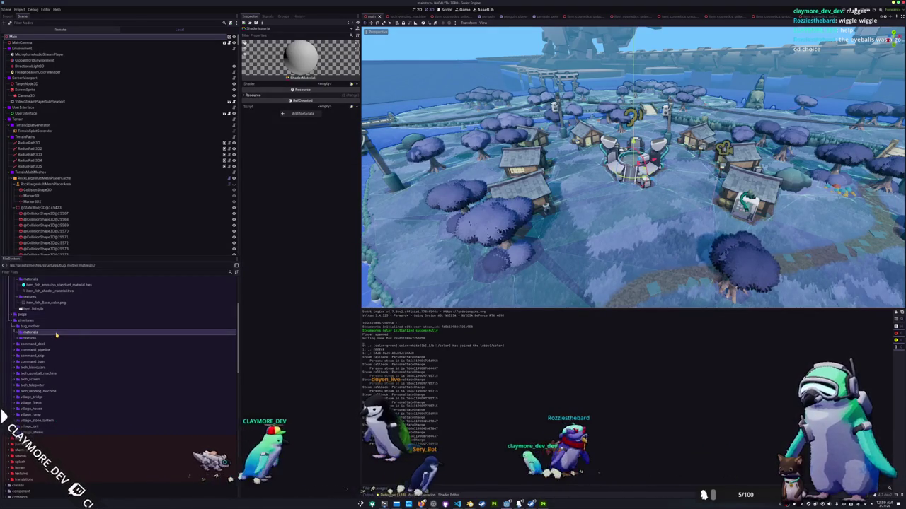
Assign the cell-shading shader to the material and load its albedo texture
click(352, 84)
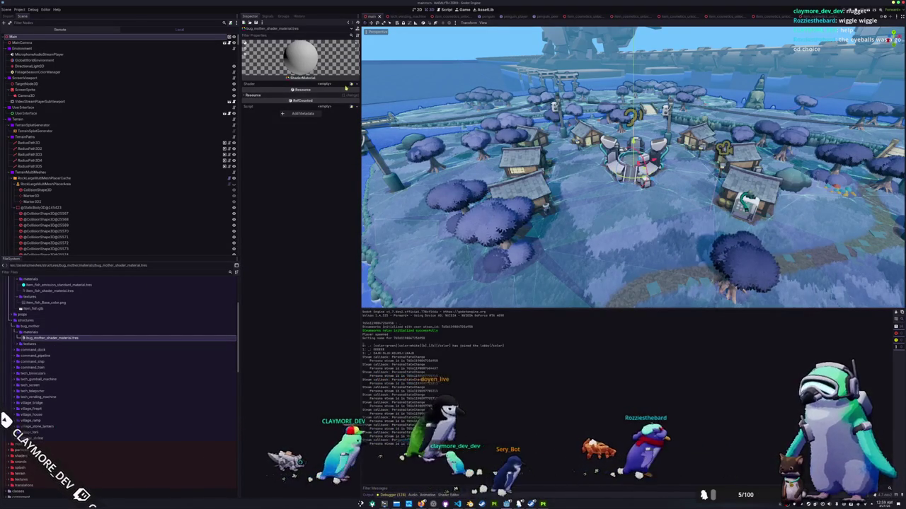
click(319, 110)
click(396, 190)
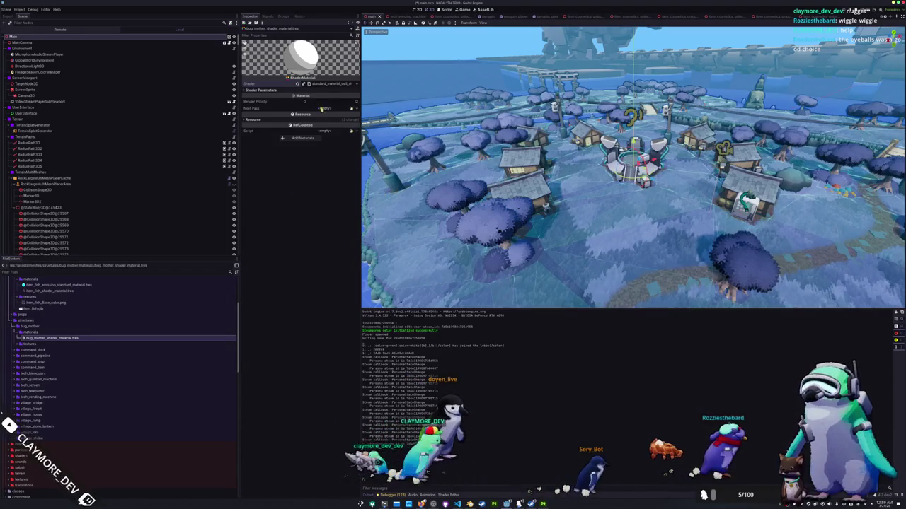
click(352, 96)
click(334, 184)
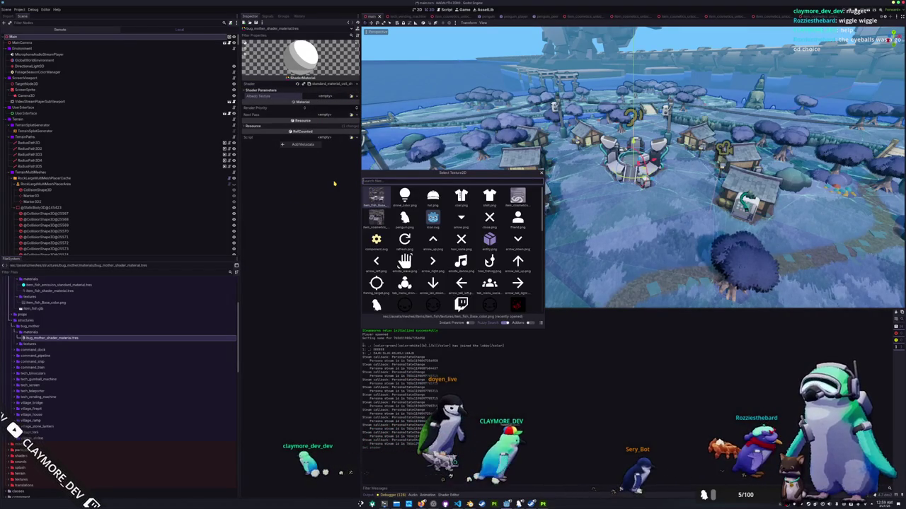
text(bug)
key(Return)
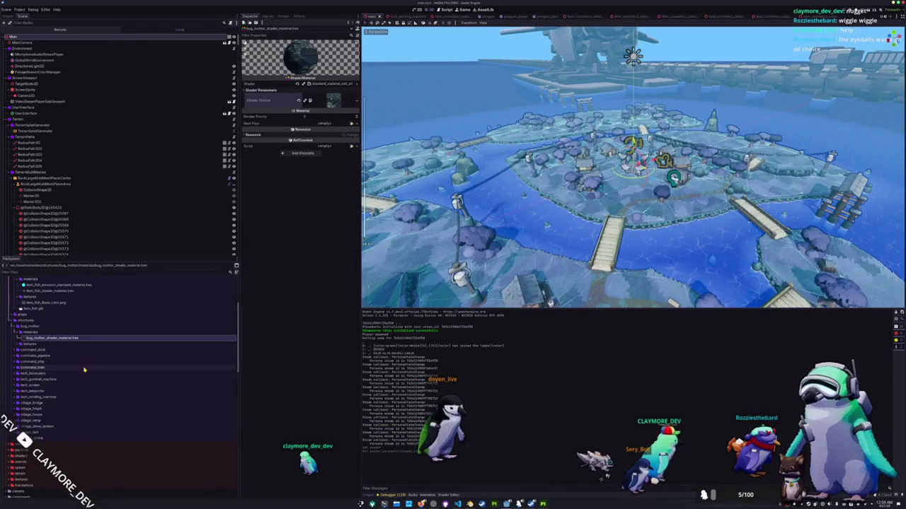
Create a bug_mother folder inside scenes/structures
scroll(83, 369, down, 8)
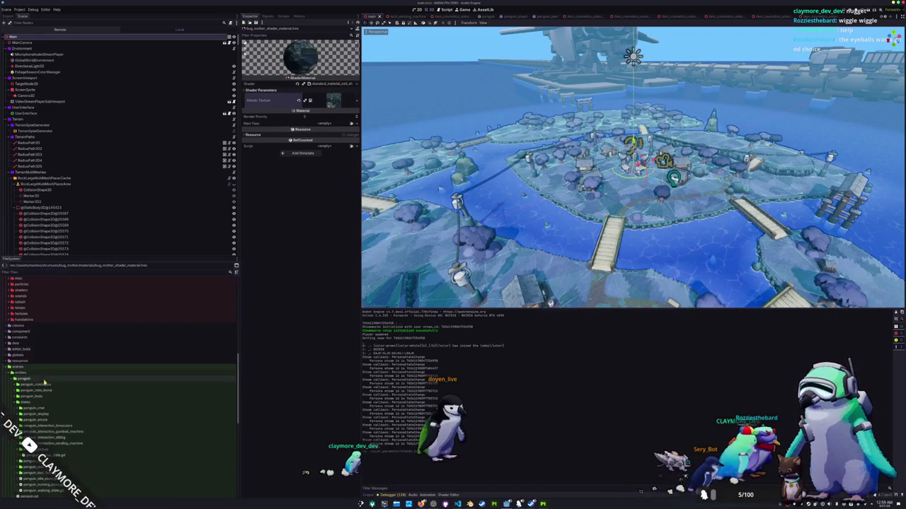
scroll(43, 383, down, 10)
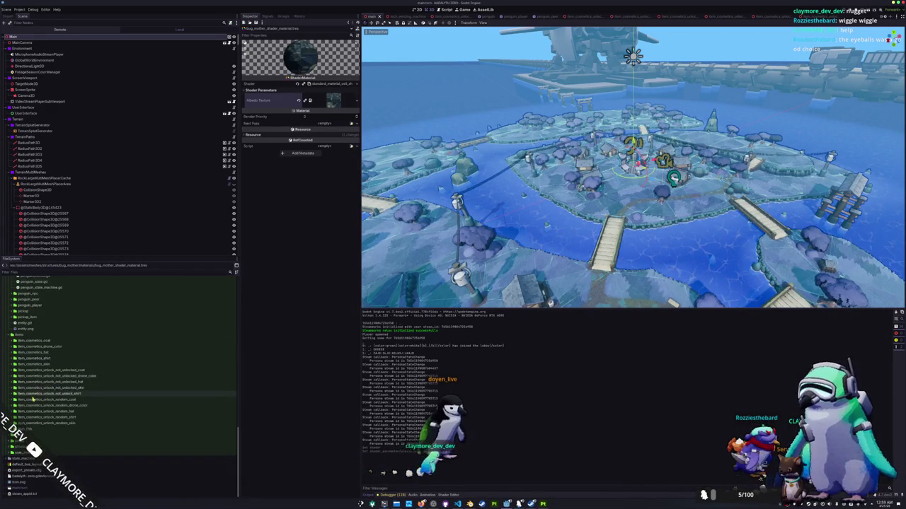
click(17, 448)
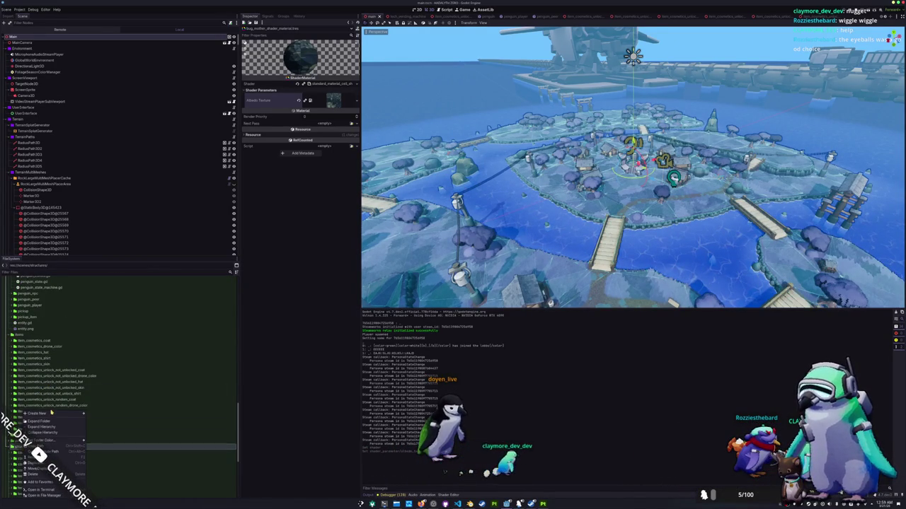
click(95, 414)
text(bug_mother)
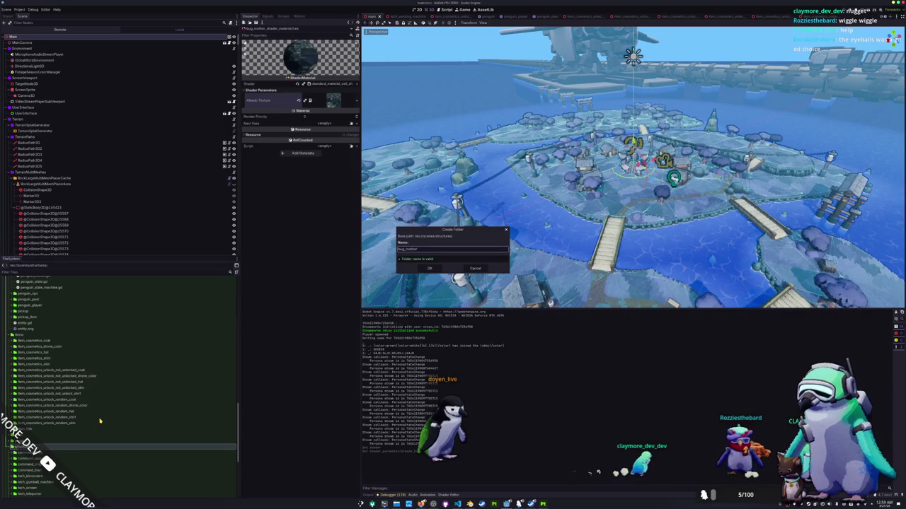
key(Return)
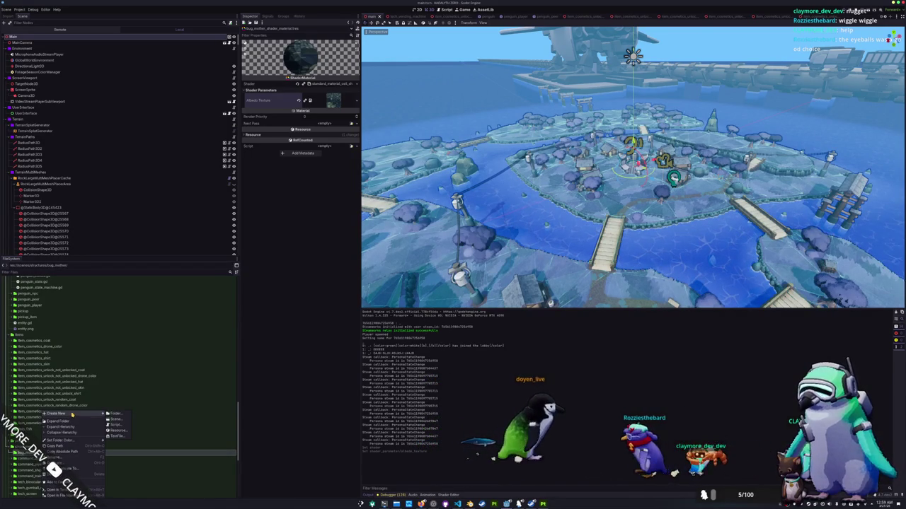
Create a 3D scene with root node BugMother in bug_mother and select its root
click(117, 420)
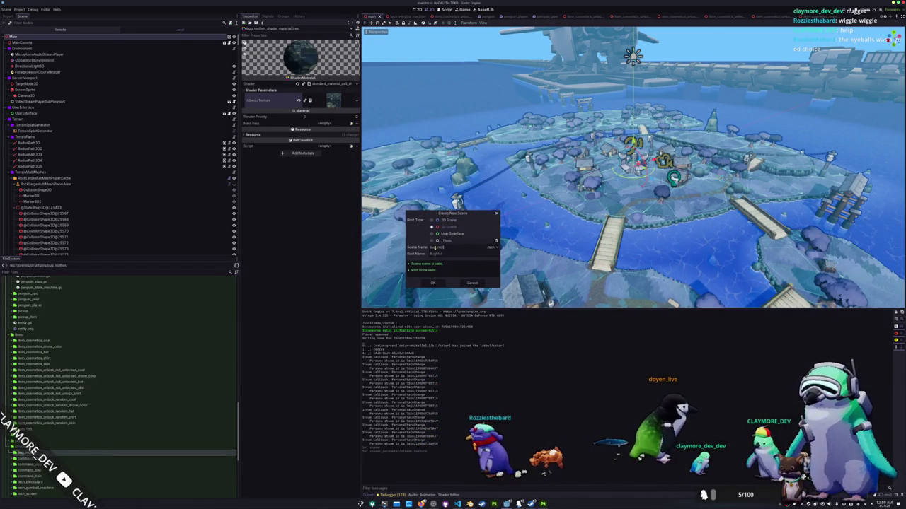
key(Return)
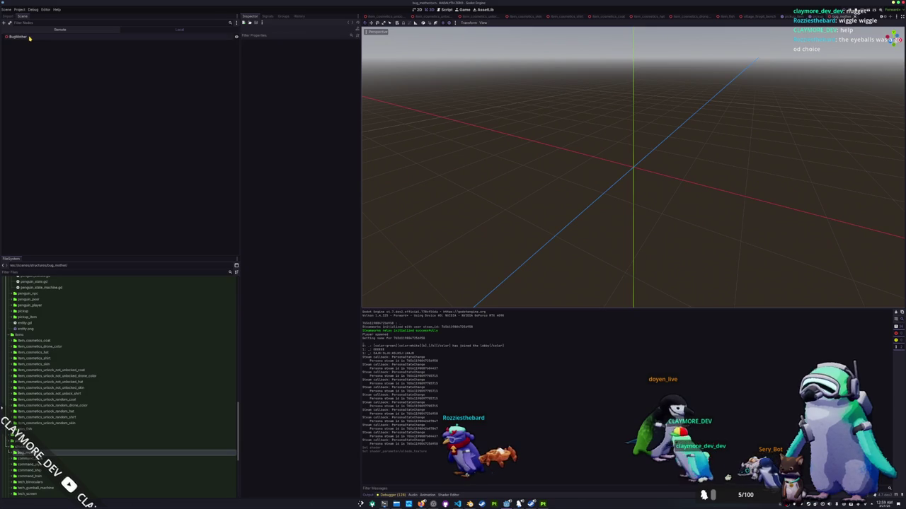
click(30, 38)
scroll(54, 383, up, 10)
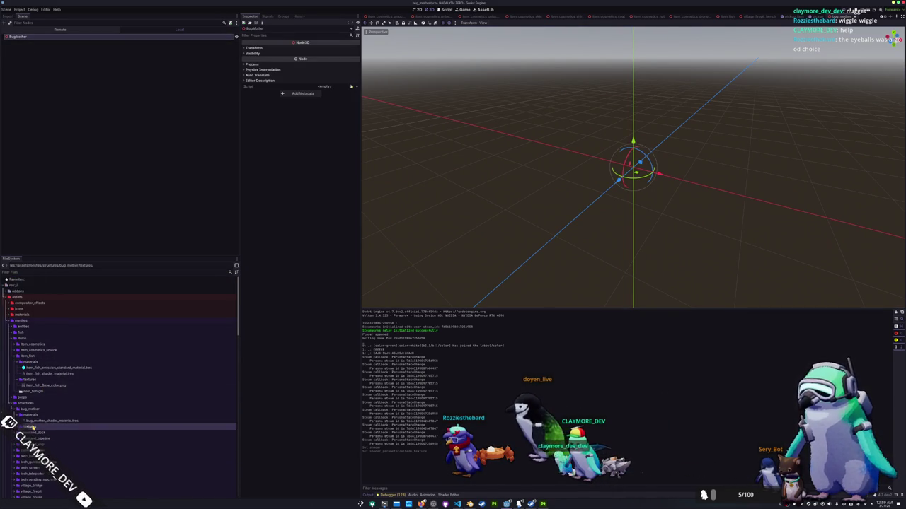
click(470, 503)
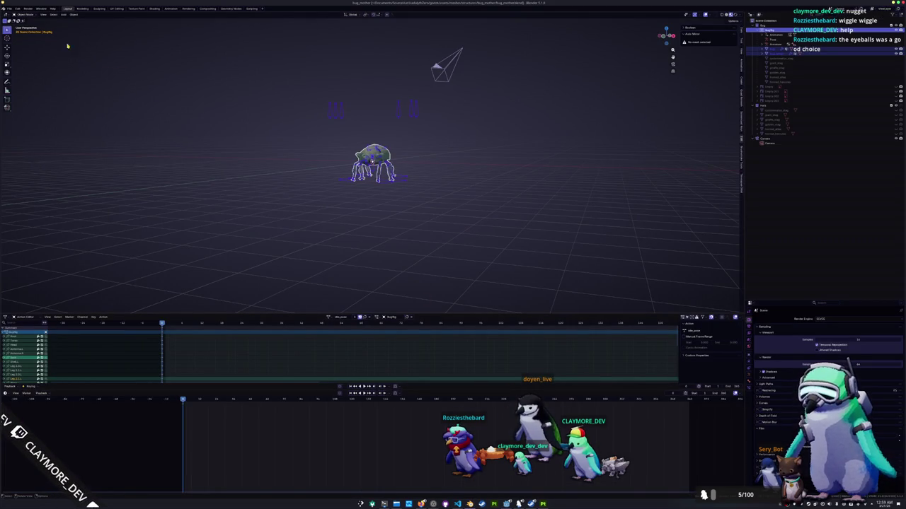
Export the beetle from Blender as glTF 2.0 to bug_mother.glb in the bug_mother folder
click(11, 10)
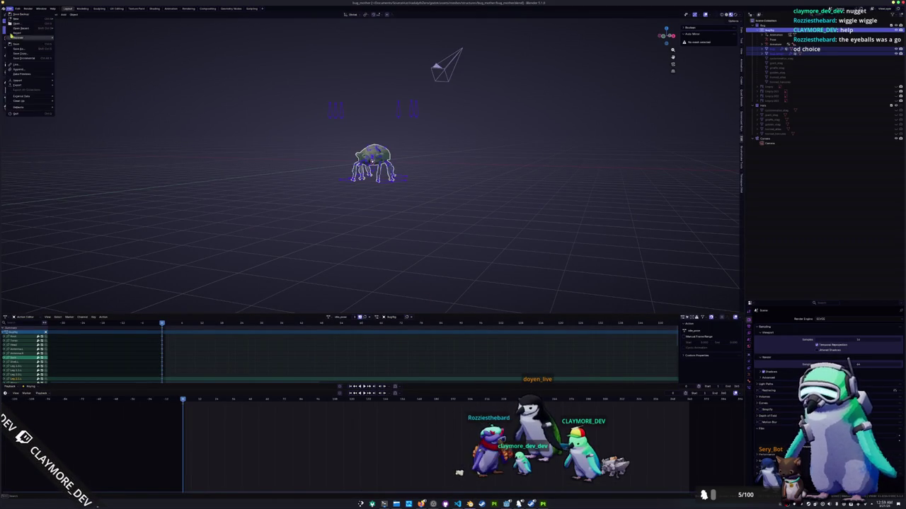
mouse_move(19, 86)
click(74, 126)
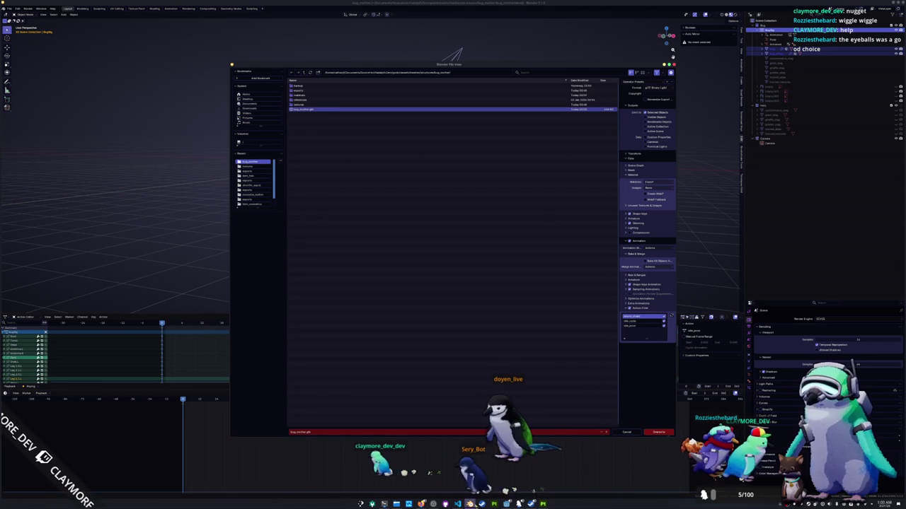
key(alt+Tab)
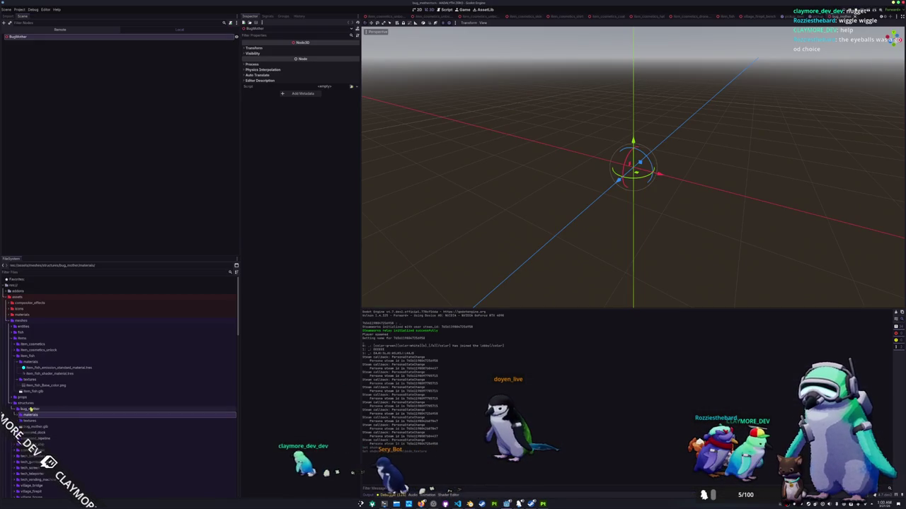
In bug_mother.glb's advanced import, extract materials and save animations to the bug_mother animations folder
double_click(32, 427)
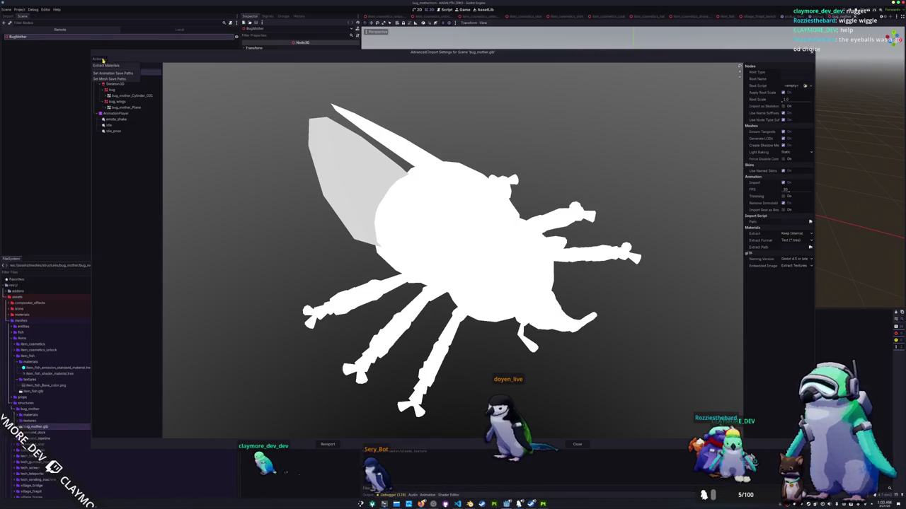
click(109, 65)
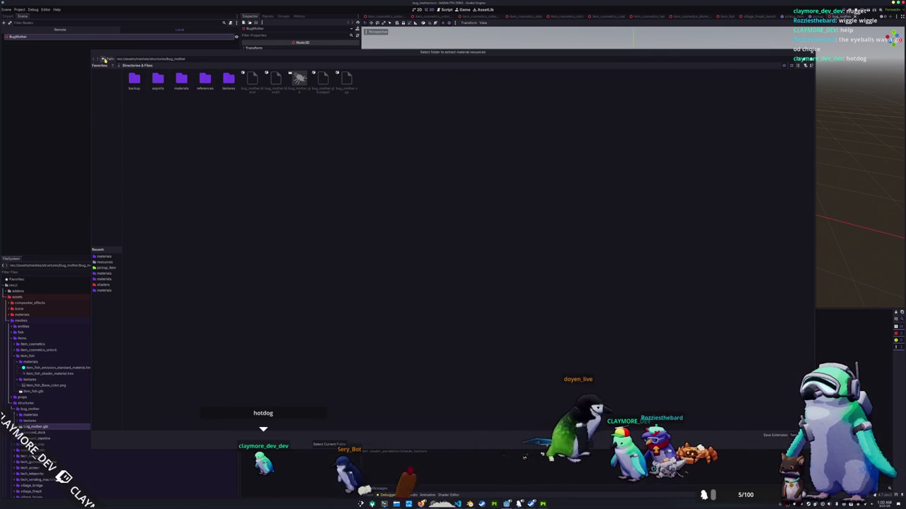
key(Escape)
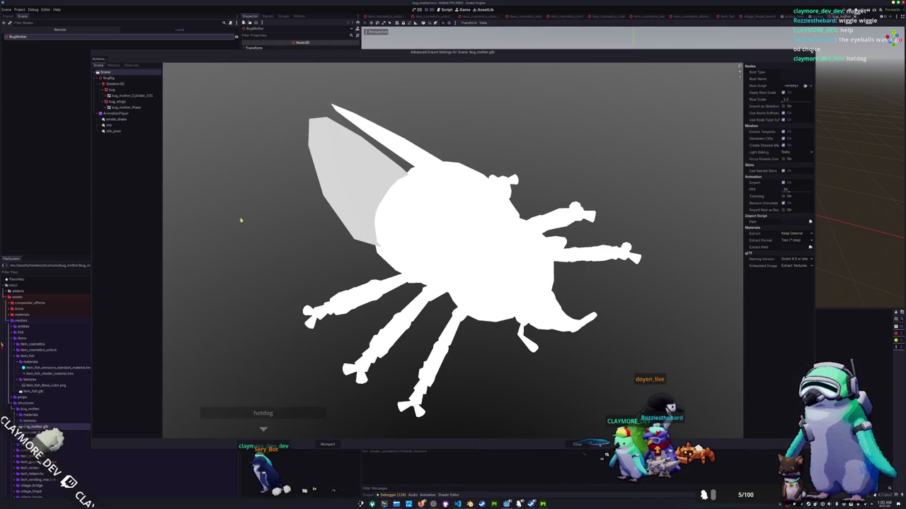
click(102, 73)
text(animations)
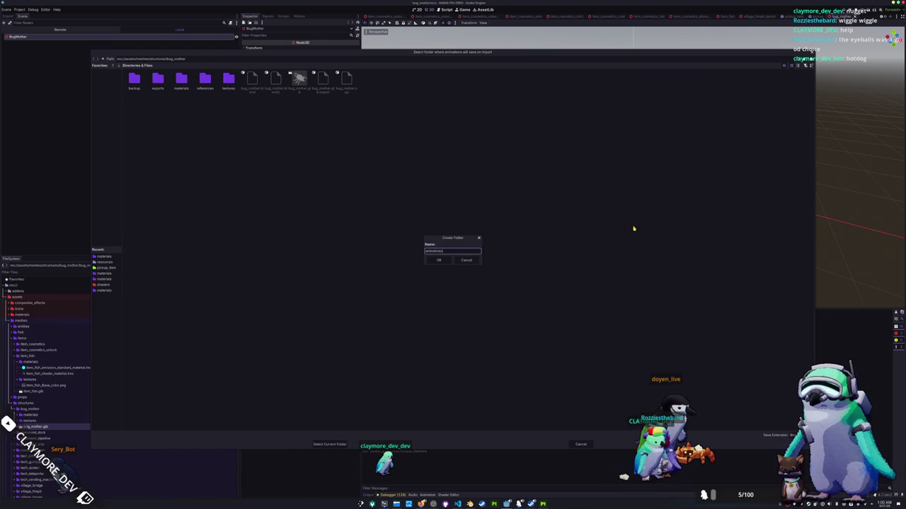
key(Return)
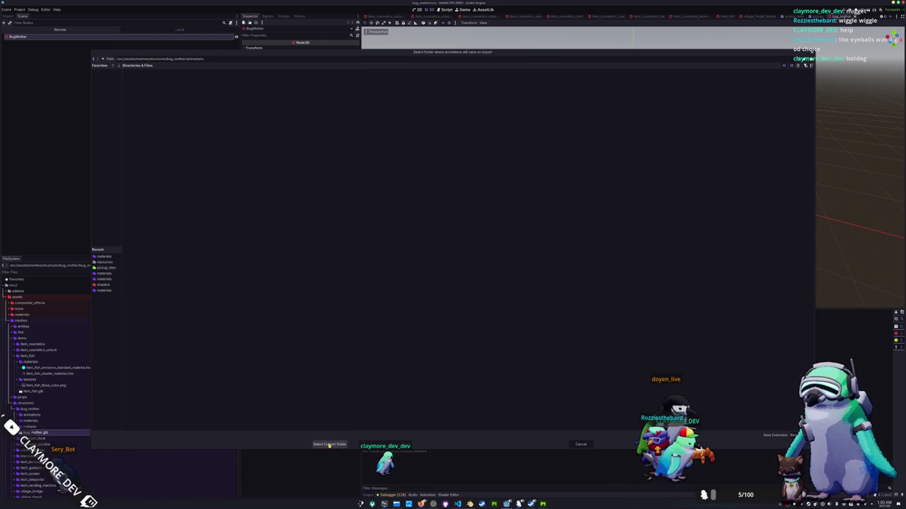
click(329, 444)
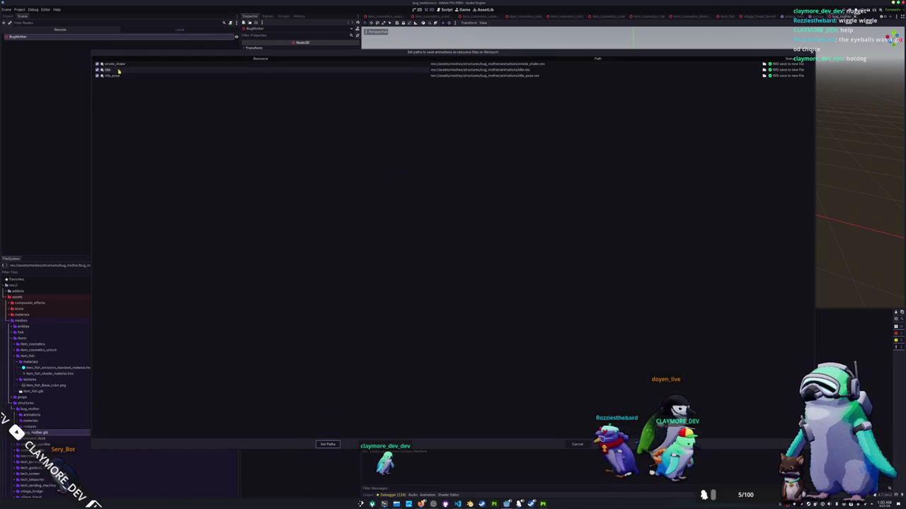
click(318, 445)
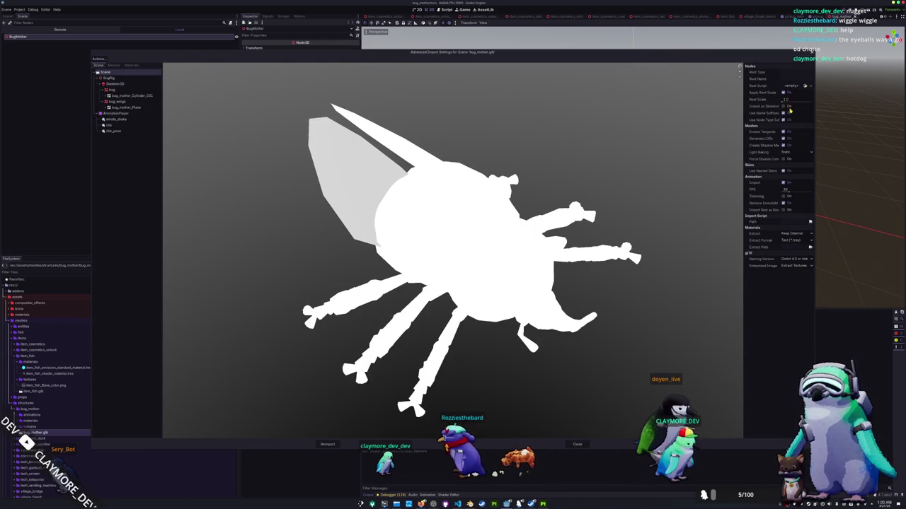
Set the idle animation to loop linearly, check idle_pose, and reimport the model
click(130, 120)
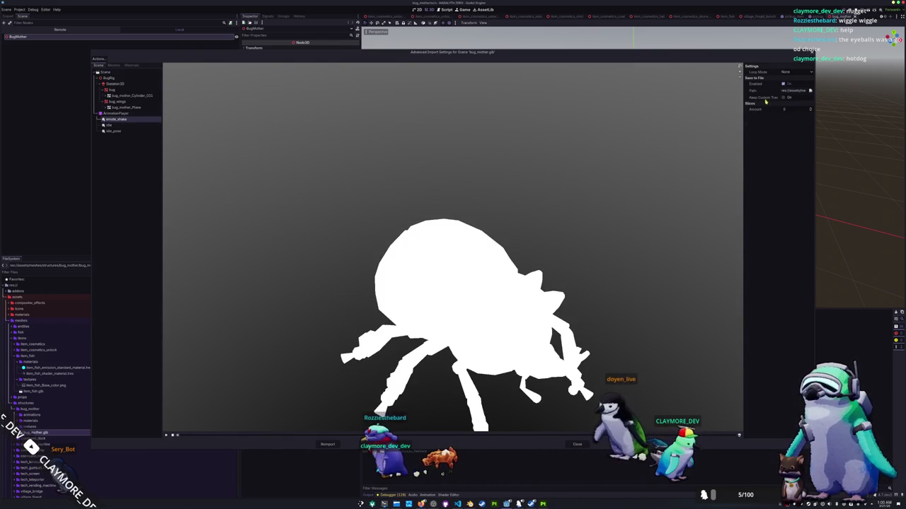
click(127, 125)
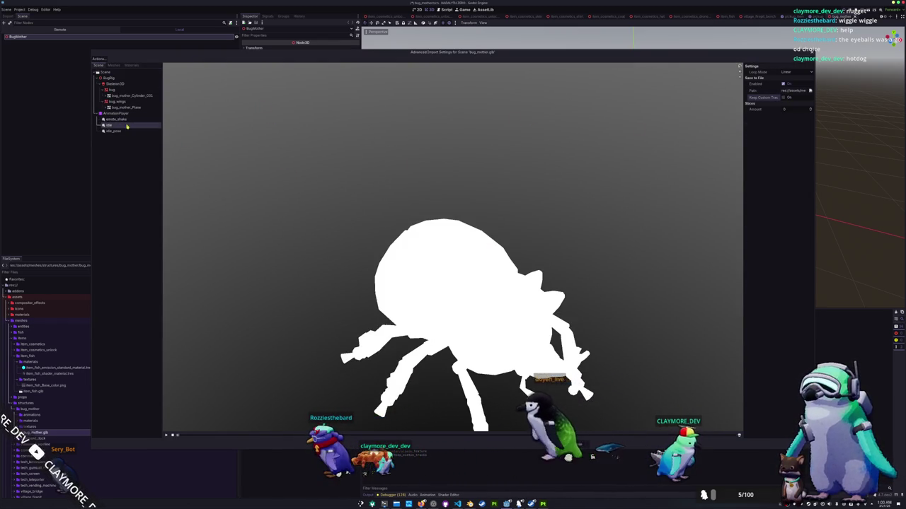
click(134, 132)
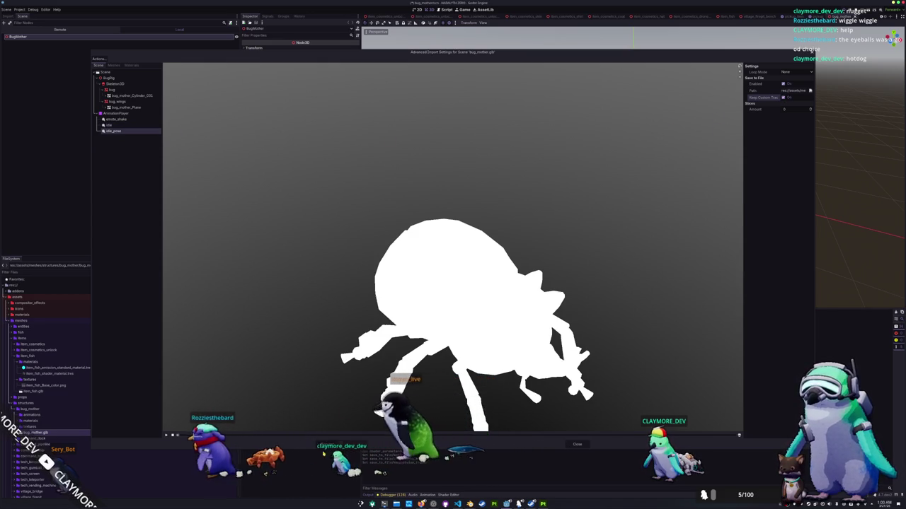
click(327, 444)
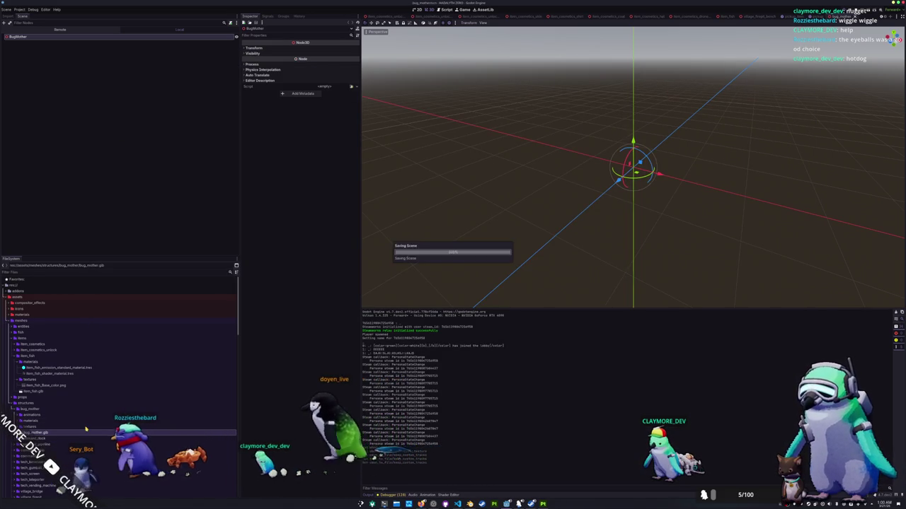
Add the bug_mother model under BugMother with editable children and idle as the AnimationPlayer's animation
click(101, 39)
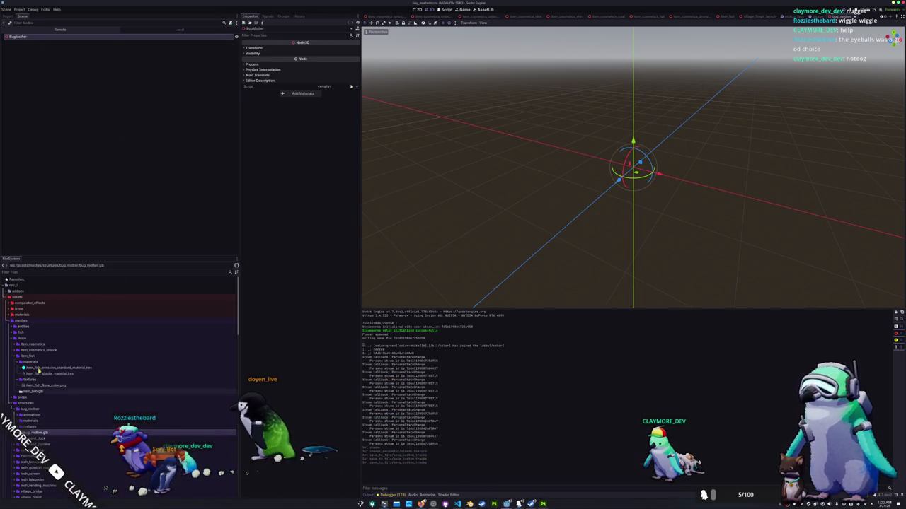
drag(67, 45, 73, 41)
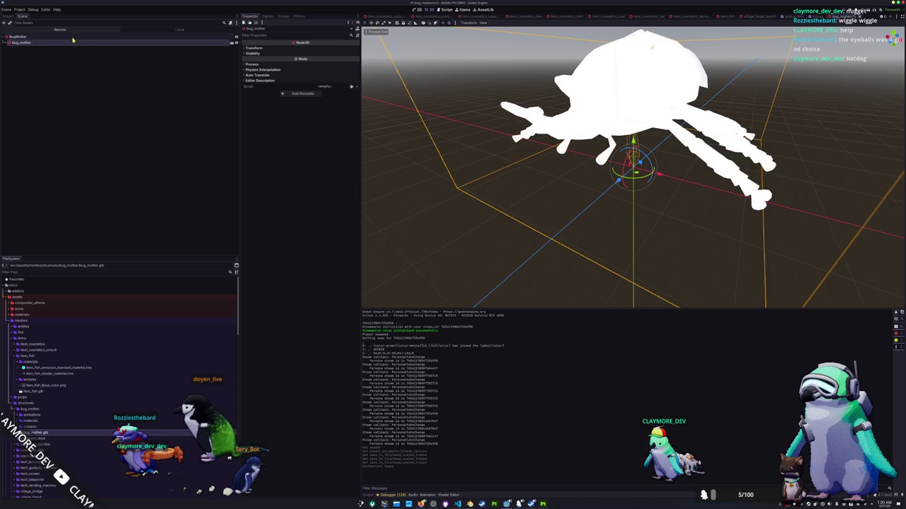
right_click(62, 43)
click(78, 152)
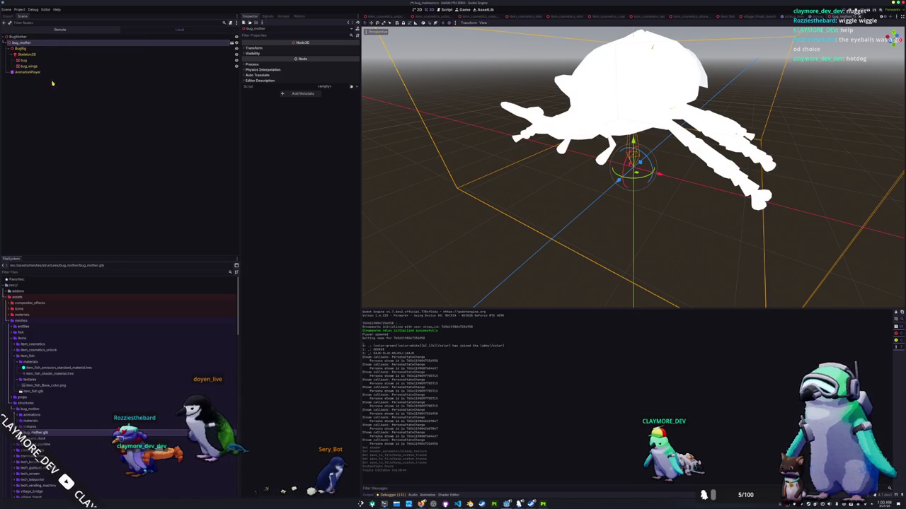
click(28, 72)
click(445, 444)
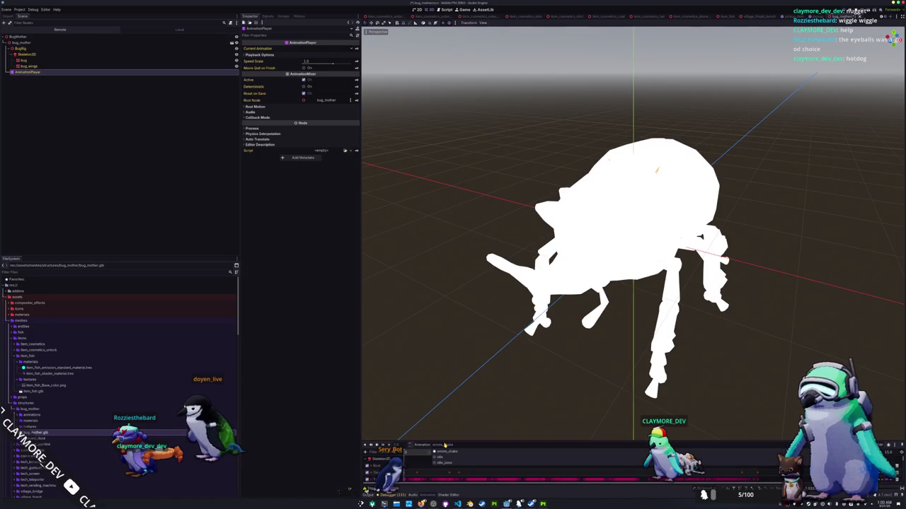
click(440, 458)
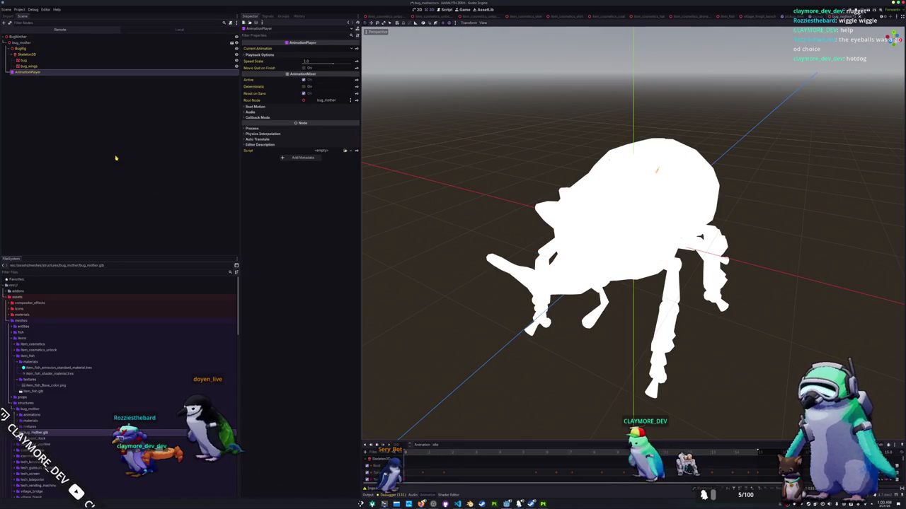
Set bug_mother_shader_material as the bug mesh's Material Override, then open the main scene
click(32, 54)
click(50, 62)
click(345, 85)
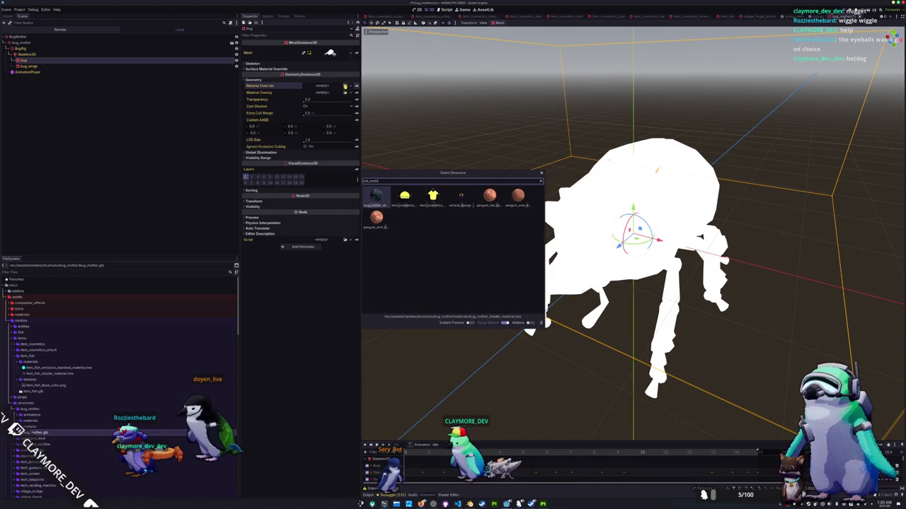
key(Return)
scroll(475, 234, down, 5)
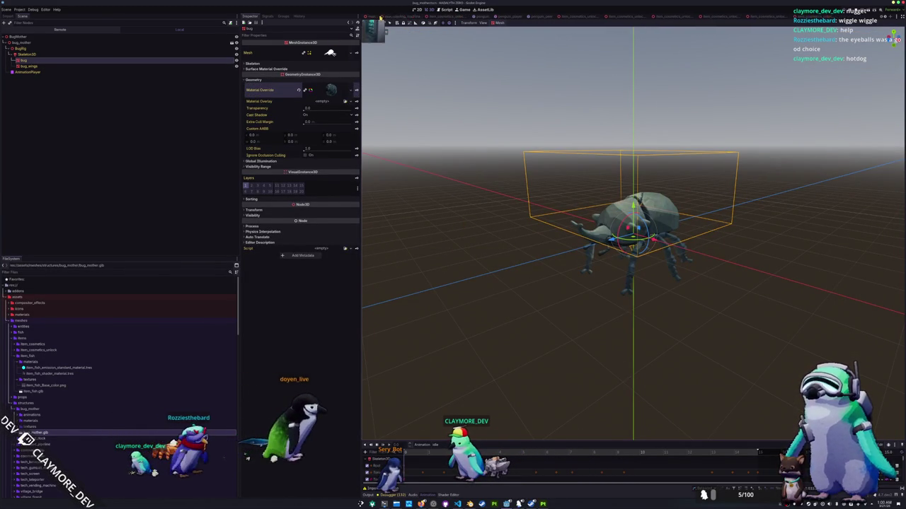
click(372, 15)
scroll(633, 234, down, 5)
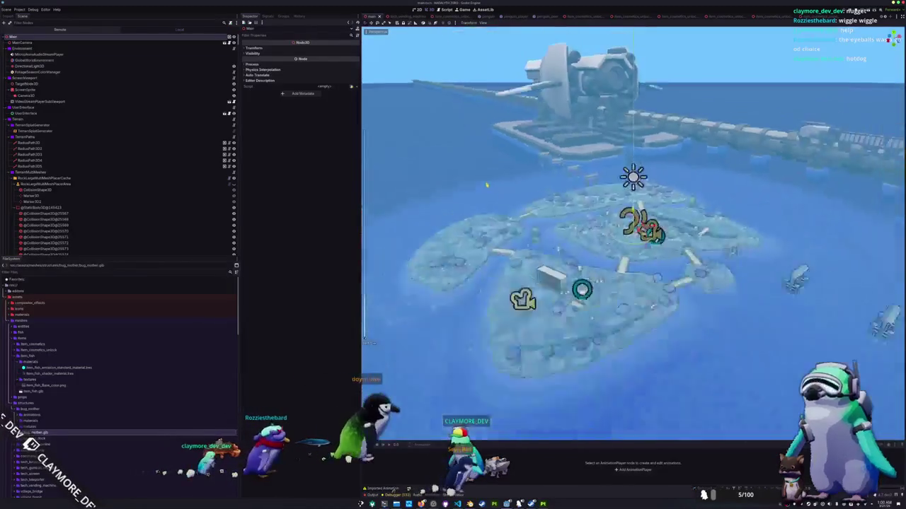
Drag bug_mother.tscn from the bug_mother folder into the island level and frame it
scroll(42, 411, down, 10)
scroll(36, 419, down, 3)
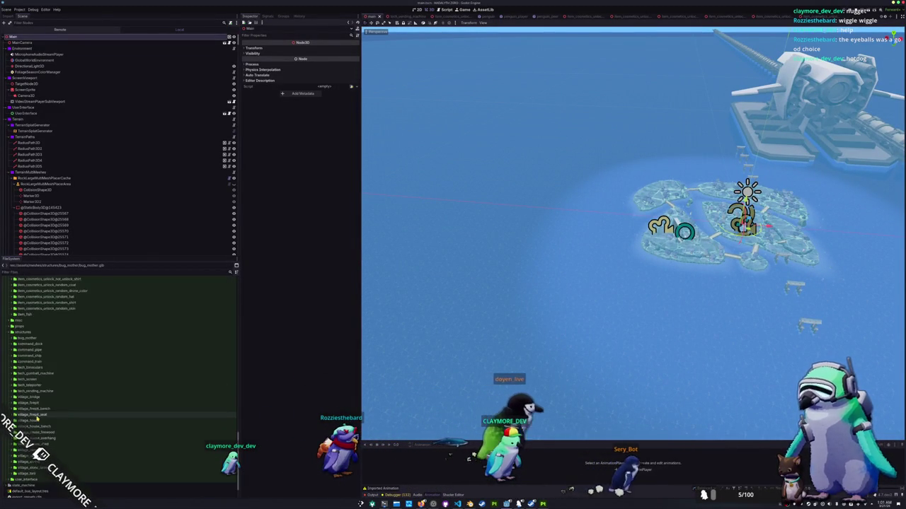
double_click(28, 422)
mouse_move(28, 428)
mouse_down()
mouse_move(396, 302)
mouse_move(454, 259)
mouse_move(423, 287)
mouse_move(359, 205)
mouse_up()
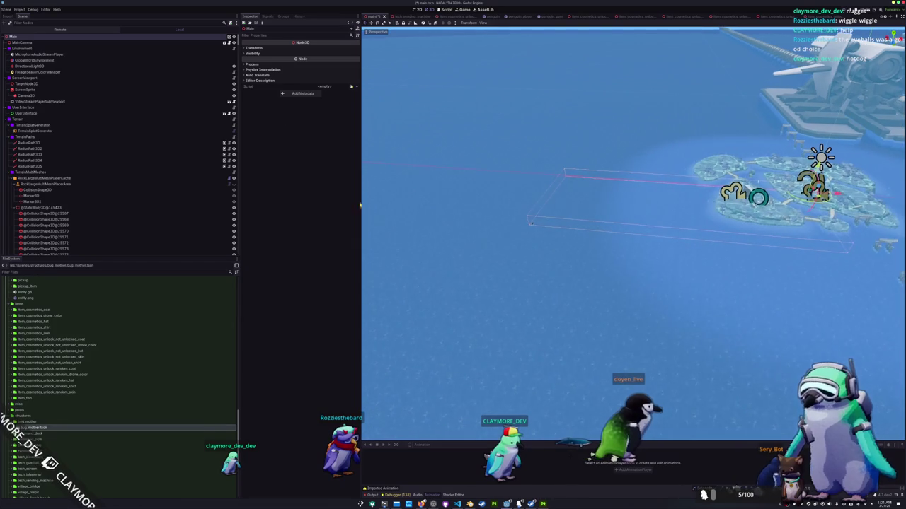
click(281, 49)
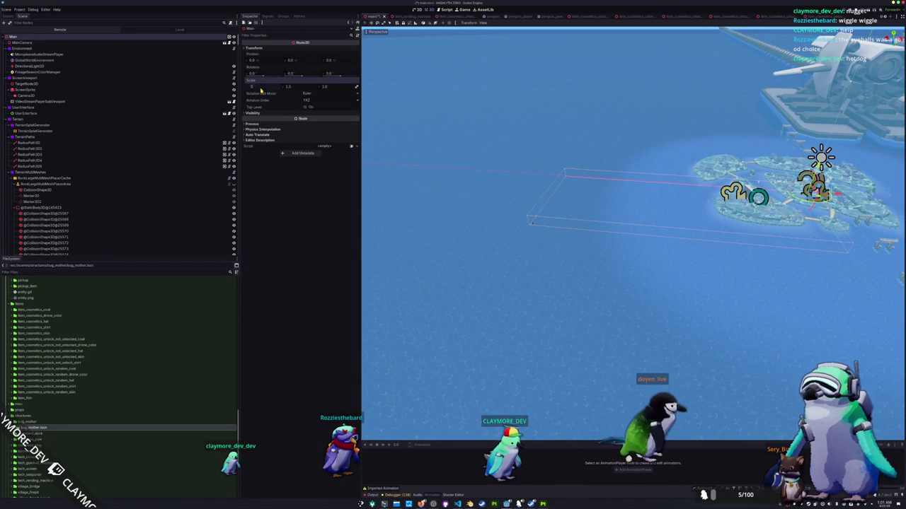
key(f)
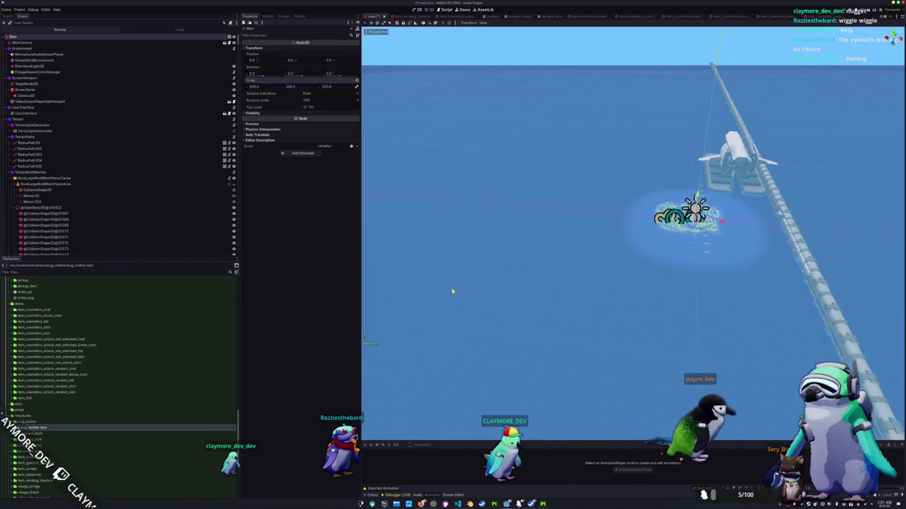
Reset the BugMother instance's Transform Position Y to 0
drag(468, 289, 513, 325)
scroll(513, 325, up, 8)
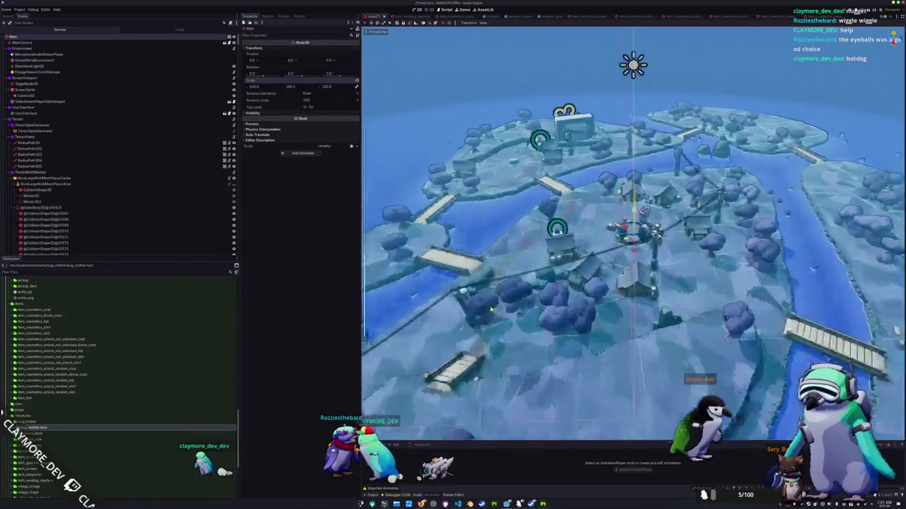
scroll(491, 310, up, 6)
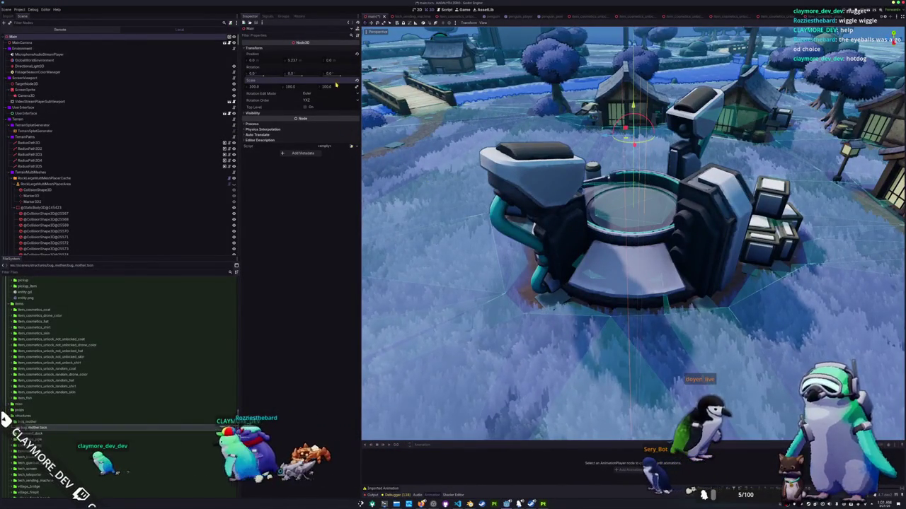
scroll(382, 164, down, 8)
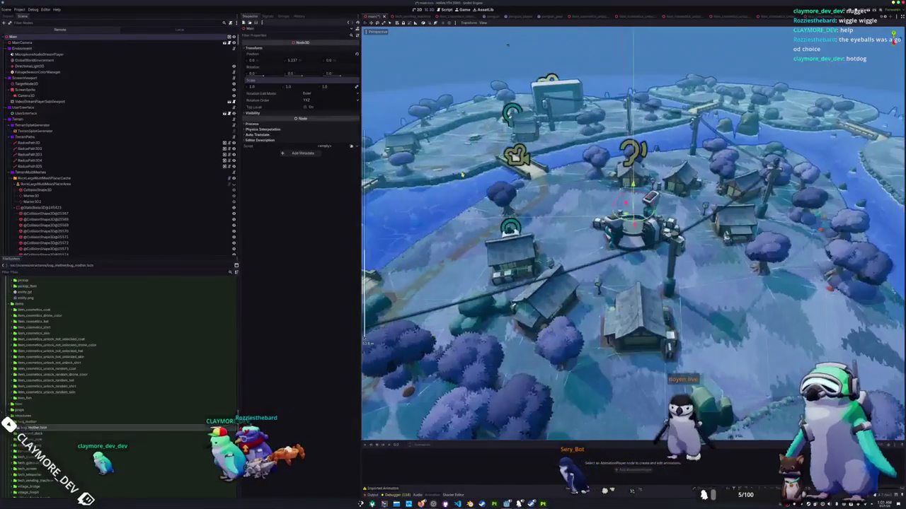
scroll(383, 163, up, 2)
click(357, 54)
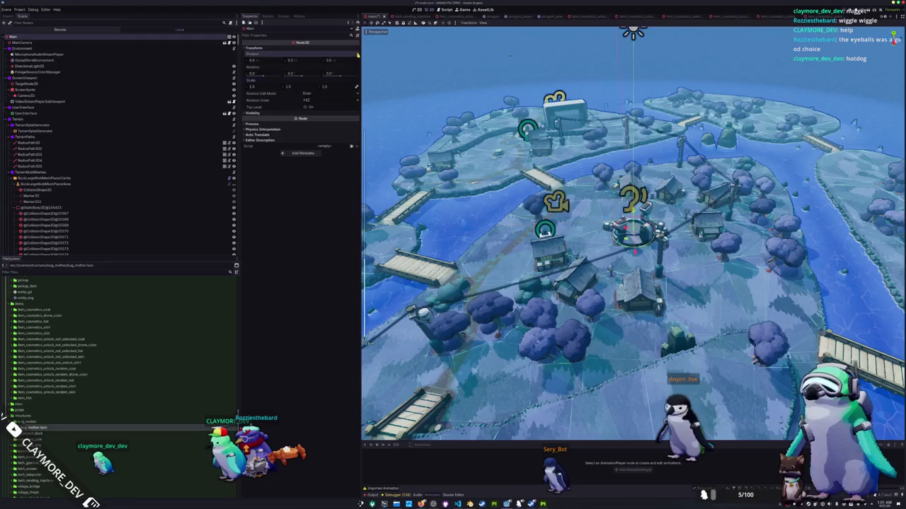
scroll(425, 138, up, 2)
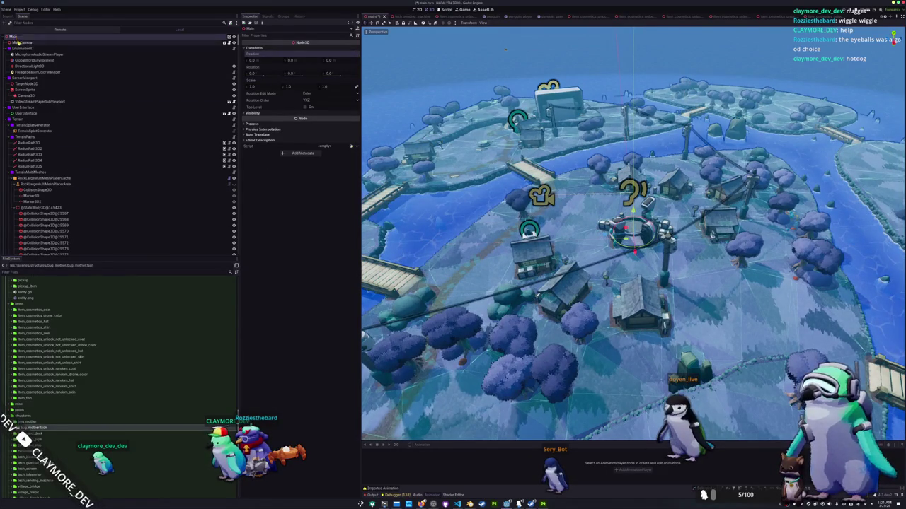
scroll(43, 209, down, 20)
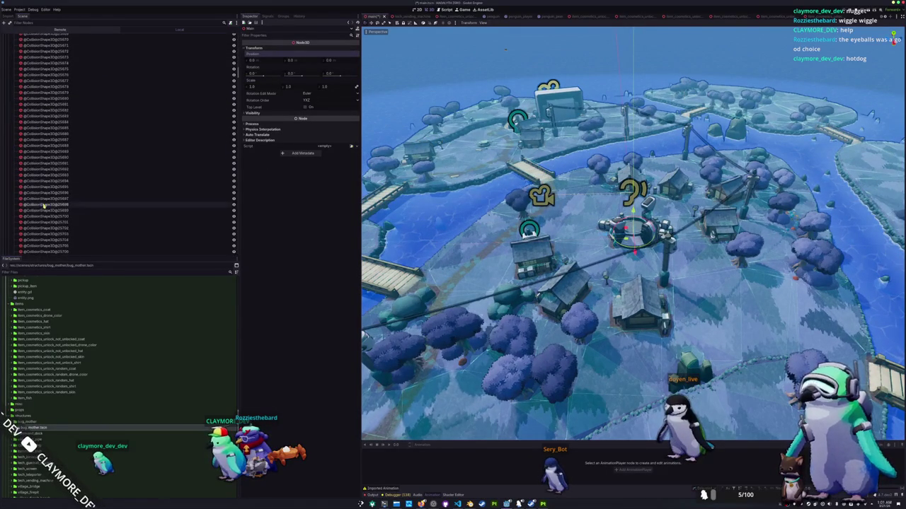
scroll(43, 209, down, 10)
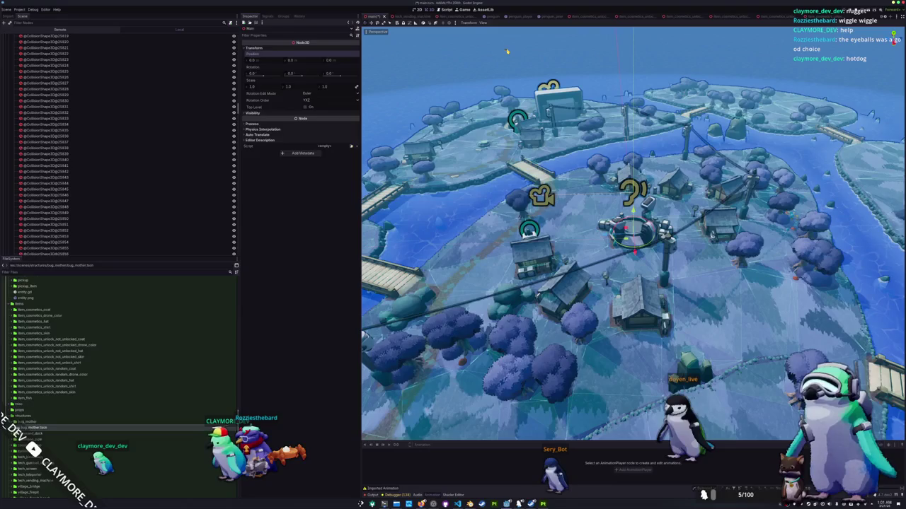
scroll(106, 106, up, 15)
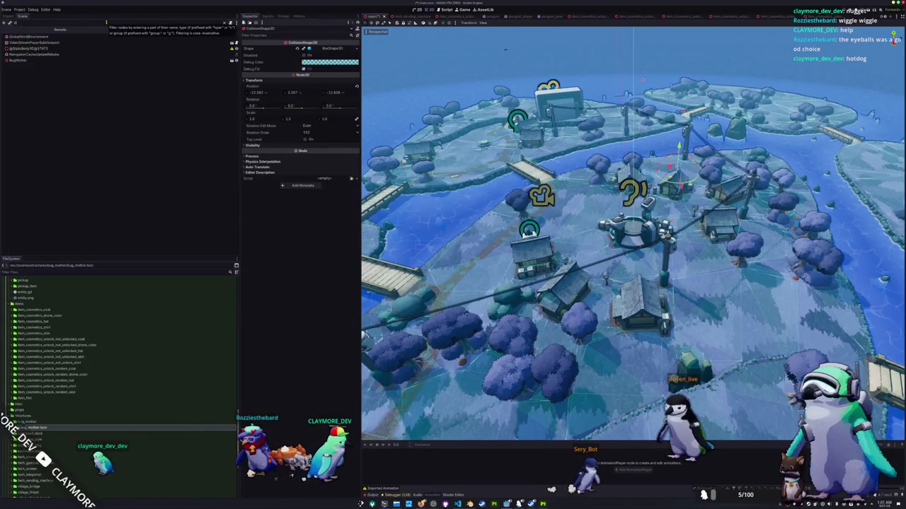
Select BugMother, scale it to 100, frame it, then reduce the scale to 60
click(134, 36)
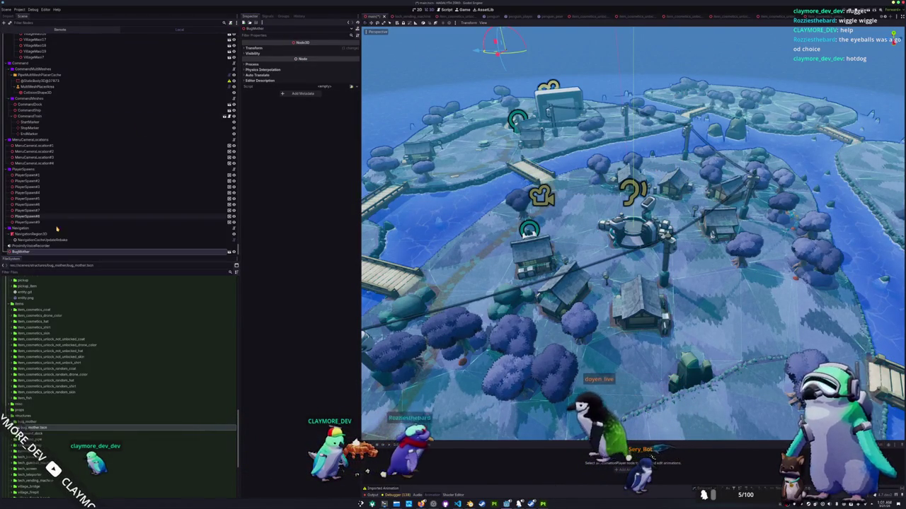
click(55, 247)
click(56, 251)
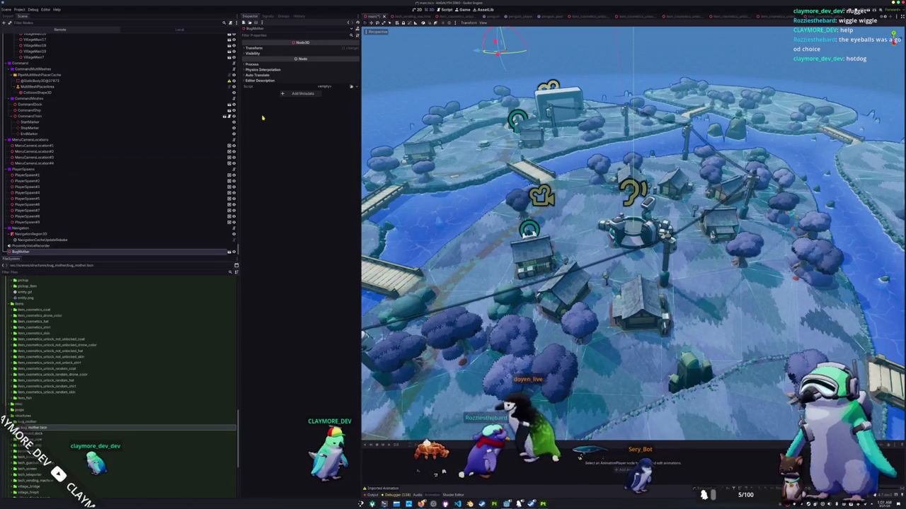
click(281, 49)
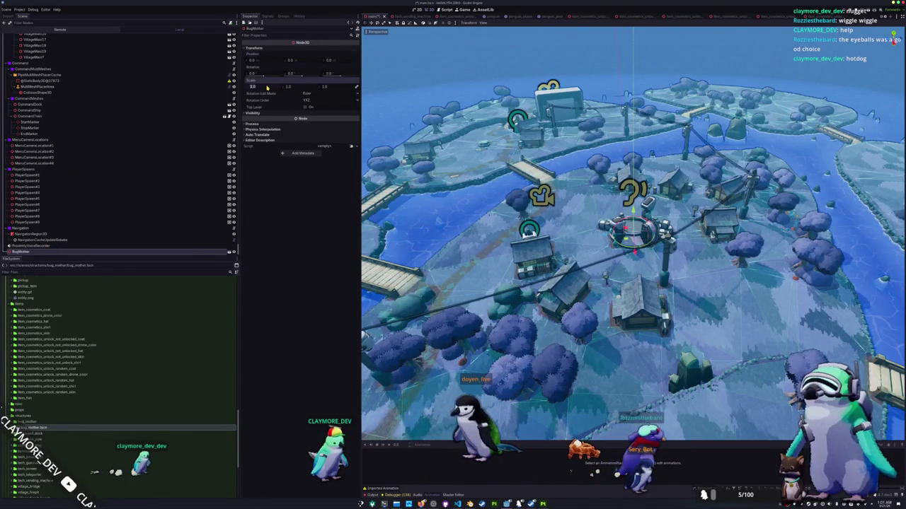
text(100)
key(Return)
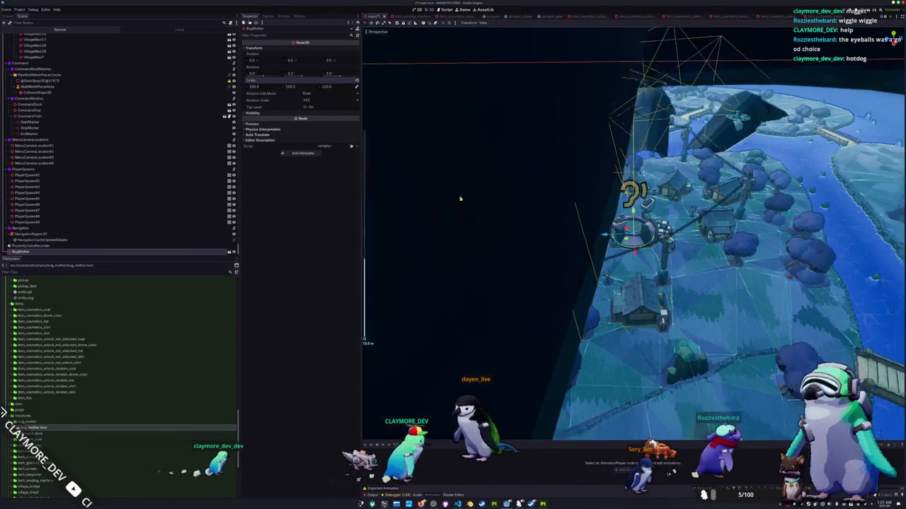
key(f)
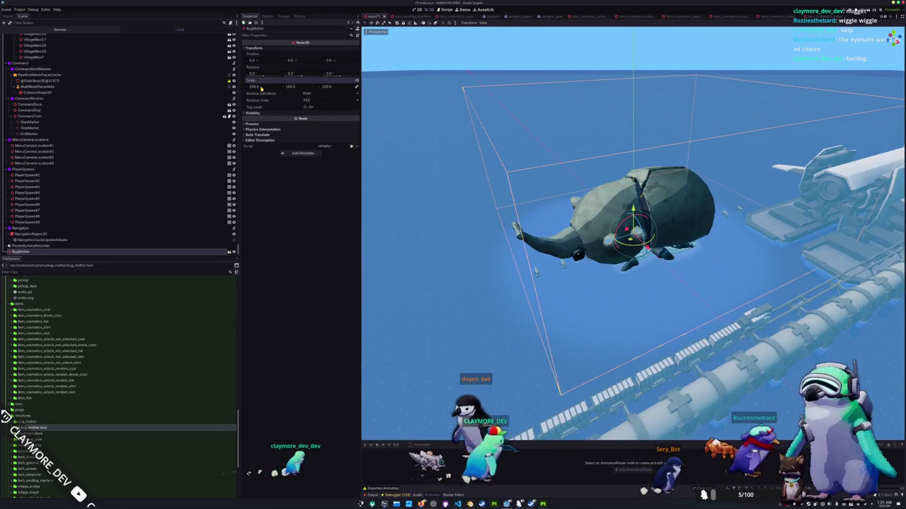
text(60)
key(Return)
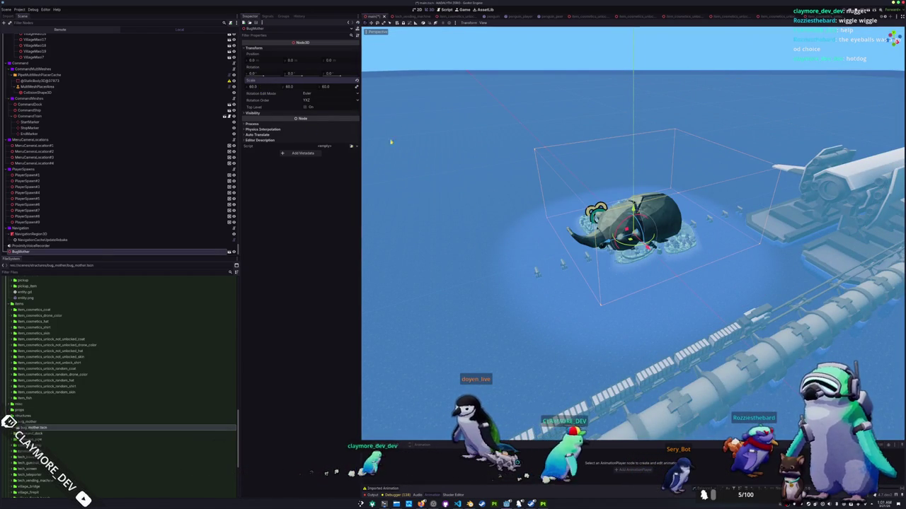
Move BugMother out over the water, lower it to about Y -3, and open the bug_mother scene
mouse_move(632, 227)
mouse_down()
mouse_move(520, 217)
mouse_move(392, 91)
mouse_move(405, 79)
mouse_move(425, 138)
mouse_move(404, 111)
mouse_move(425, 152)
mouse_move(564, 194)
mouse_move(508, 152)
mouse_move(499, 157)
mouse_move(537, 140)
mouse_move(525, 196)
mouse_move(396, 177)
mouse_move(439, 199)
mouse_move(423, 188)
mouse_move(512, 196)
mouse_move(488, 197)
mouse_move(499, 192)
mouse_up()
scroll(633, 234, up, 3)
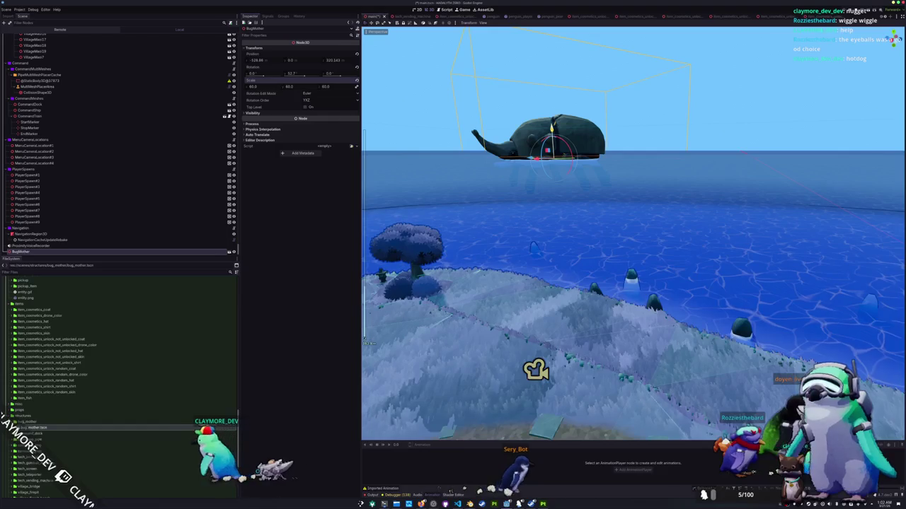
drag(551, 128, 551, 132)
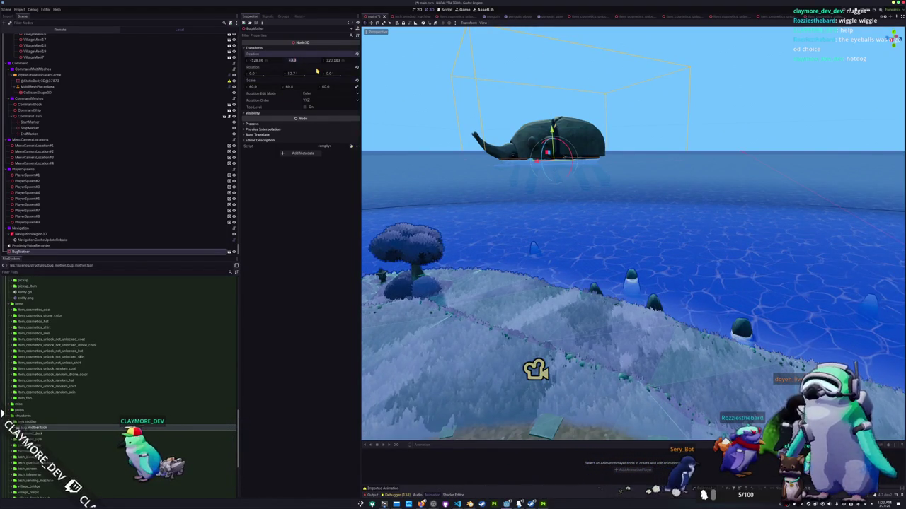
drag(453, 114, 476, 118)
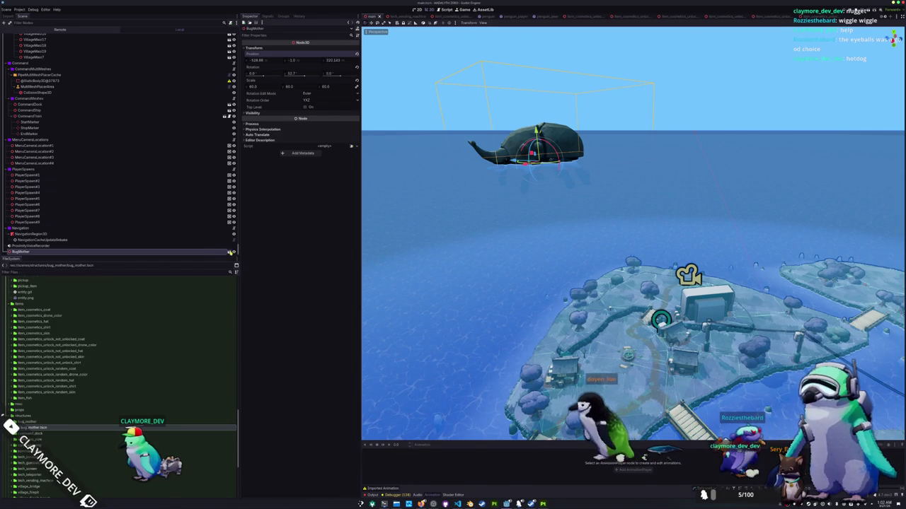
click(230, 252)
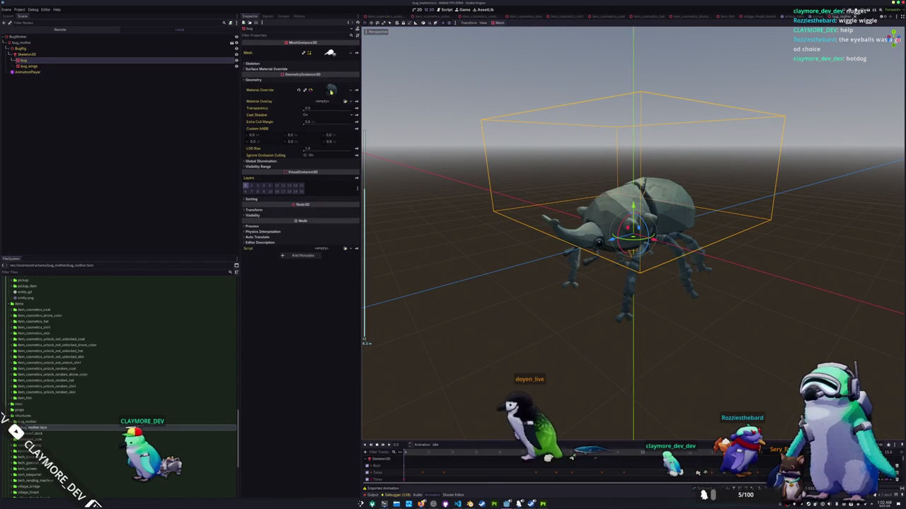
Browse the FileSystem dock down to structures/bug_mother and select its materials folder
scroll(37, 405, down, 10)
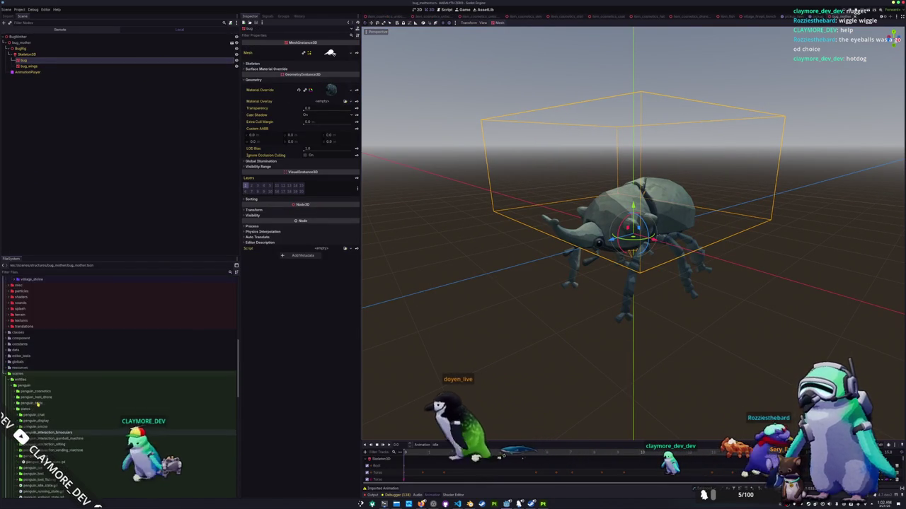
scroll(37, 405, up, 10)
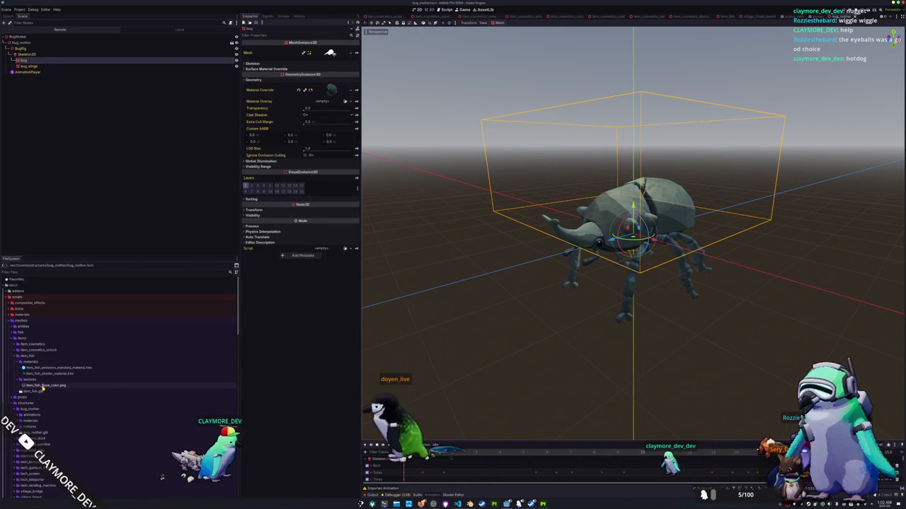
mouse_move(42, 387)
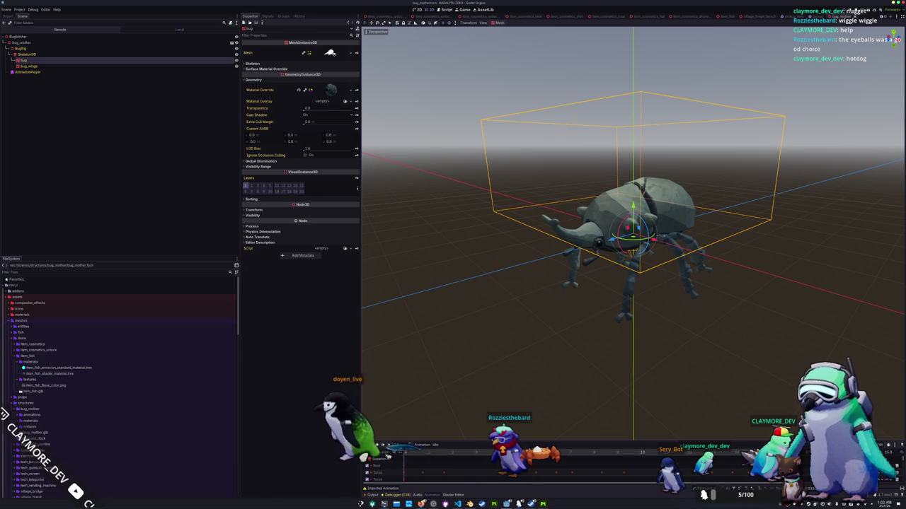
scroll(43, 396, down, 2)
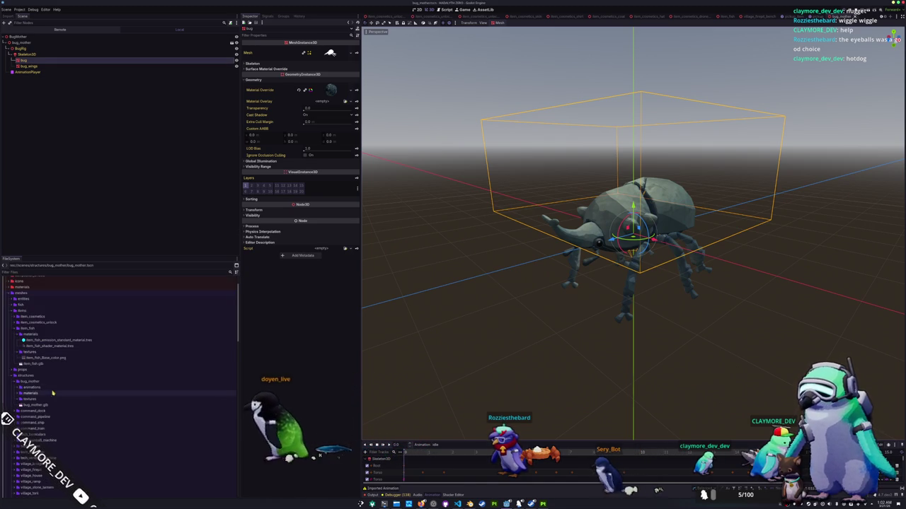
click(42, 393)
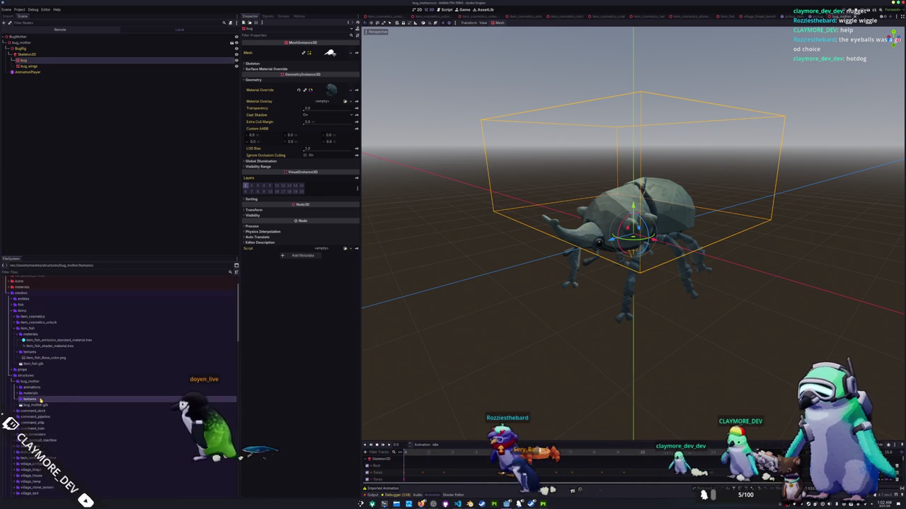
Create a new StandardMaterial3D in the materials folder and save it as bug_mother_standard
right_click(44, 393)
mouse_move(72, 398)
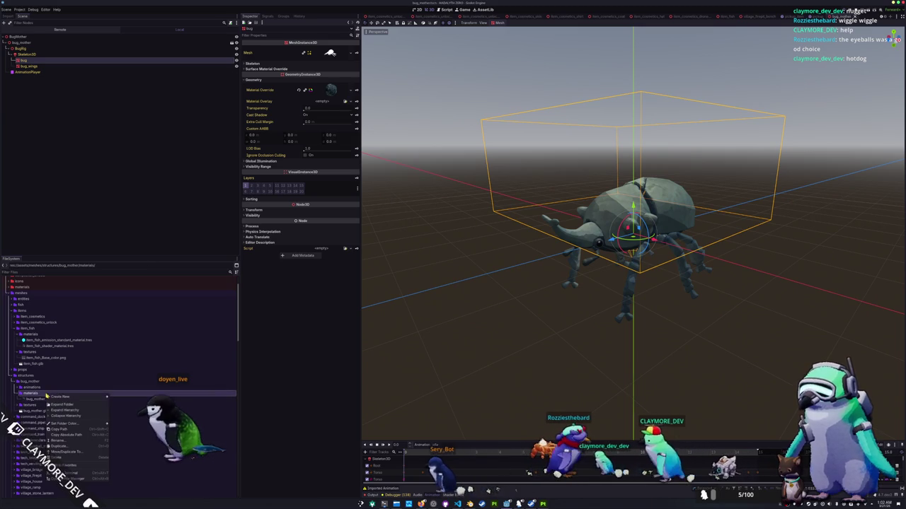
click(120, 414)
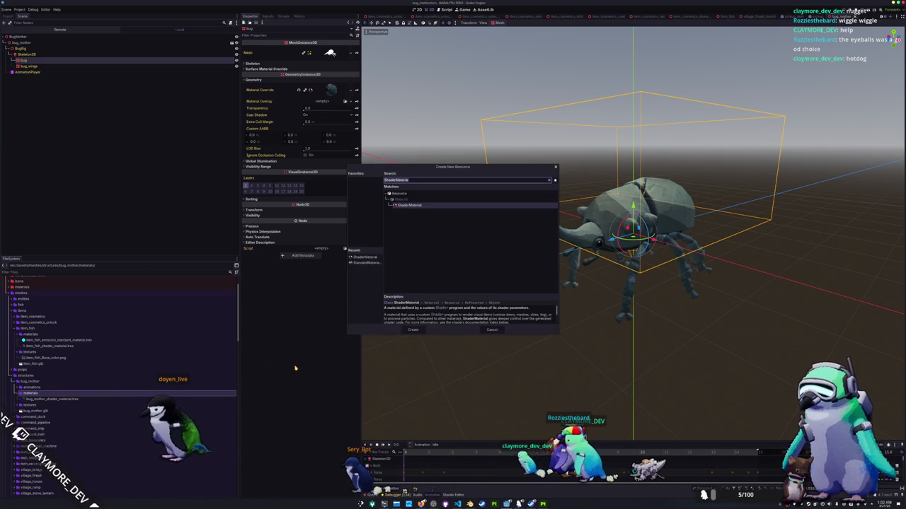
click(364, 263)
double_click(364, 263)
text(bug_mother)
text(_standard_material.tres)
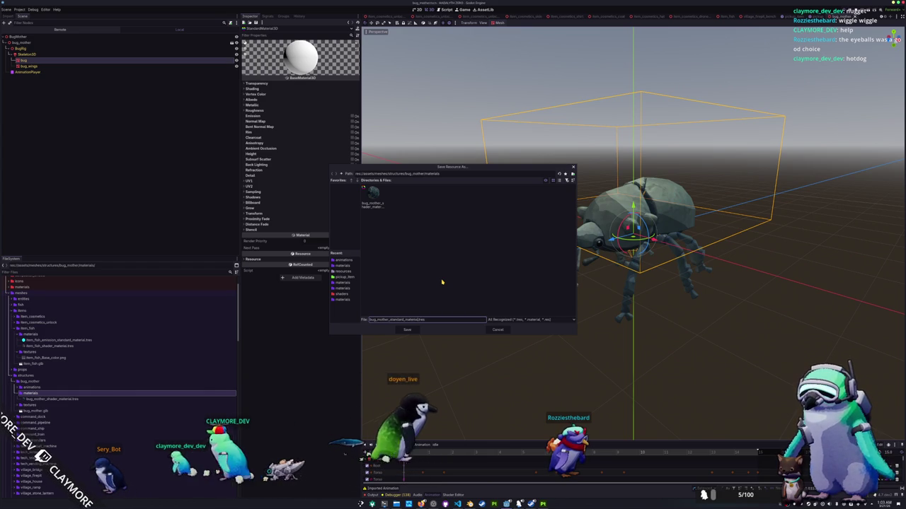
key(Return)
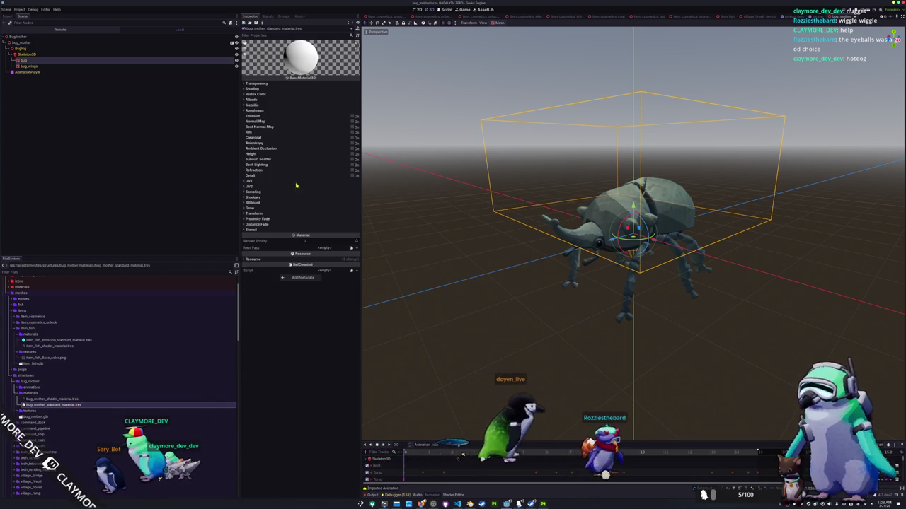
Assign the bug_mother base colour texture as the material's Albedo texture
click(310, 89)
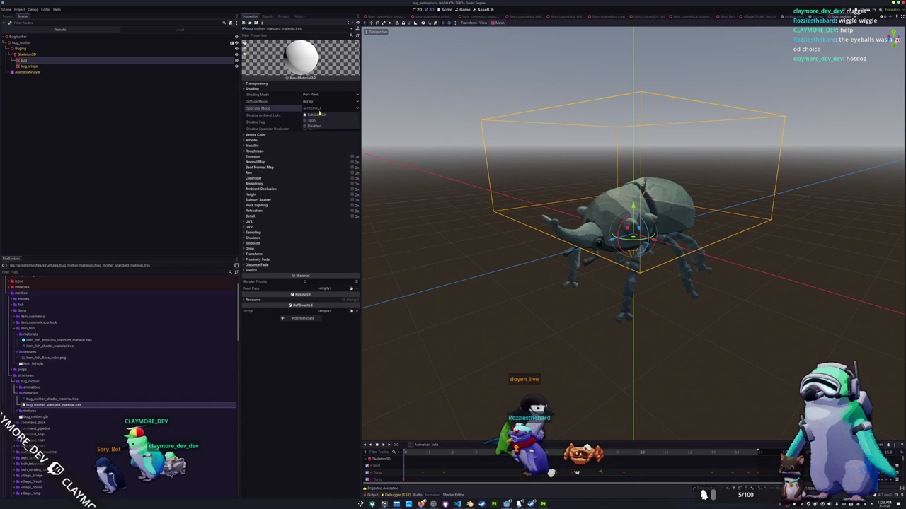
click(276, 90)
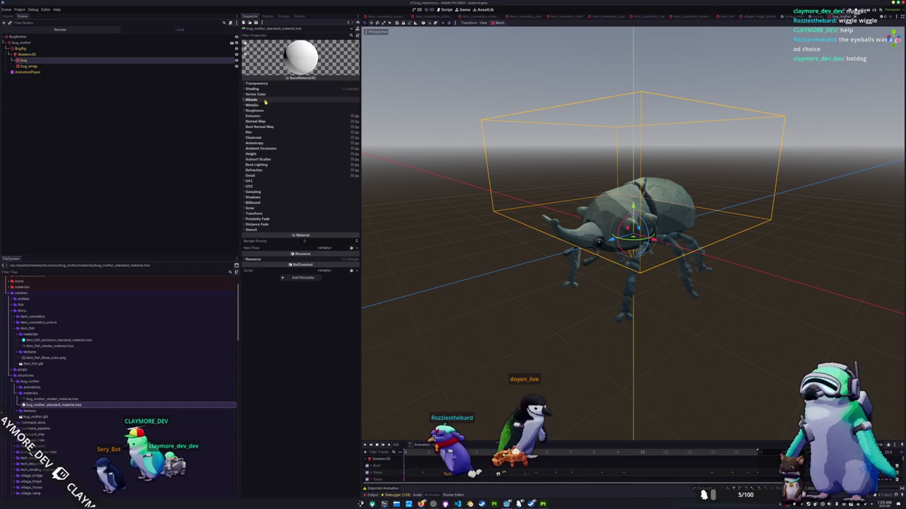
click(265, 101)
click(356, 112)
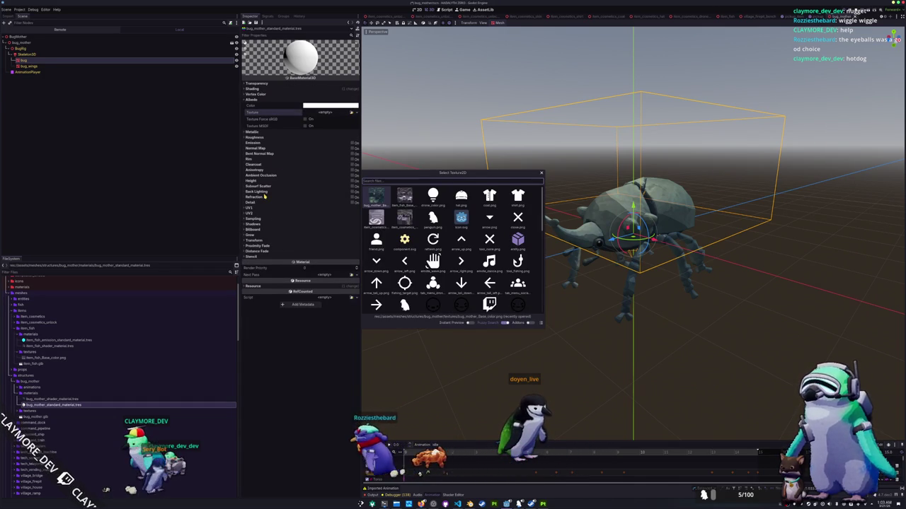
text(bug_mother)
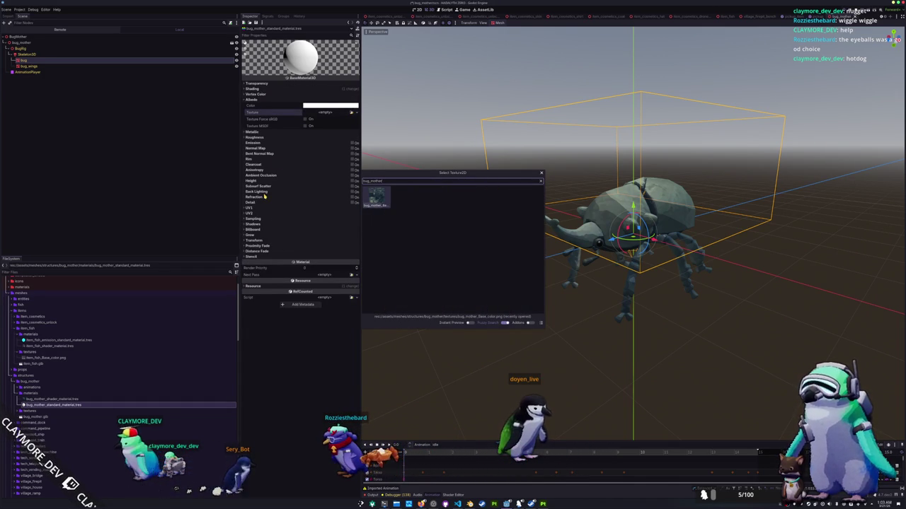
key(Return)
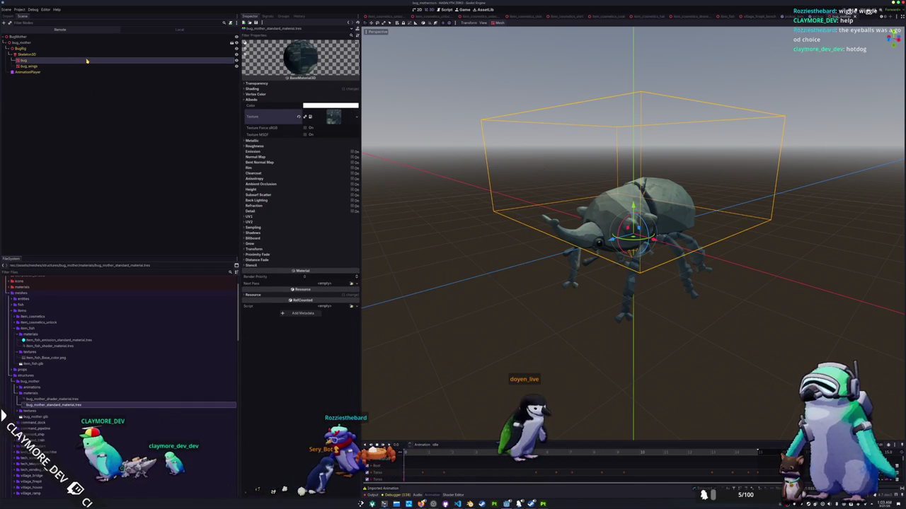
Set the bug mesh's Material Override to the bug_mother material via Quick Load
click(87, 61)
click(349, 89)
click(332, 126)
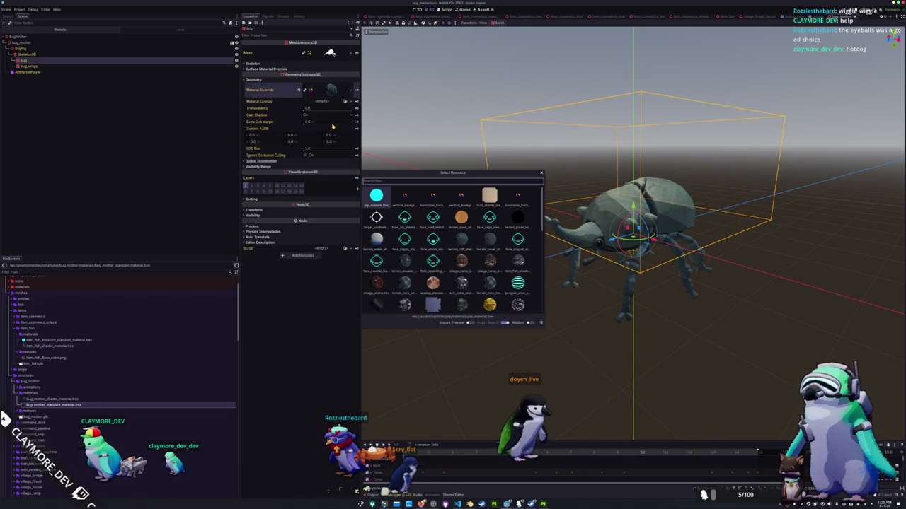
text(bug_mother)
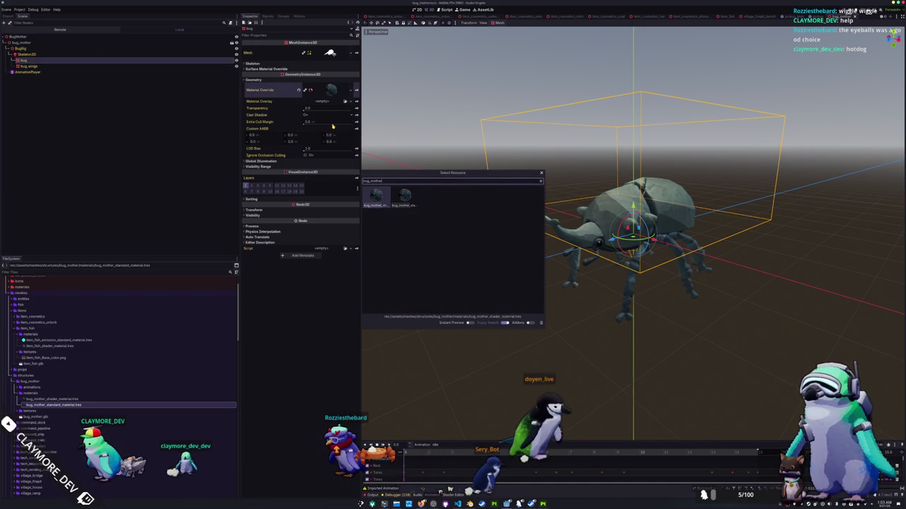
key(Return)
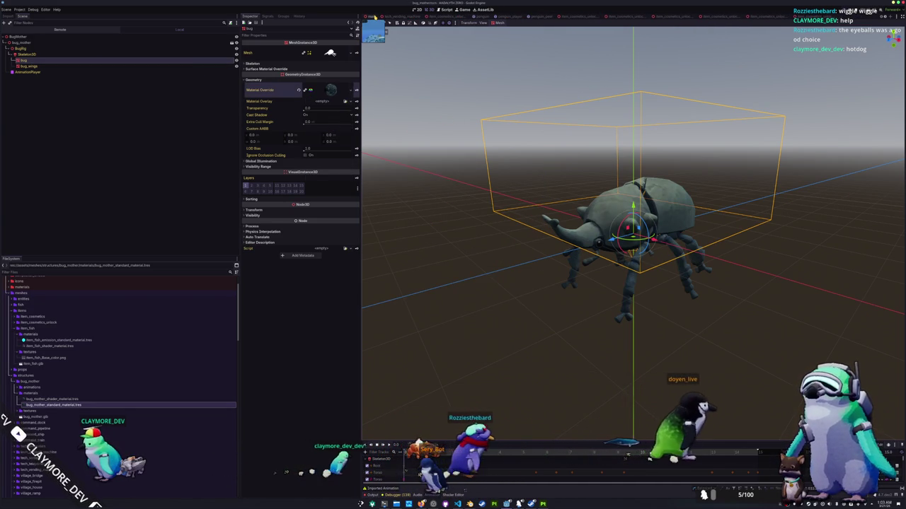
click(373, 16)
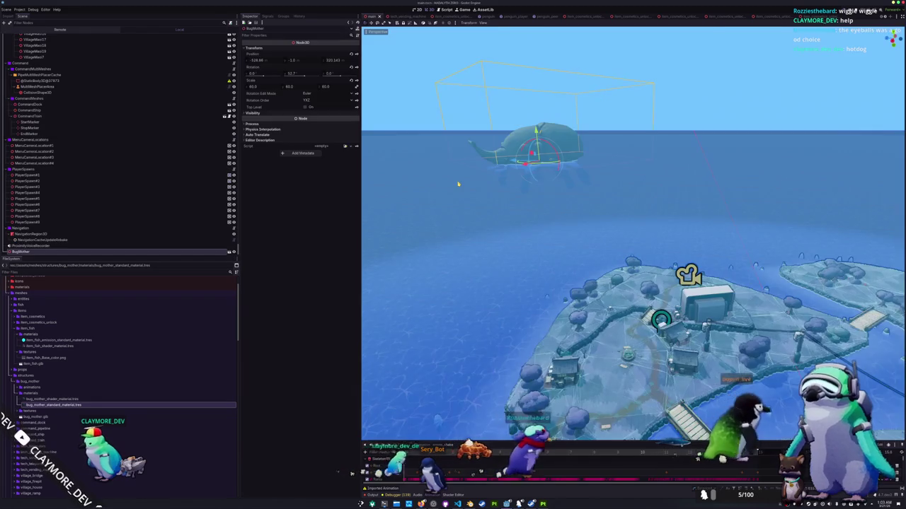
Turn BugMother to 67.7° about Y, scale it to 75, and run the project with F5
scroll(460, 186, down, 3)
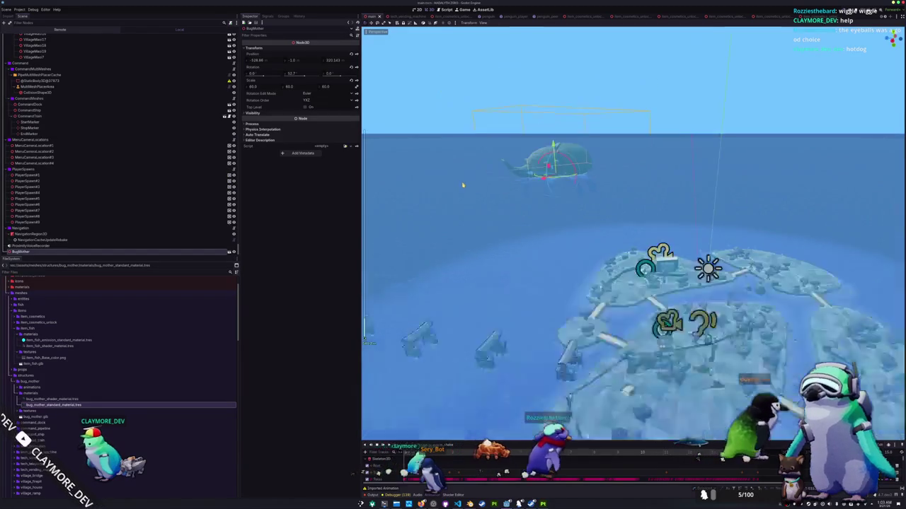
scroll(569, 250, up, 10)
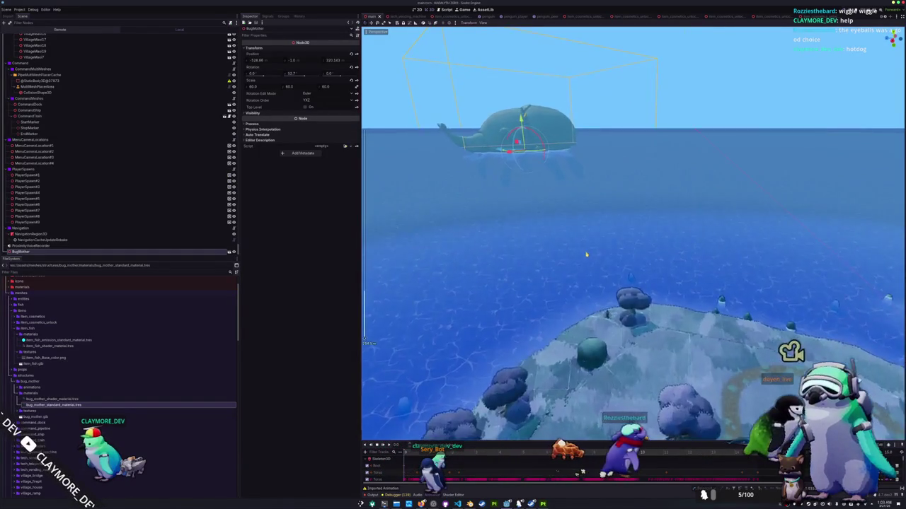
scroll(578, 247, up, 3)
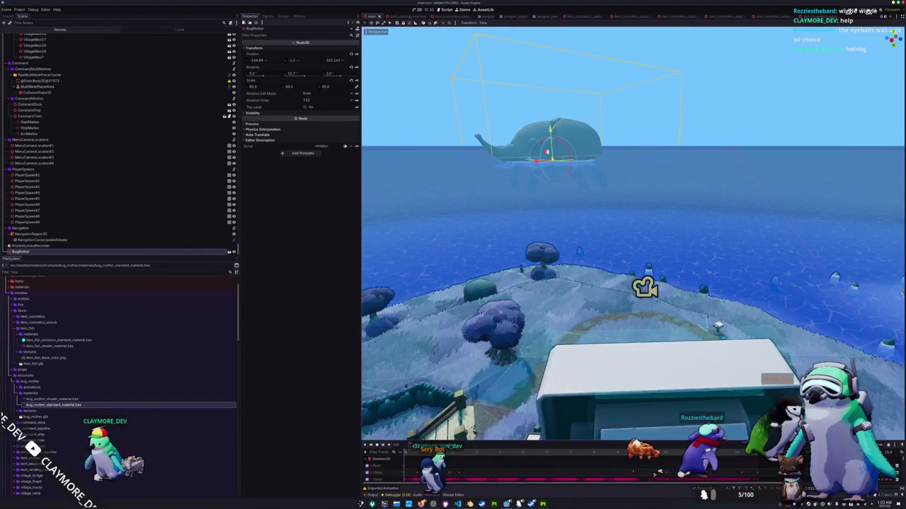
drag(542, 161, 562, 162)
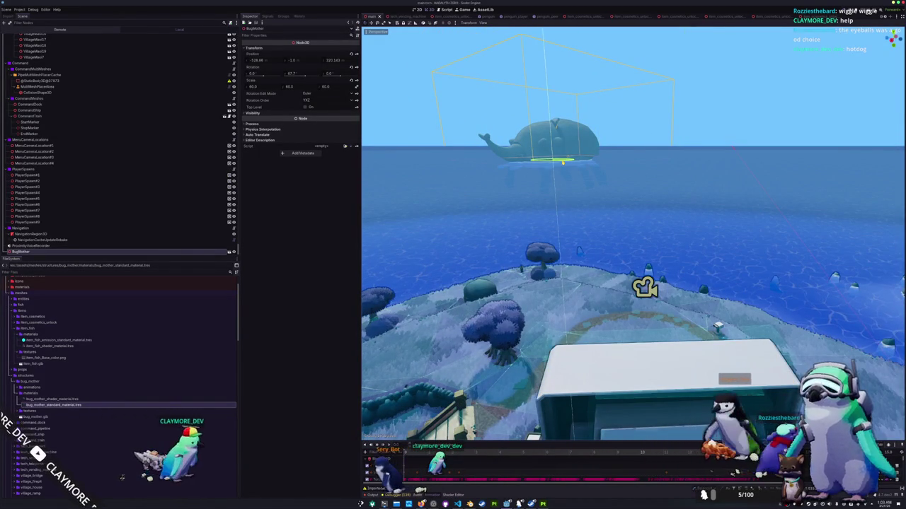
scroll(560, 198, down, 12)
drag(559, 209, 494, 197)
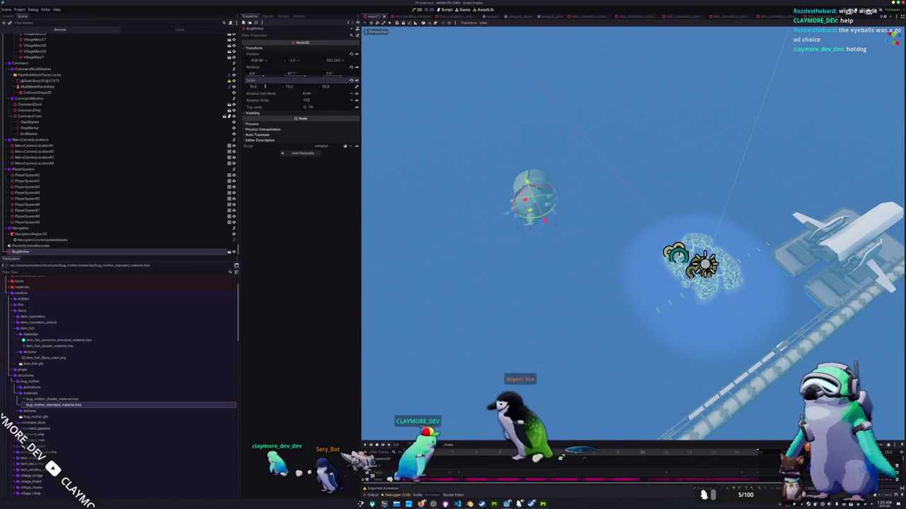
scroll(512, 233, up, 3)
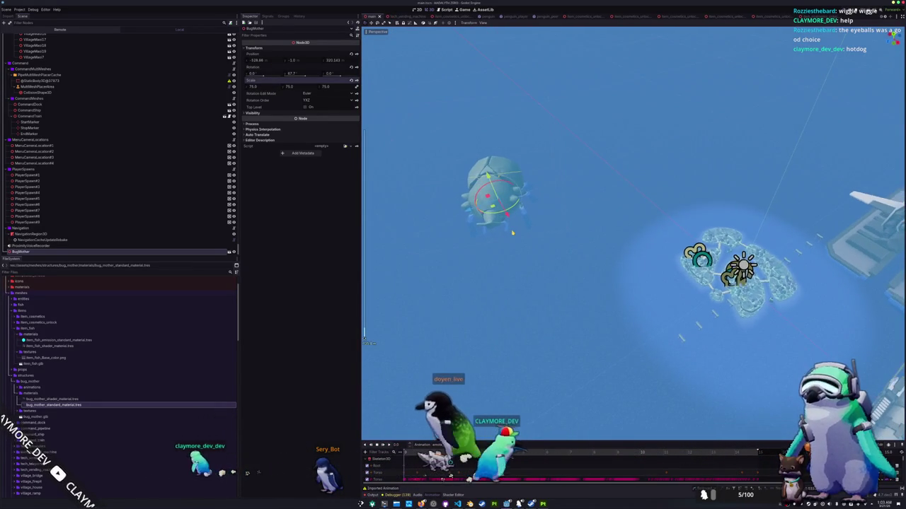
key(F5)
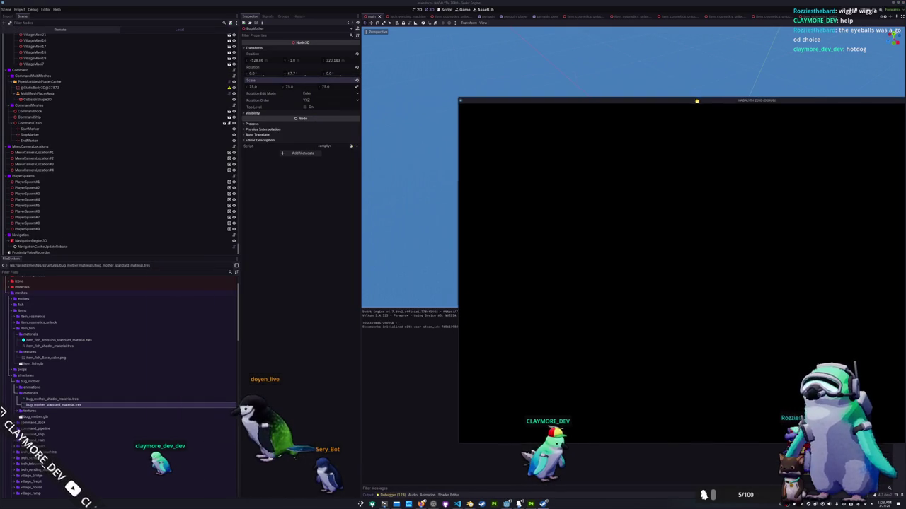
Start a singleplayer game, walk the character across the red field to the shoreline, and return to the editor
mouse_move(720, 105)
mouse_down()
mouse_move(483, 106)
mouse_move(486, 219)
mouse_up()
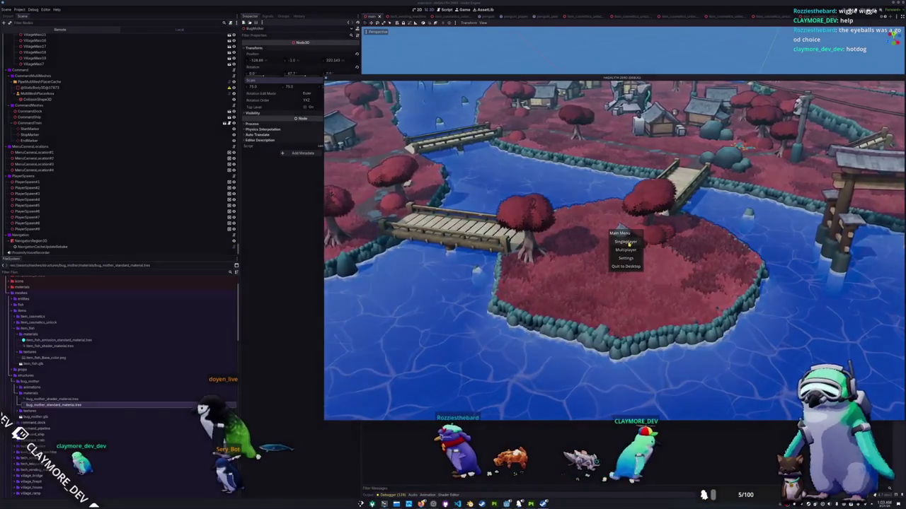
click(626, 242)
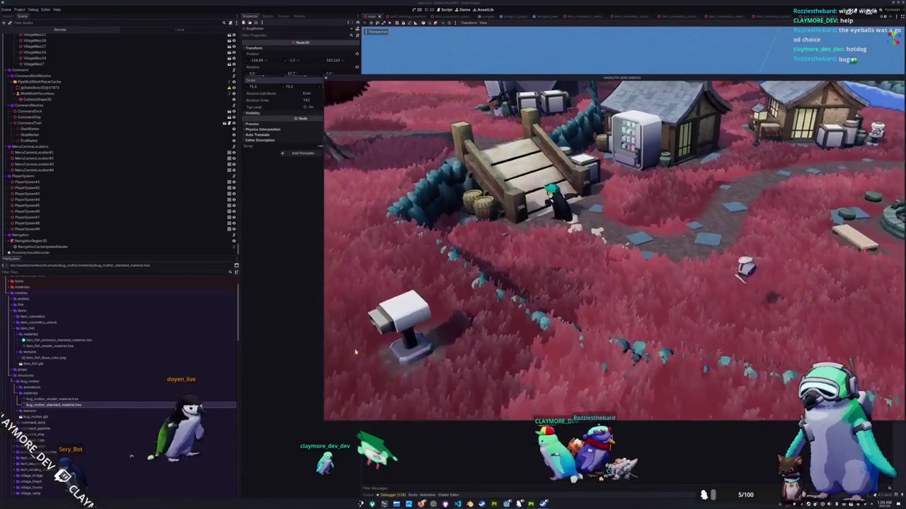
key(w)
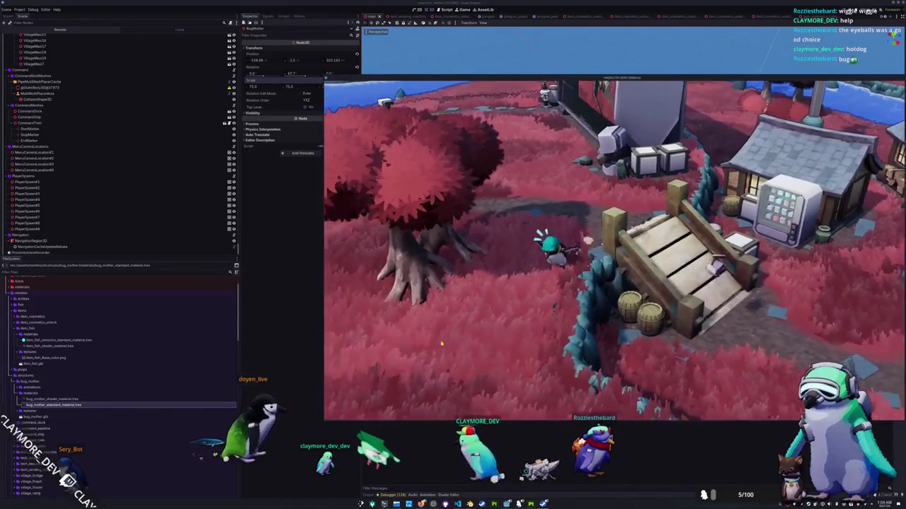
key(s)
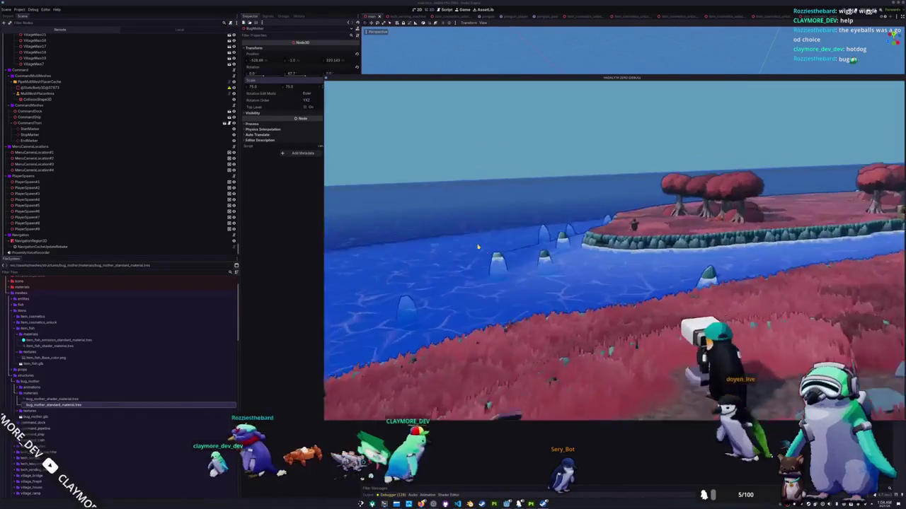
key(F8)
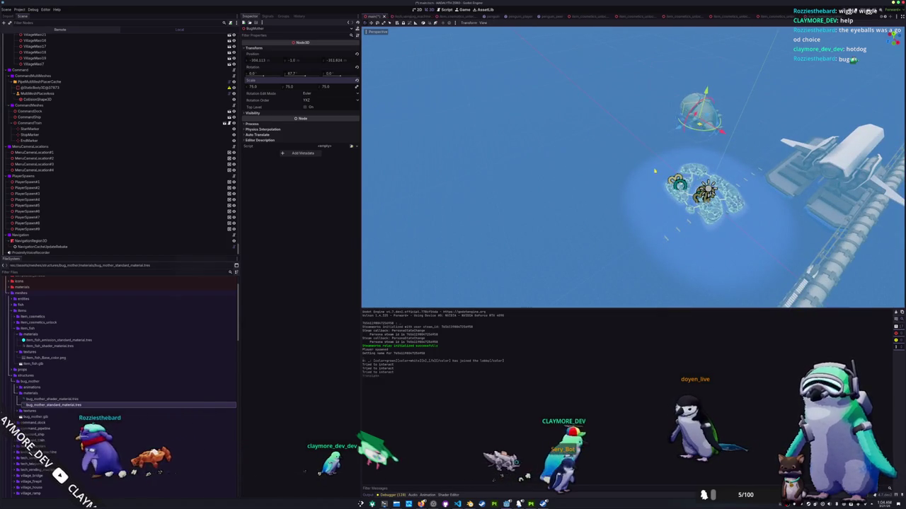
Switch between the running game and the editor to check BugMother's placement
key(F8)
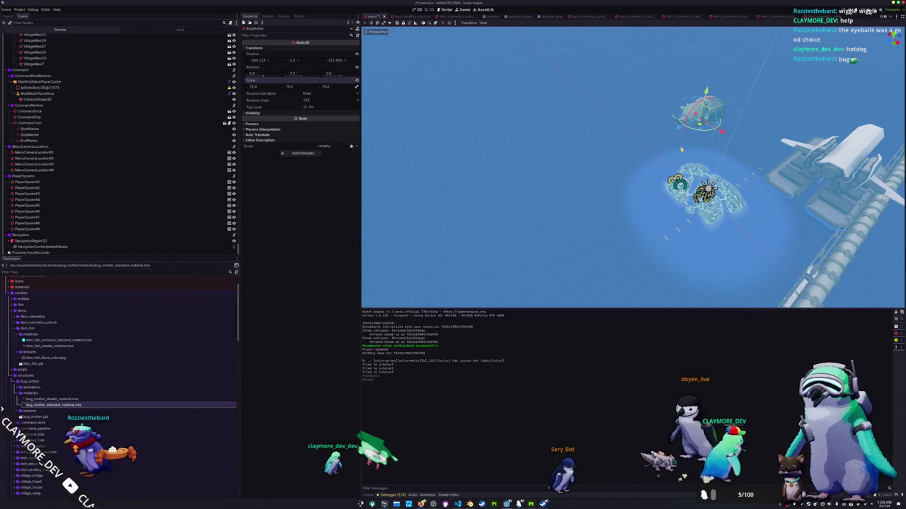
key(alt+Tab)
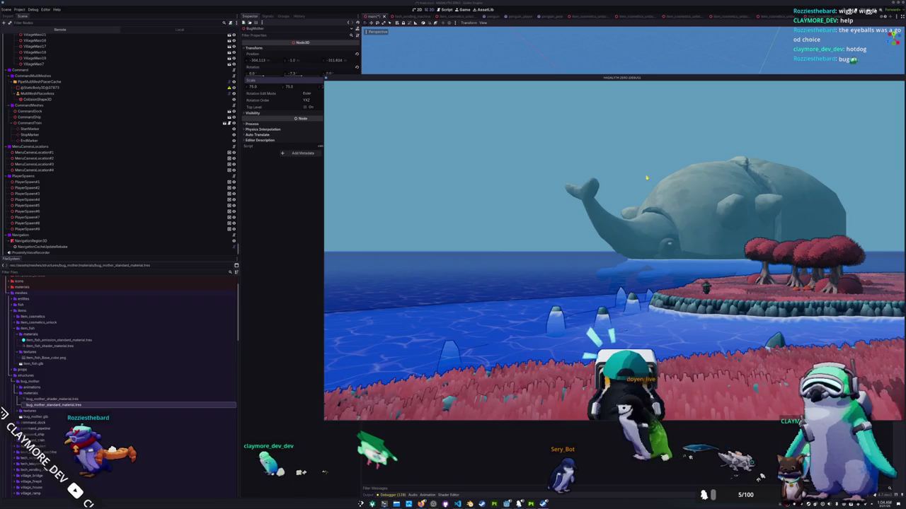
key(alt+Tab)
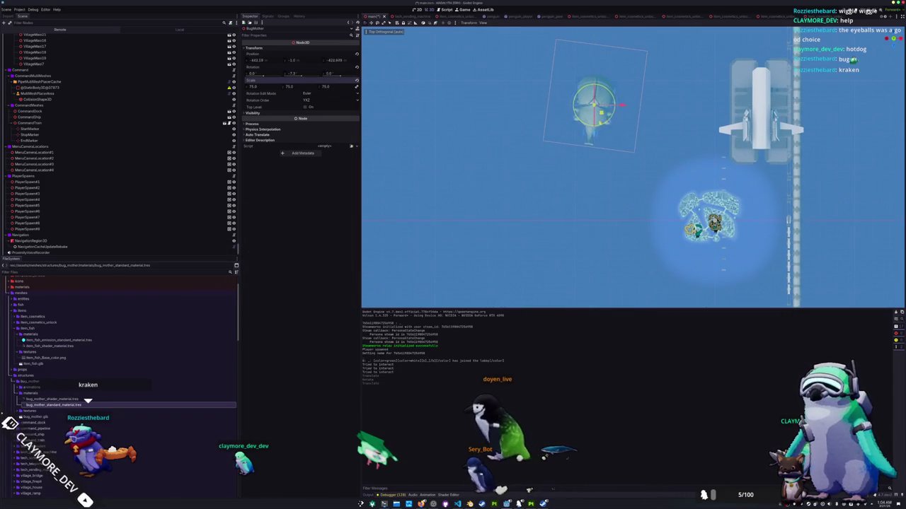
key(alt+Tab)
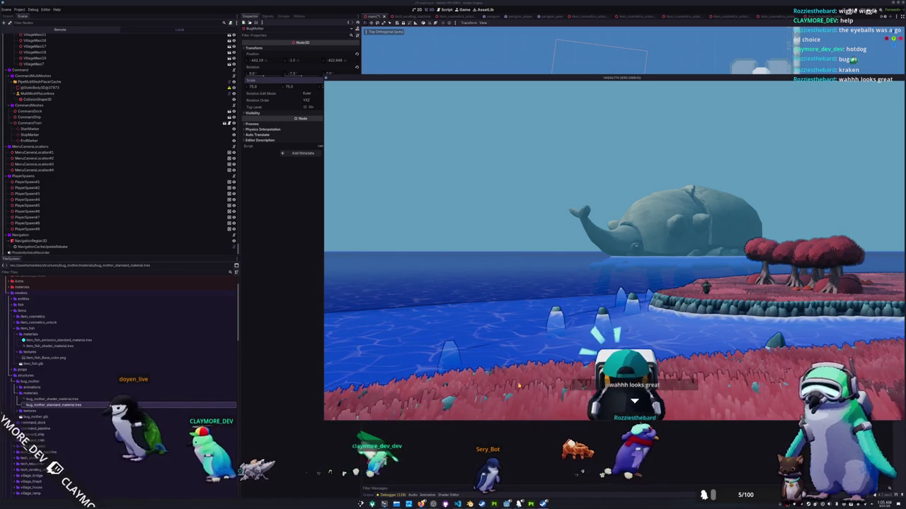
key(F8)
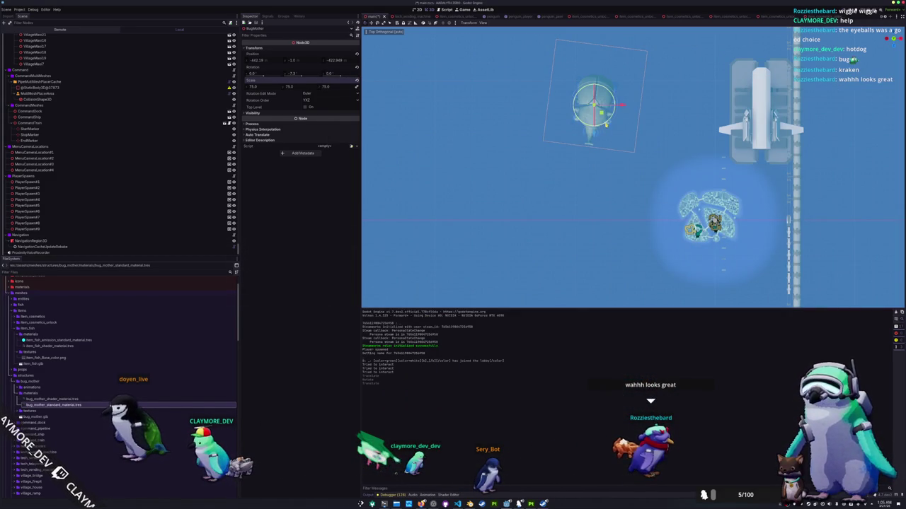
Rotate BugMother about its vertical axis to -30° on Y
drag(621, 107, 603, 129)
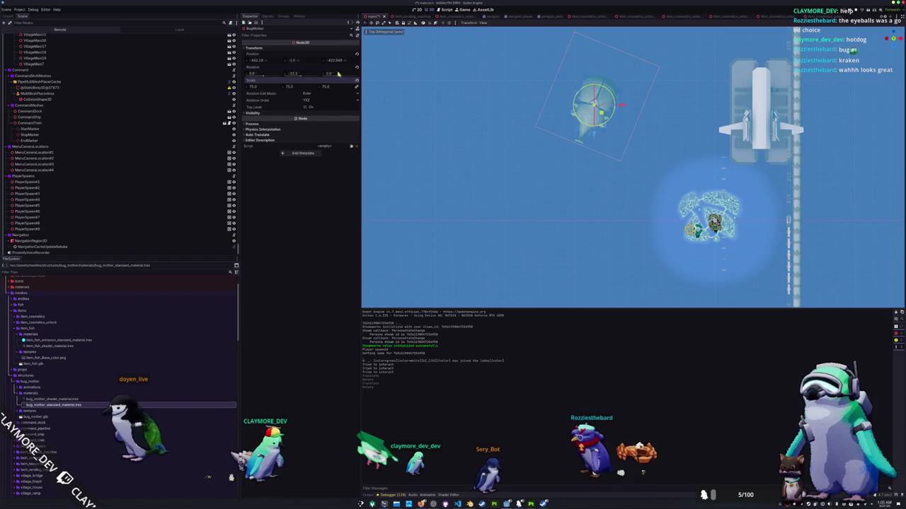
key(alt+r)
drag(608, 129, 600, 134)
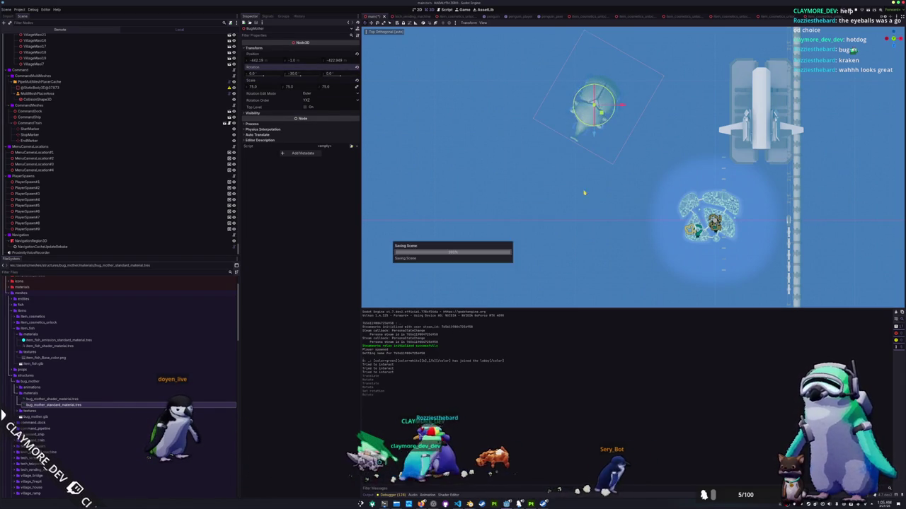
key(alt+Tab)
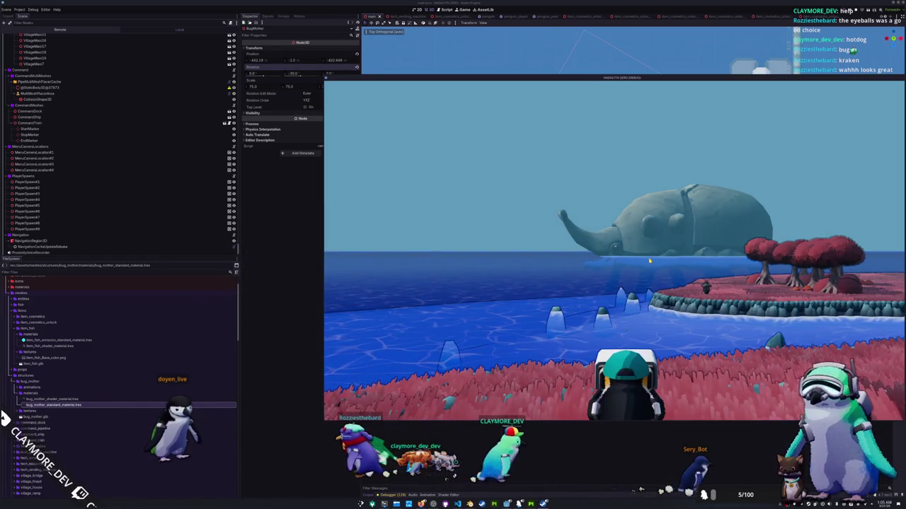
key(alt+Tab)
key(ctrl+z)
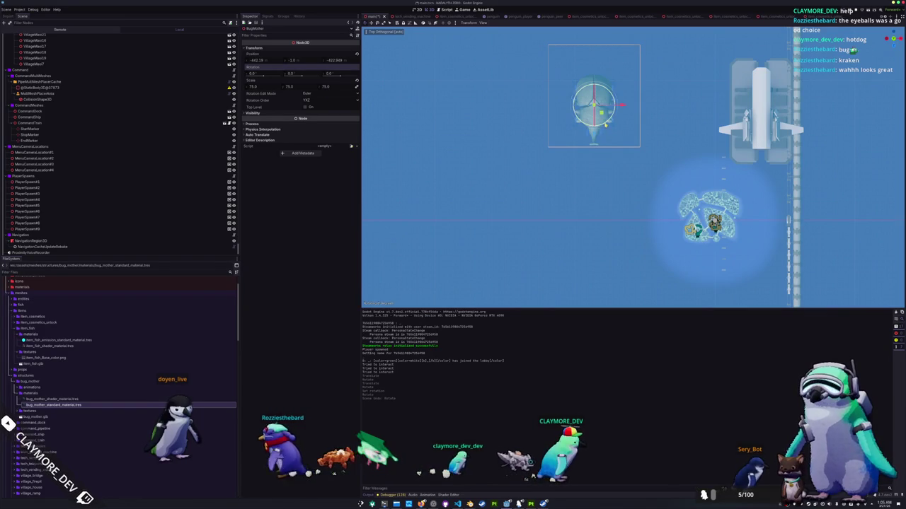
drag(599, 130, 603, 145)
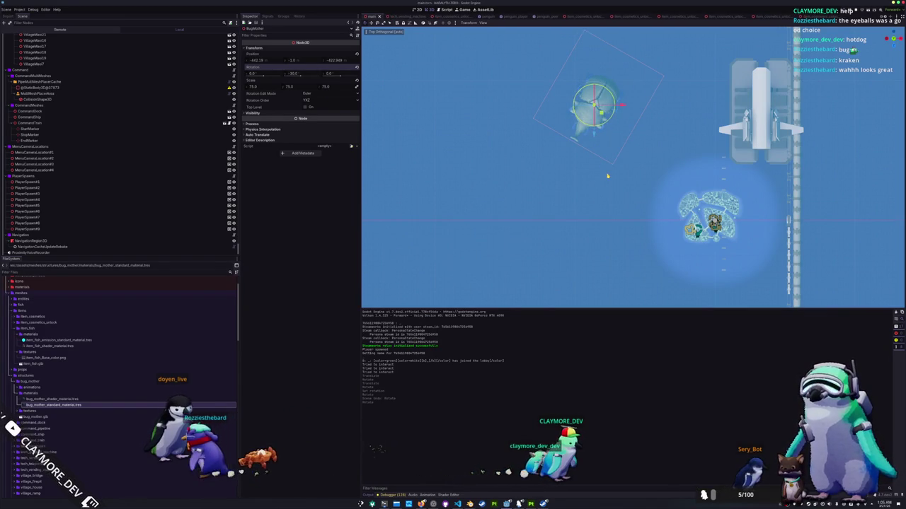
key(alt+Tab)
key(alt+Tab)
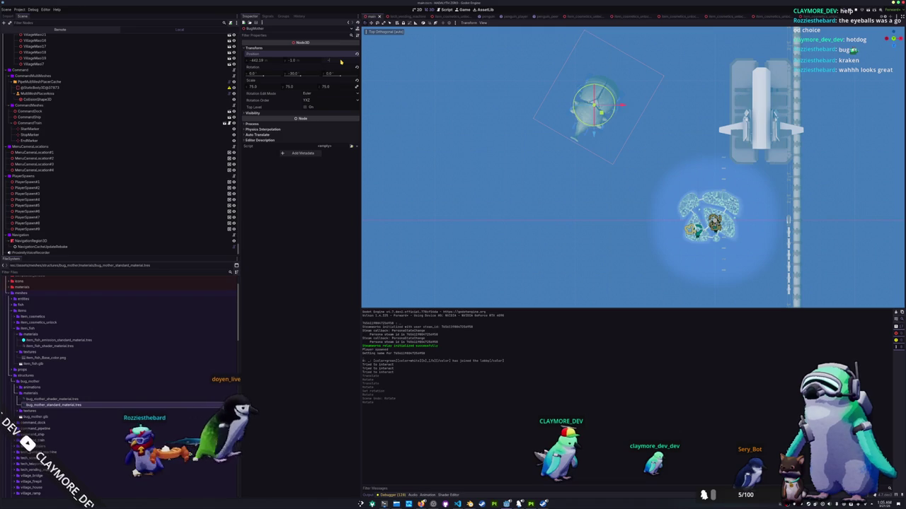
Set BugMother's X and Z position to -450, save the scene, and check it in the game
text(0)
key(Return)
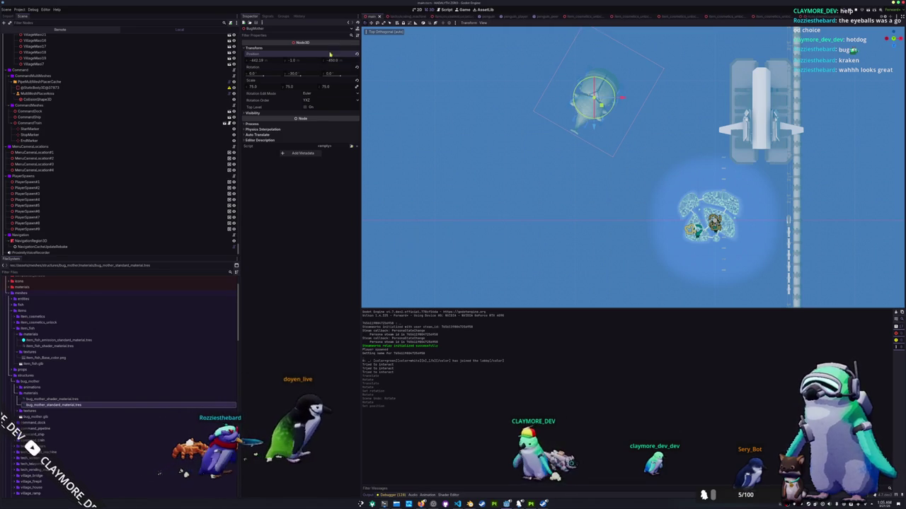
text(-450)
key(ctrl+s)
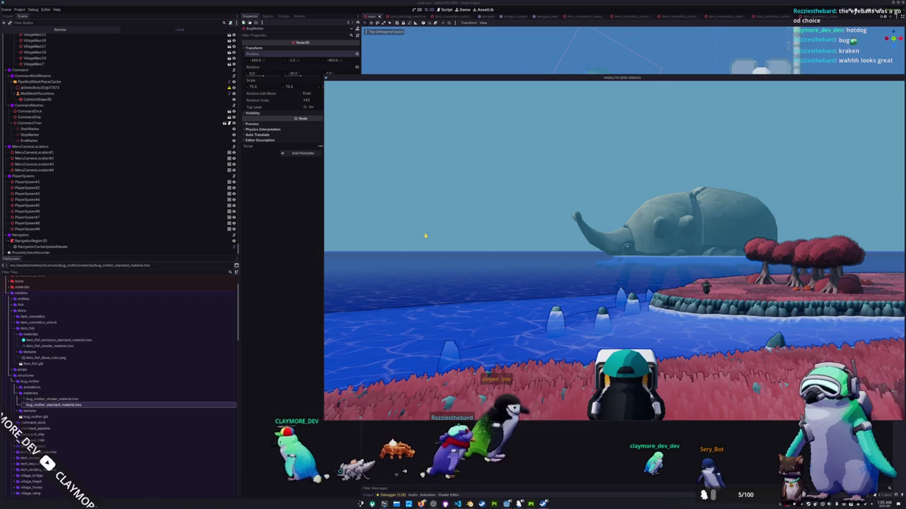
mouse_move(661, 77)
mouse_down()
mouse_move(568, 77)
mouse_move(580, 78)
mouse_up()
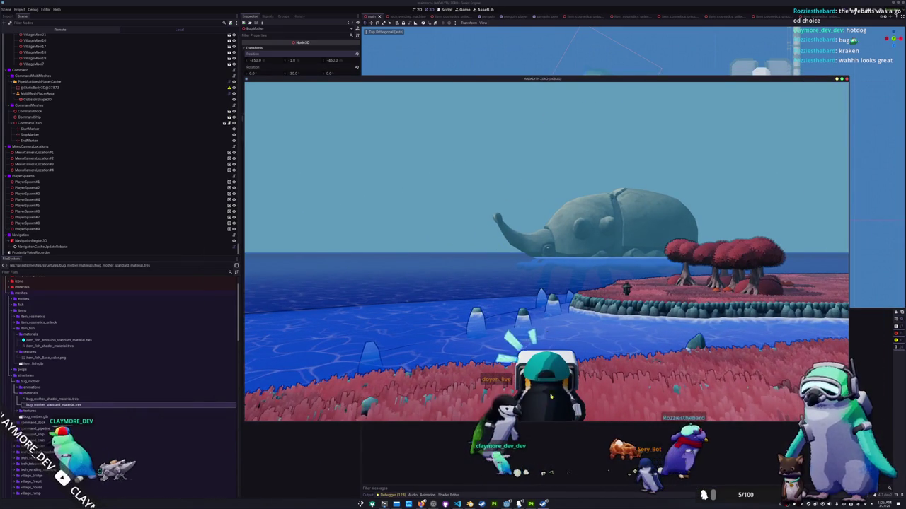
key(F8)
key(ctrl+s)
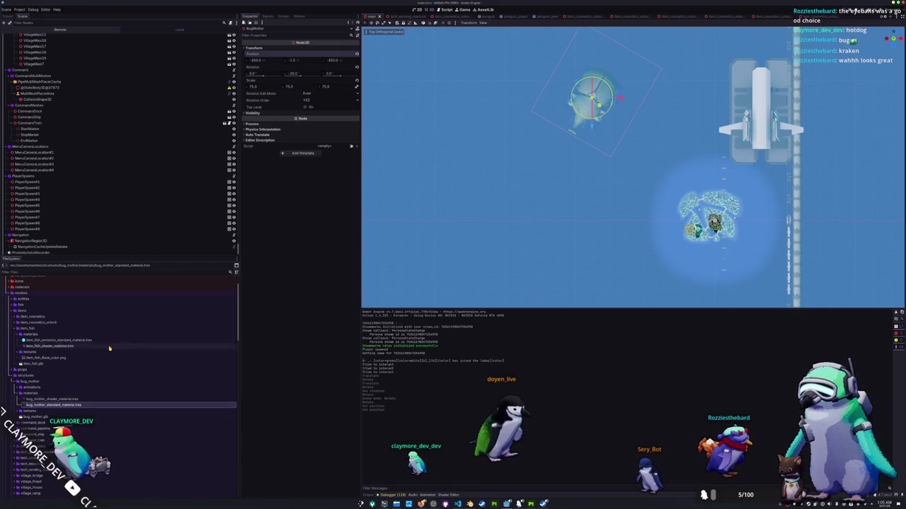
mouse_move(85, 240)
mouse_down()
mouse_move(110, 162)
mouse_move(126, 155)
mouse_move(62, 149)
mouse_up()
drag(54, 197, 51, 117)
Add a Node3D child named Bug under TerrainStructures and reparent it there
right_click(40, 111)
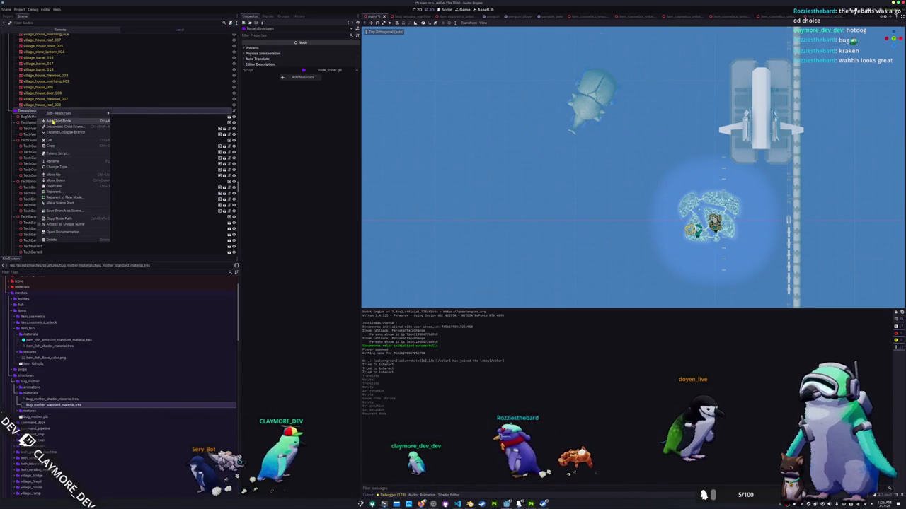
click(53, 121)
text(b)
key(BackSpace)
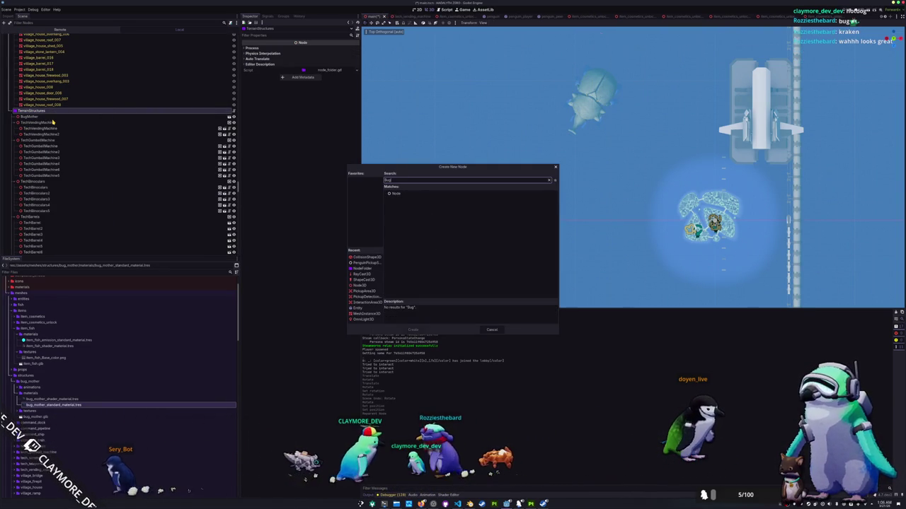
text(Node3D)
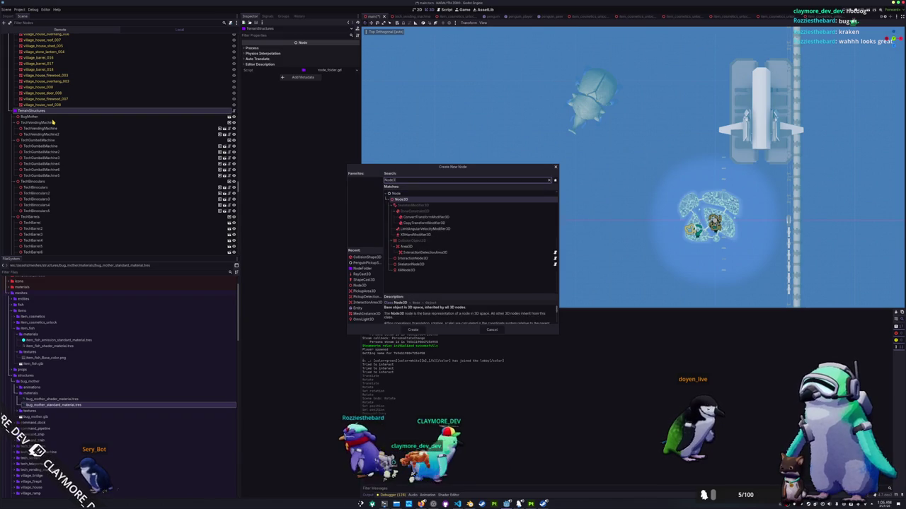
key(Return)
key(F2)
text(Bug)
key(Return)
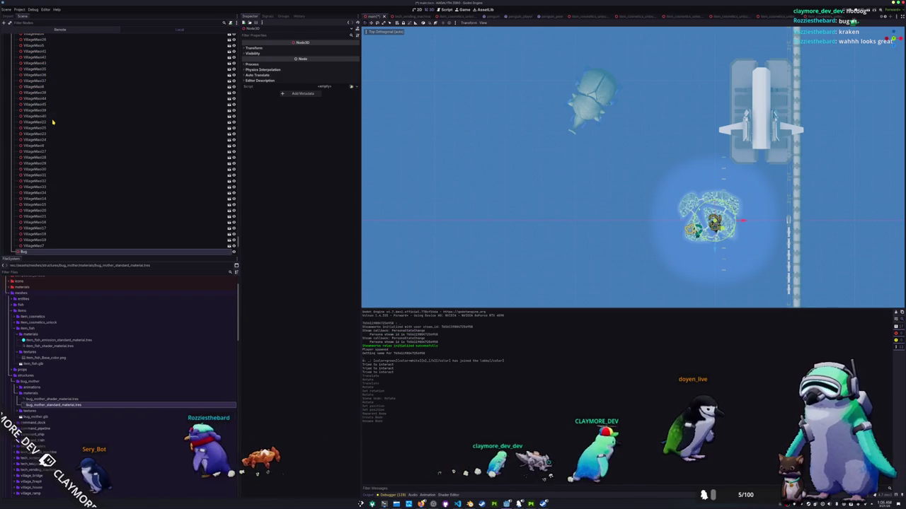
mouse_move(28, 251)
mouse_down()
mouse_move(75, 178)
mouse_move(62, 116)
mouse_move(64, 129)
mouse_move(43, 133)
mouse_up()
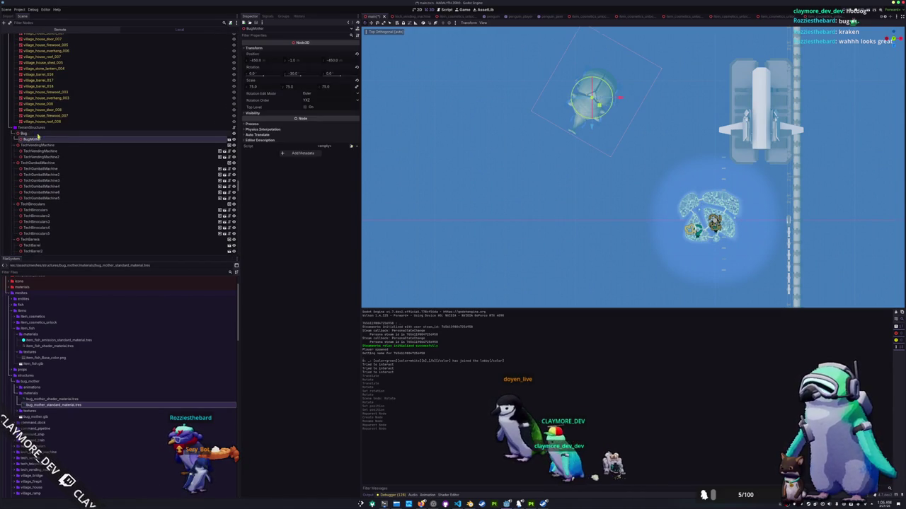
Switch to the bug_mother scene and start adding a child node to its BugMother root
key(ctrl+Tab)
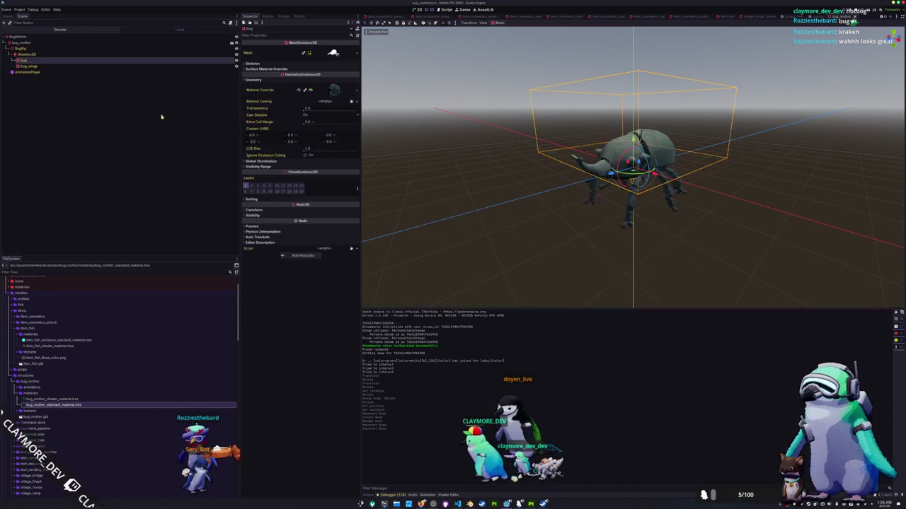
right_click(42, 36)
click(61, 47)
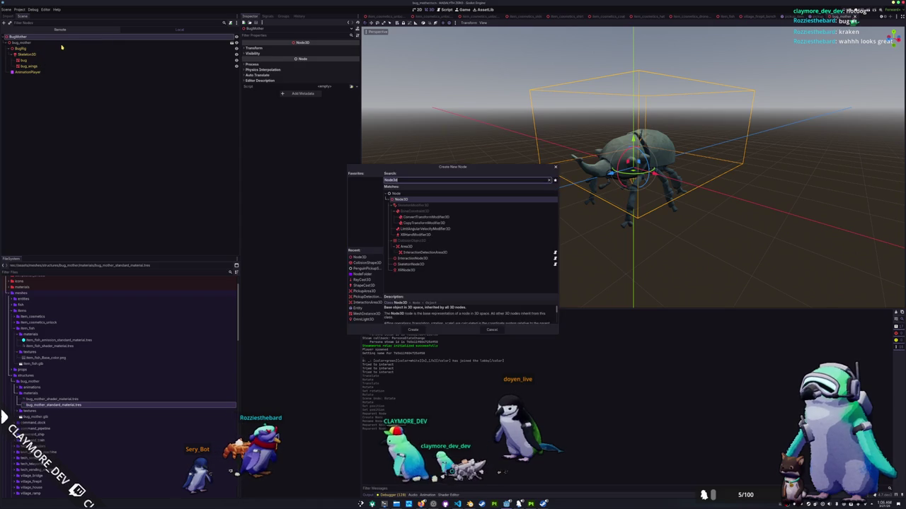
Add an AnimationTree node using AnimationPlayer, with a new AnimationNodeBlendTree as its tree root
text(animationt)
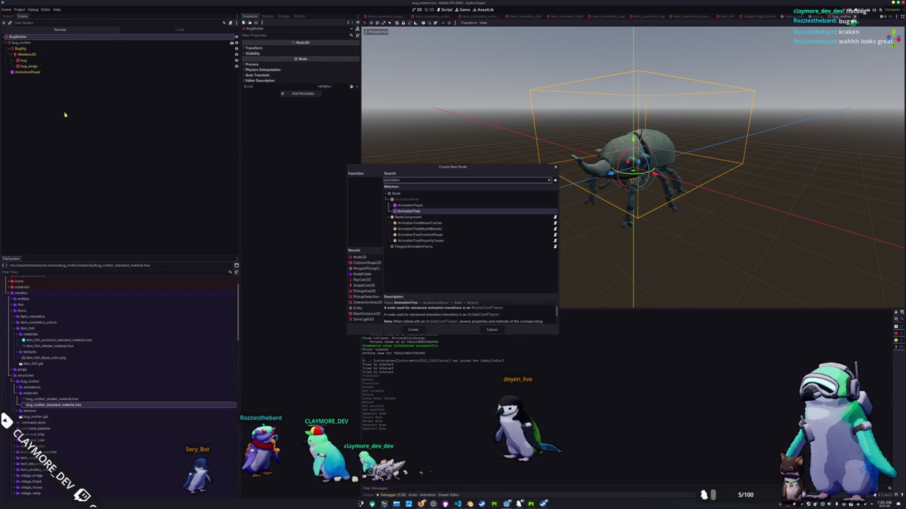
key(Return)
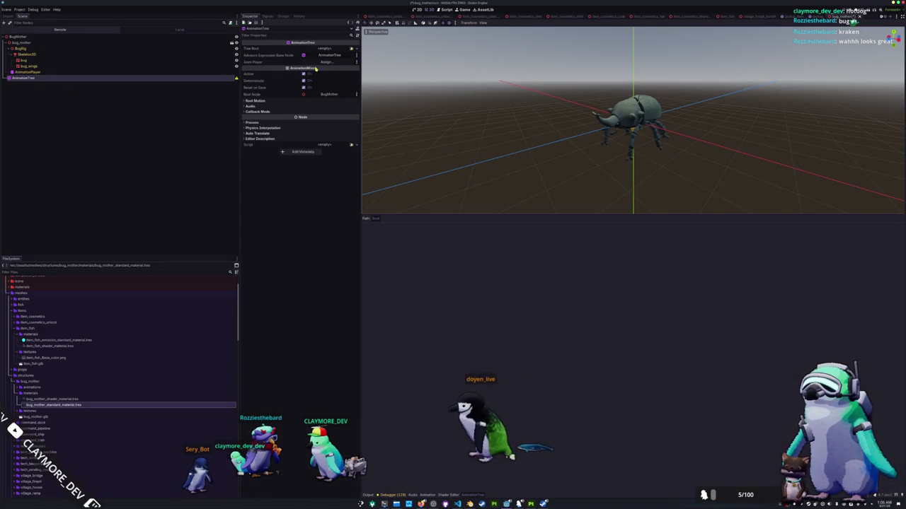
click(325, 62)
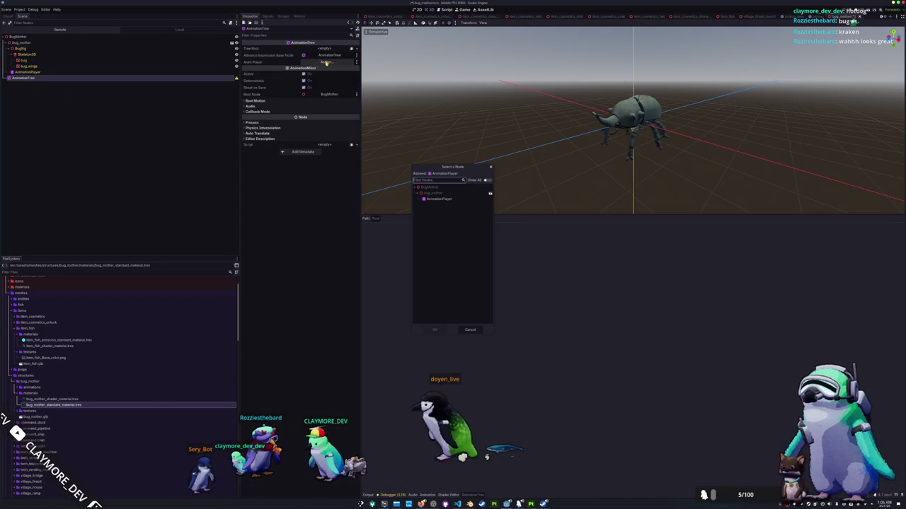
double_click(432, 200)
click(358, 48)
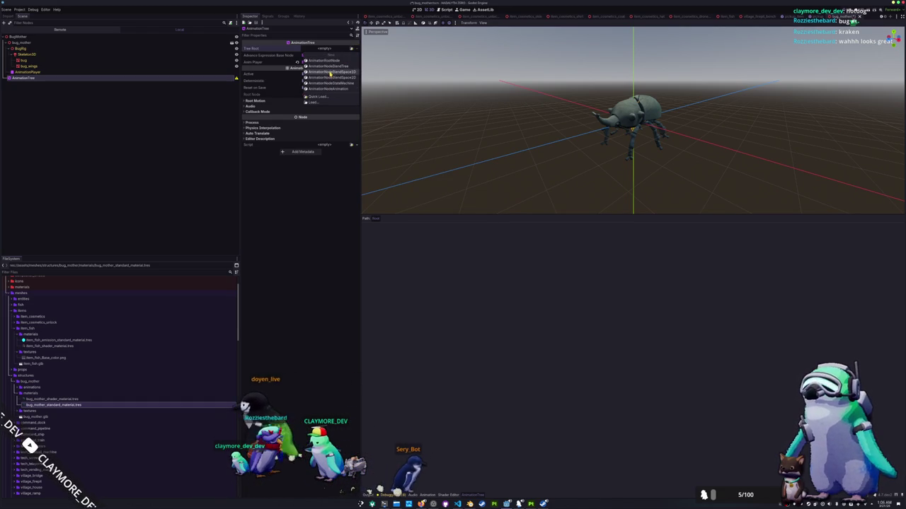
click(330, 67)
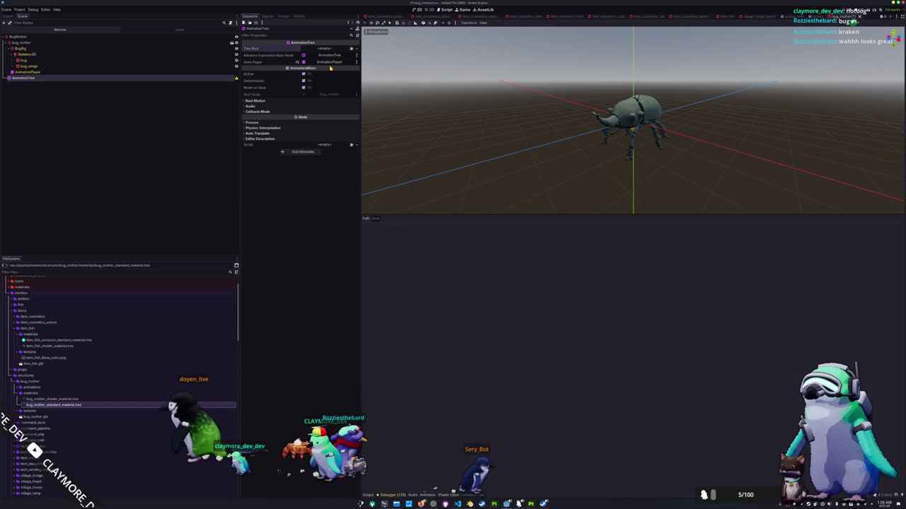
click(358, 48)
click(334, 67)
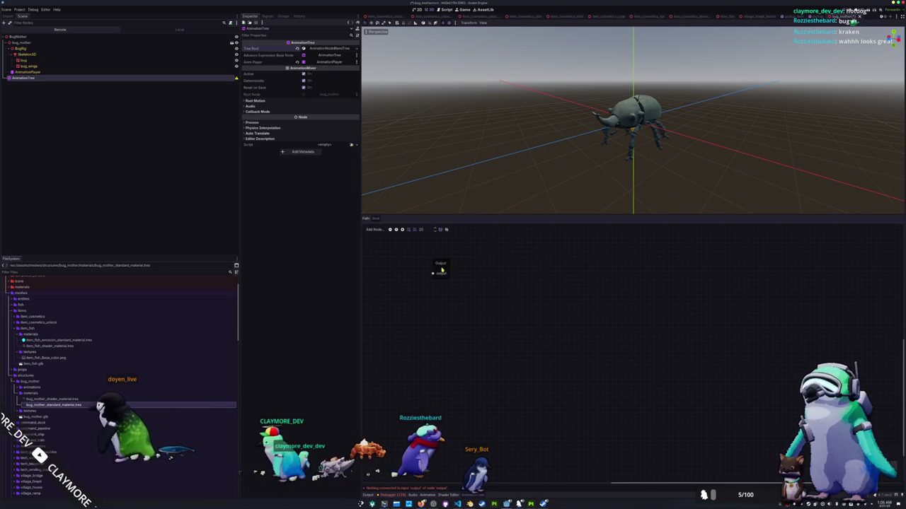
Add an Animation node to the blend tree set to the idle animation
drag(440, 269, 582, 317)
scroll(505, 303, up, 1)
scroll(458, 283, up, 1)
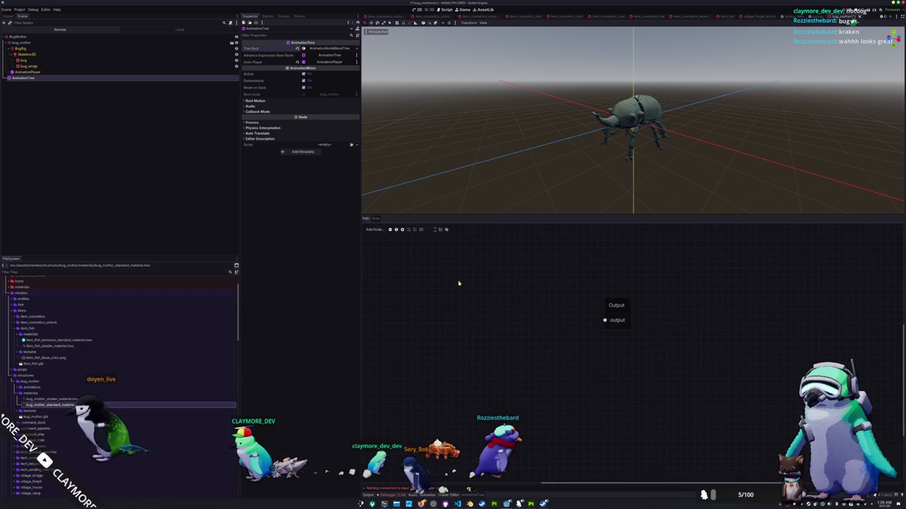
right_click(435, 296)
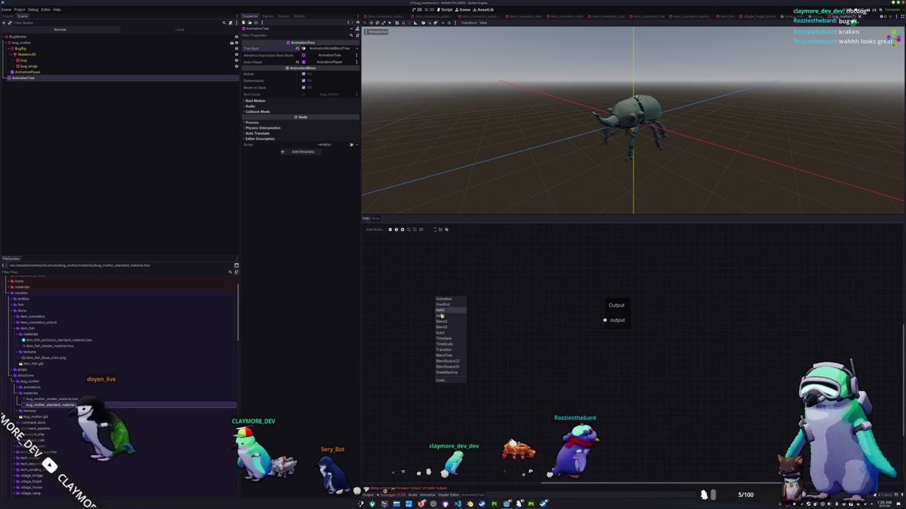
click(443, 299)
drag(447, 303, 437, 269)
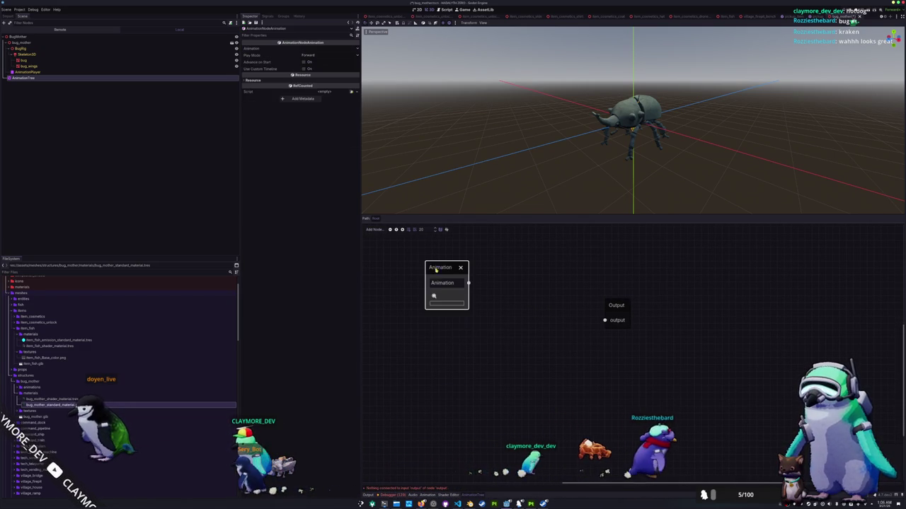
click(436, 303)
click(436, 310)
drag(467, 286, 433, 300)
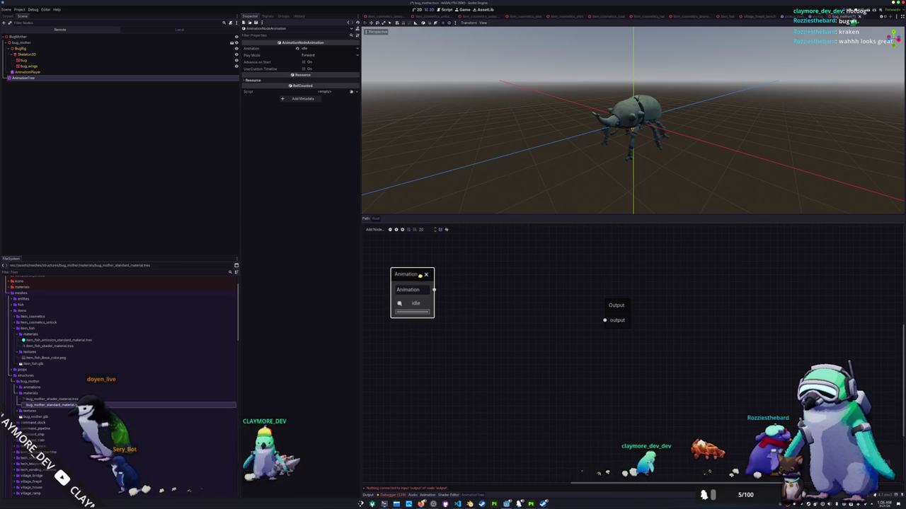
Feed idle into a OneShot named emote_shake wired to Output, with an emote_shake Animation on its shot
drag(491, 302, 494, 302)
click(503, 302)
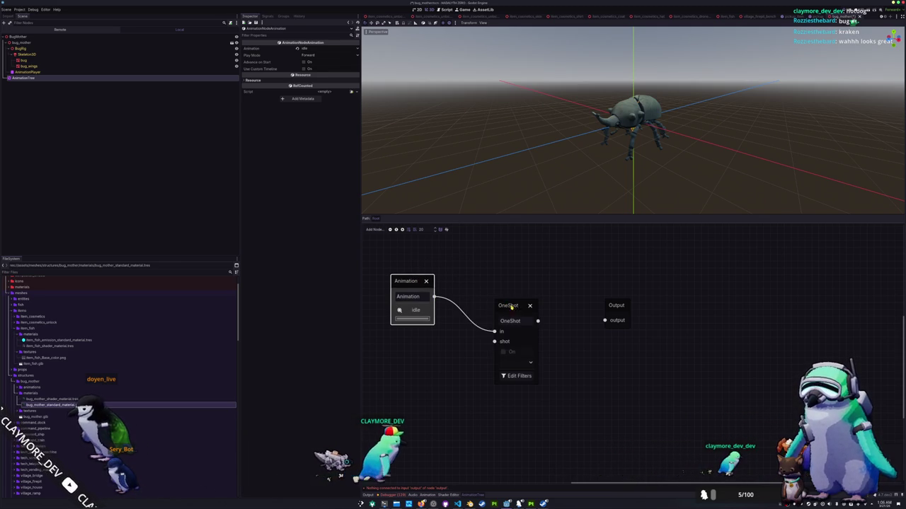
drag(587, 319, 604, 320)
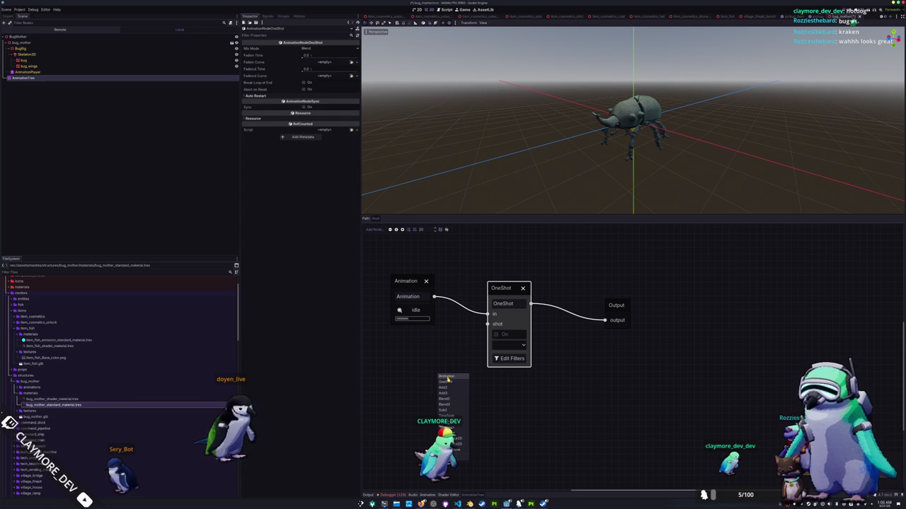
drag(448, 380, 417, 358)
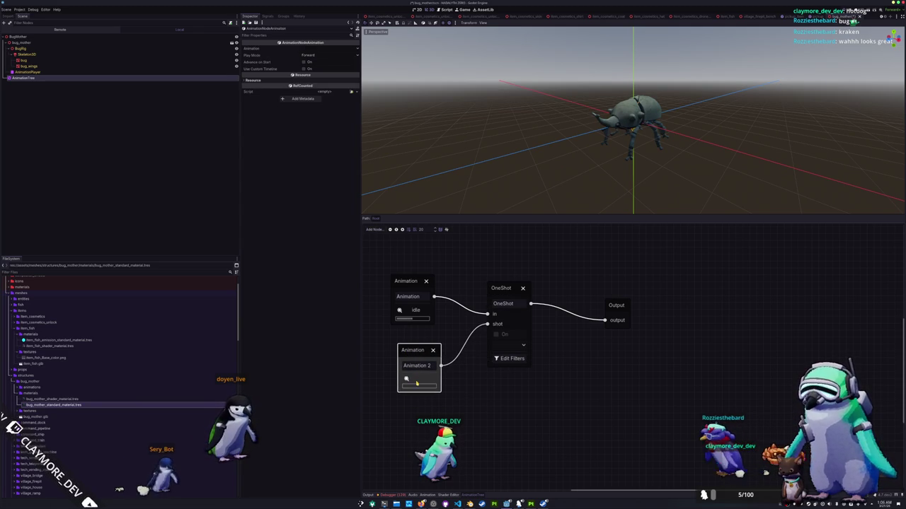
click(417, 383)
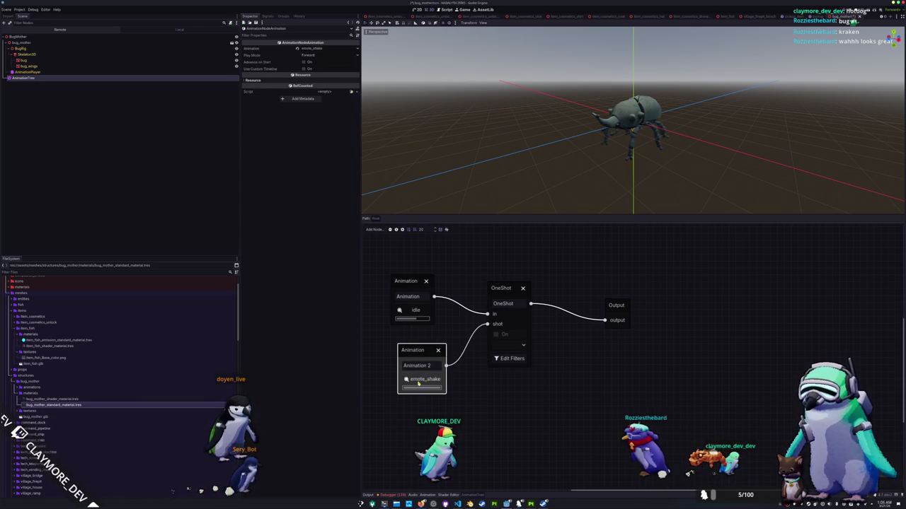
drag(419, 386, 503, 421)
double_click(516, 306)
text(emote_shake)
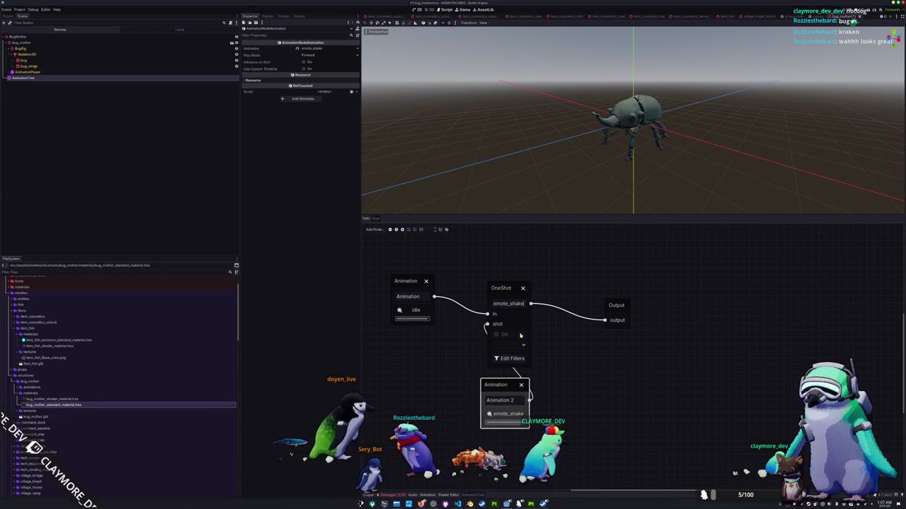
drag(496, 385, 502, 385)
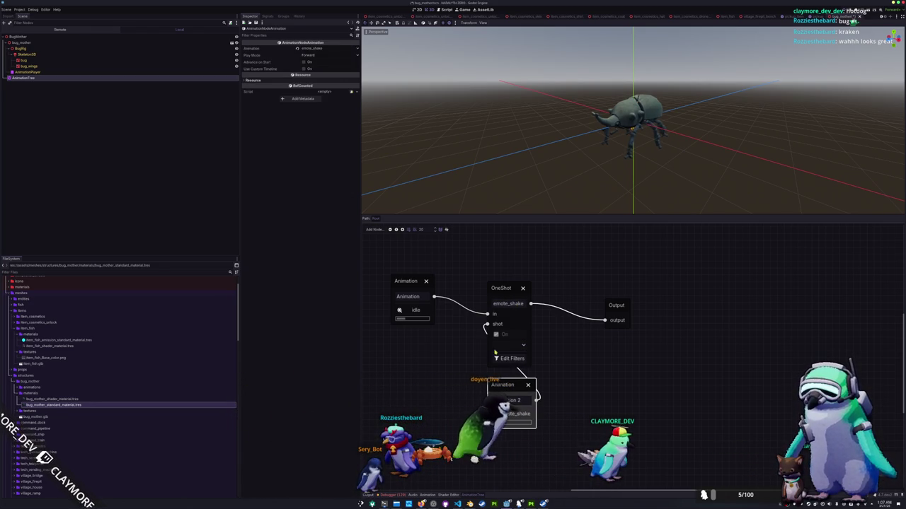
click(467, 307)
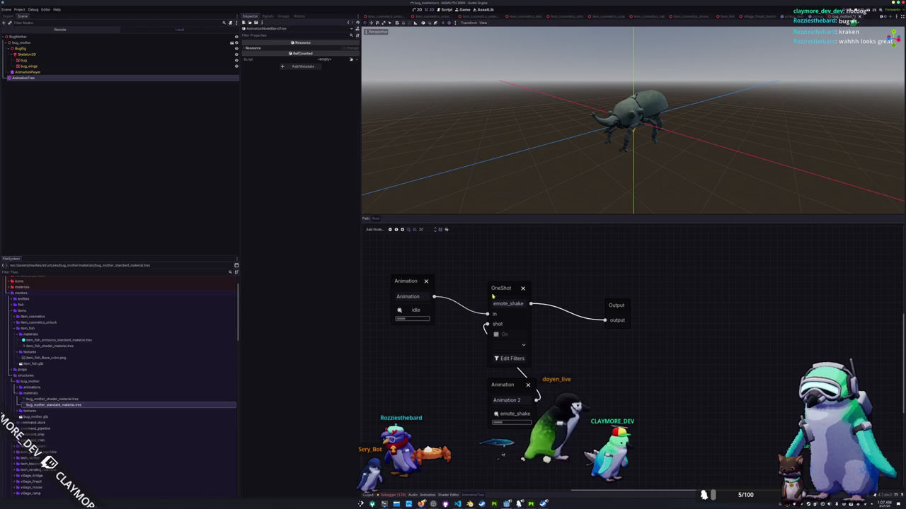
Tidy the graph and set the emote_shake OneShot's fade-in and fade-out times to 1.0
click(493, 296)
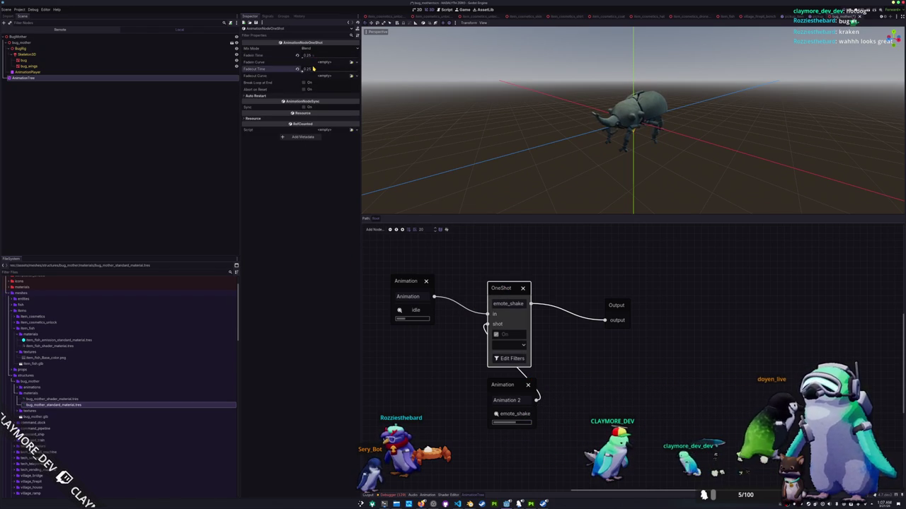
click(566, 277)
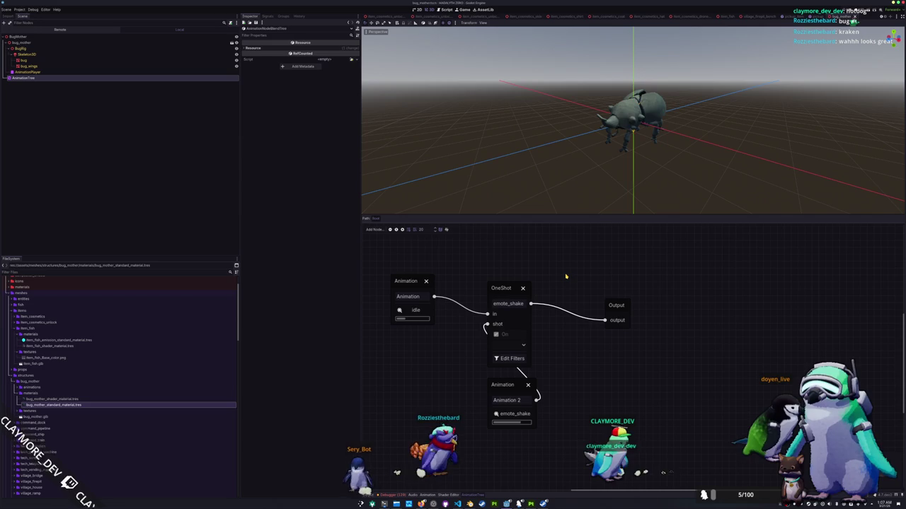
mouse_move(608, 309)
mouse_down()
mouse_move(599, 292)
mouse_move(799, 278)
mouse_up()
drag(547, 401, 504, 281)
click(460, 331)
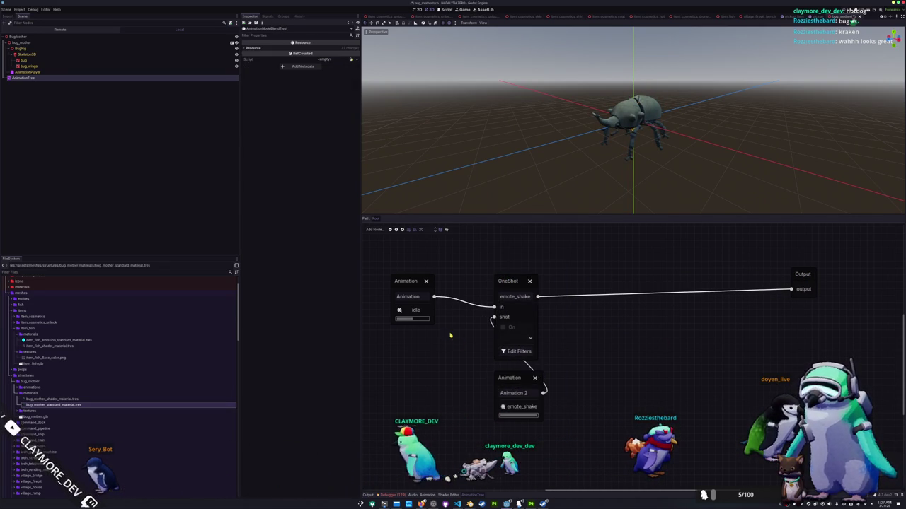
scroll(458, 339, down, 1)
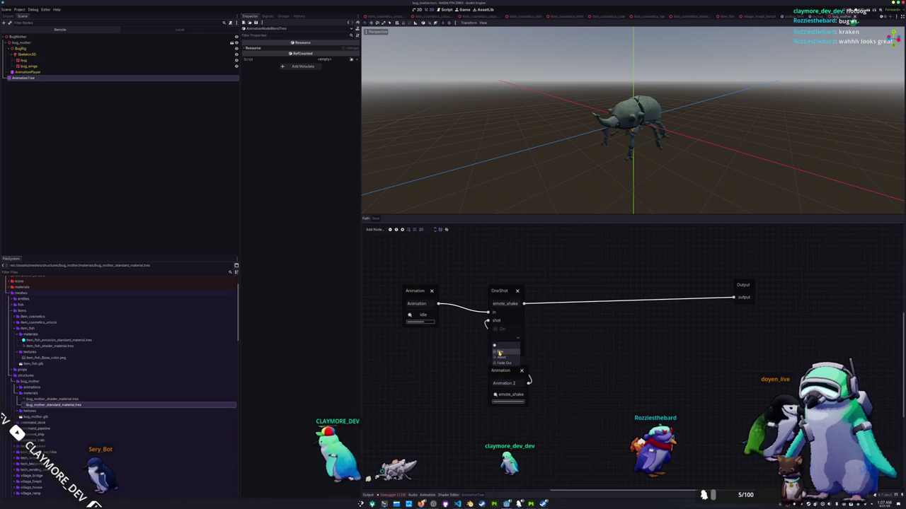
click(502, 292)
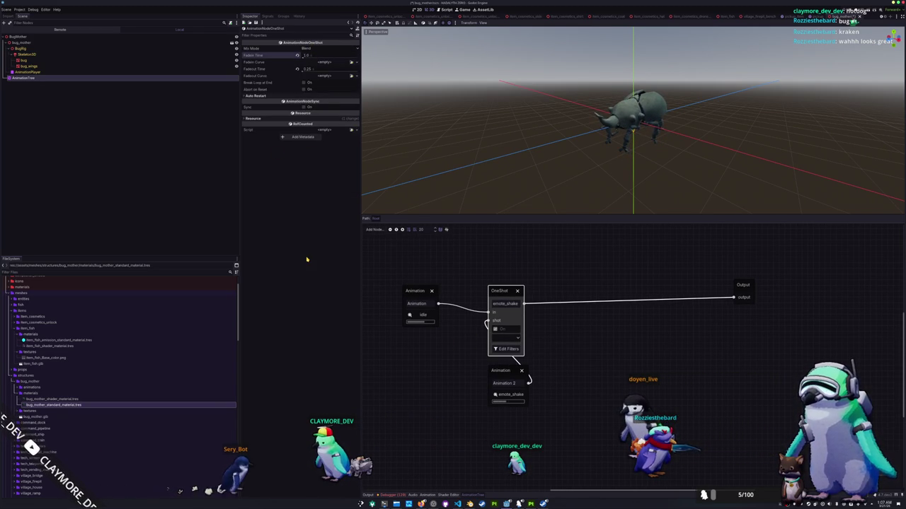
text(1)
key(Return)
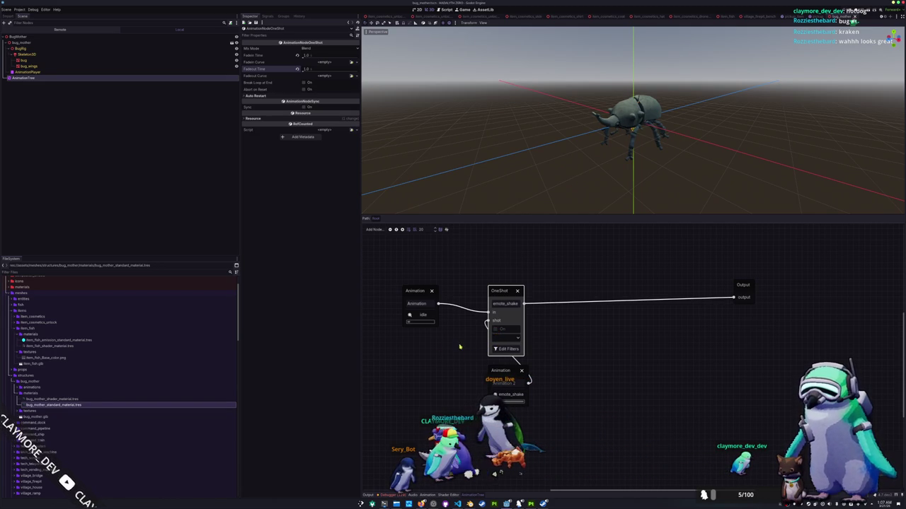
Open the scenes/structures/bug_mother folder in FileSystem, then switch to Substance 3D Painter
scroll(76, 400, down, 15)
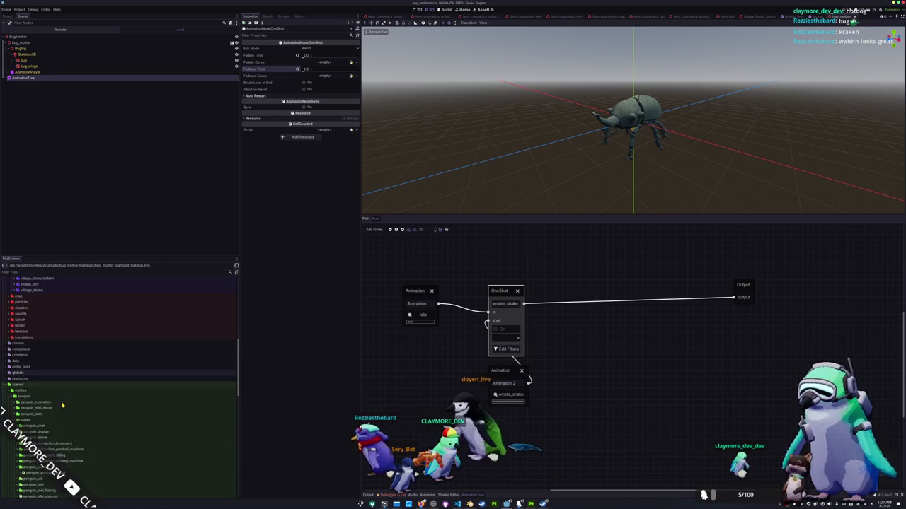
scroll(62, 405, down, 2)
click(63, 406)
scroll(545, 145, up, 5)
scroll(548, 144, down, 3)
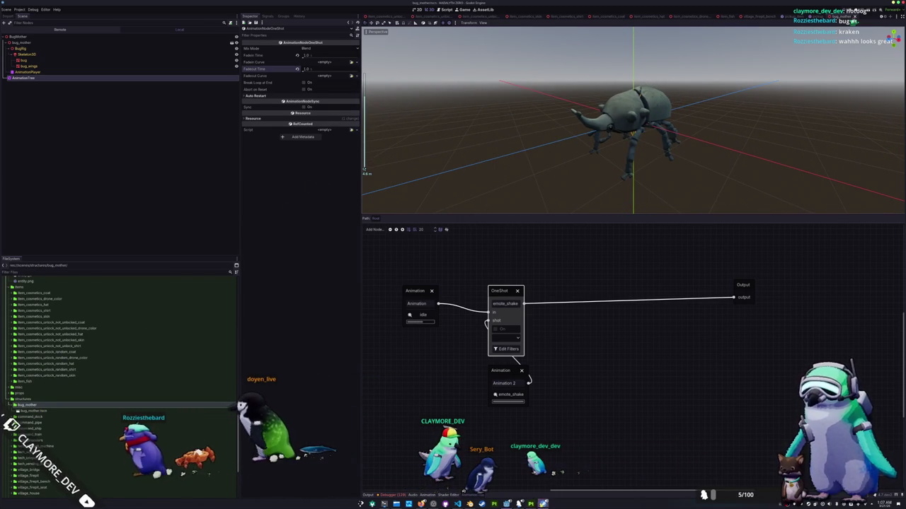
key(alt+Tab)
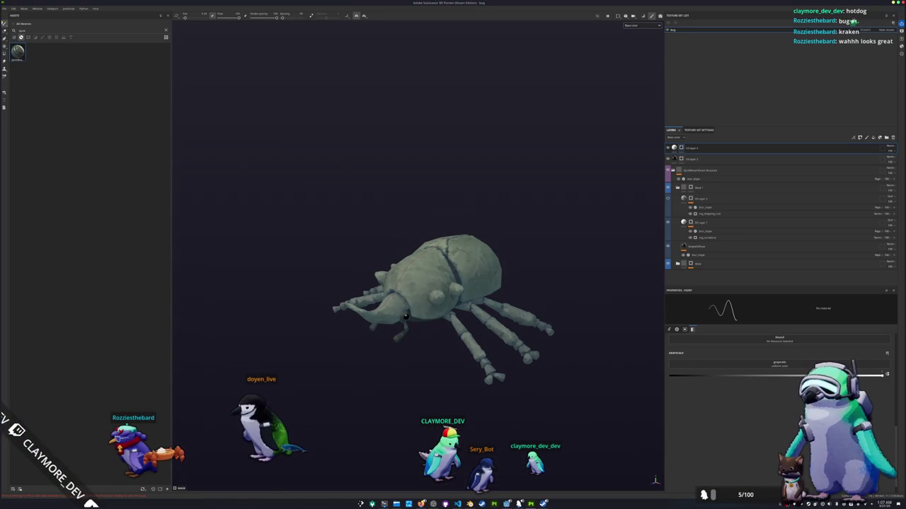
Open bug_mother.spp from its recent project folder and switch to Baking mode
click(4, 8)
click(8, 21)
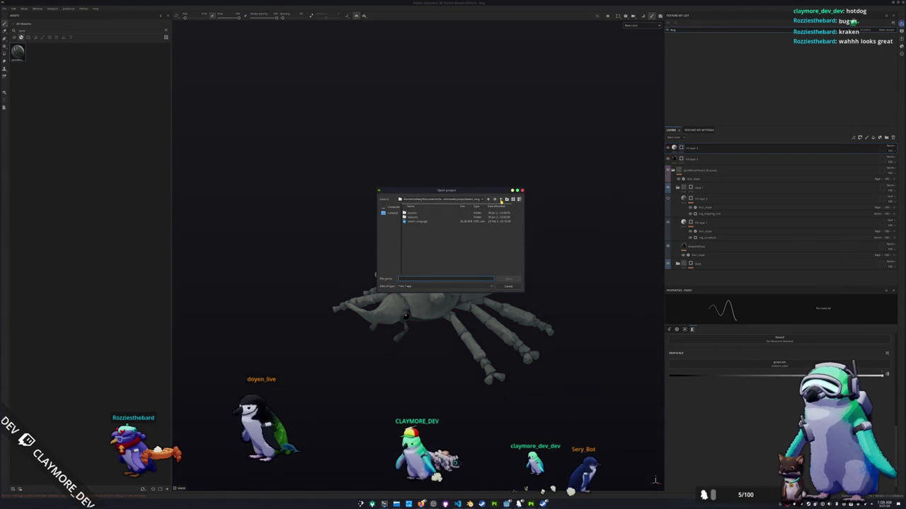
click(483, 200)
click(467, 235)
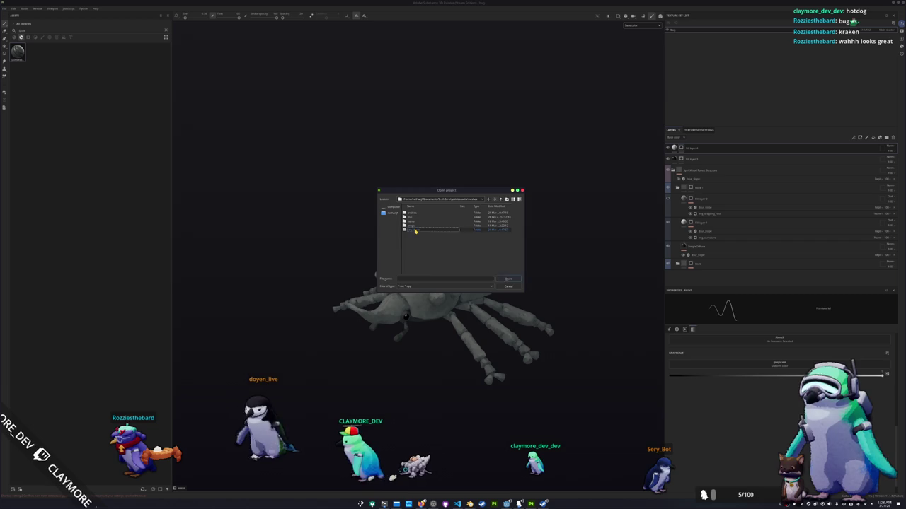
double_click(415, 232)
click(414, 239)
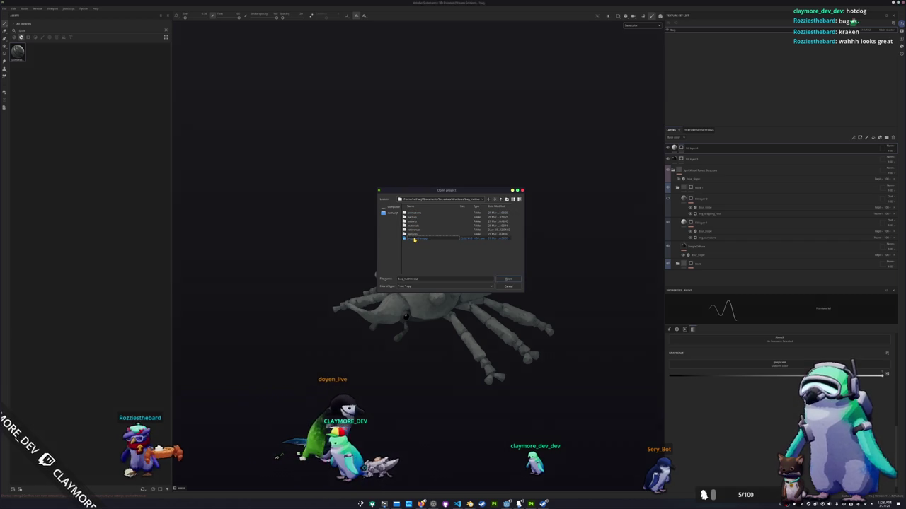
double_click(414, 239)
click(432, 249)
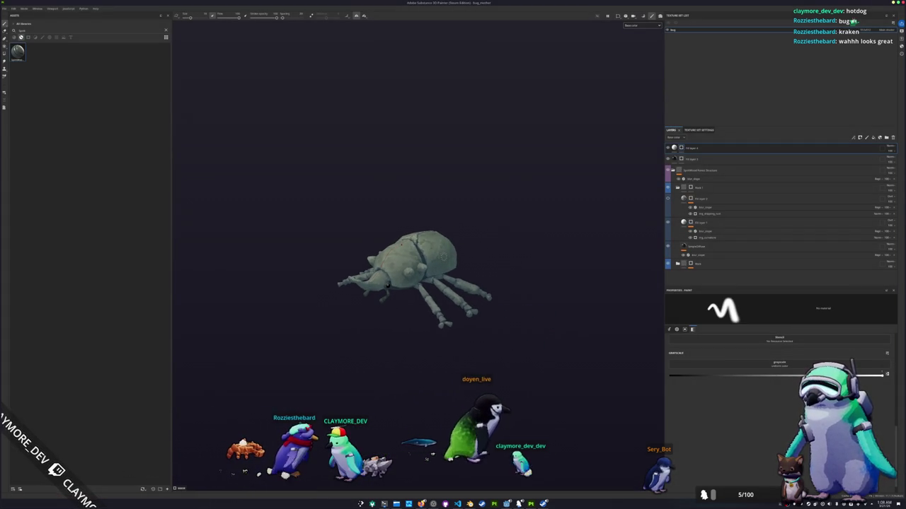
key(ctrl+shift+b)
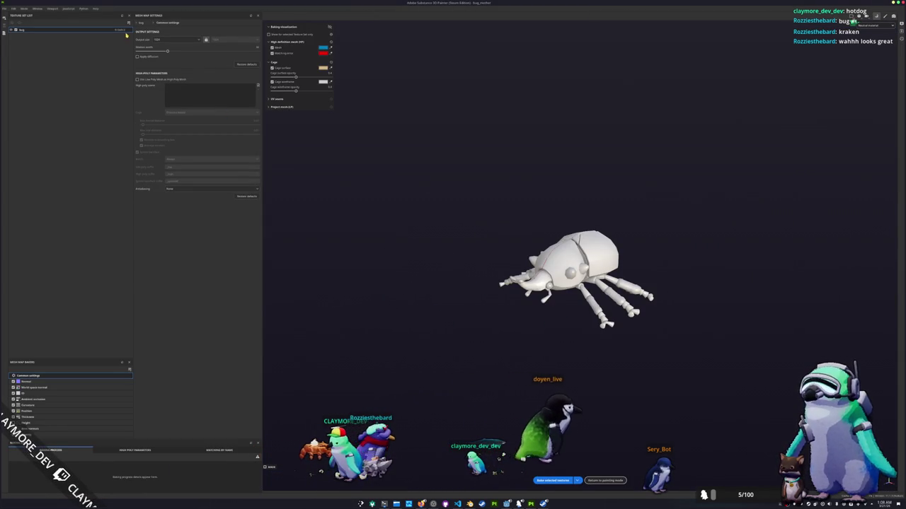
Set the texture set resolution and start the mesh map bake, then dismiss the crash report and return to Godot
click(121, 30)
click(126, 57)
click(174, 39)
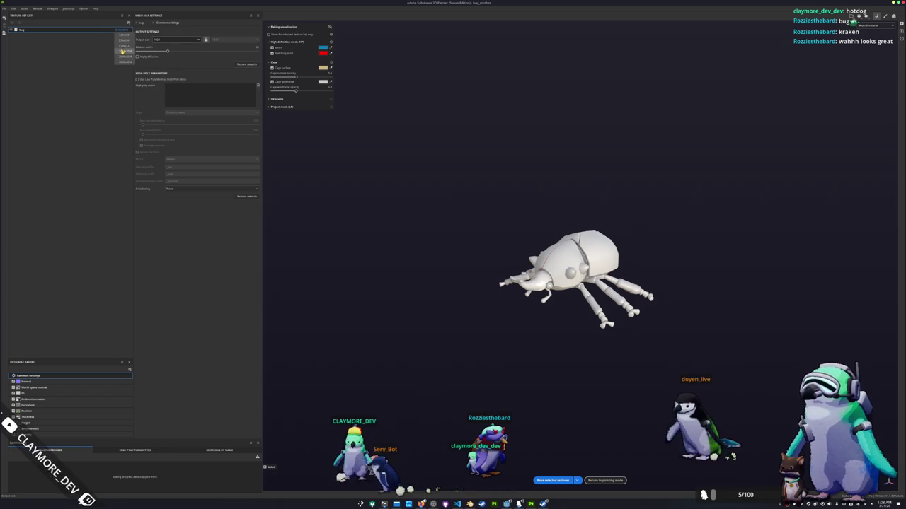
click(555, 480)
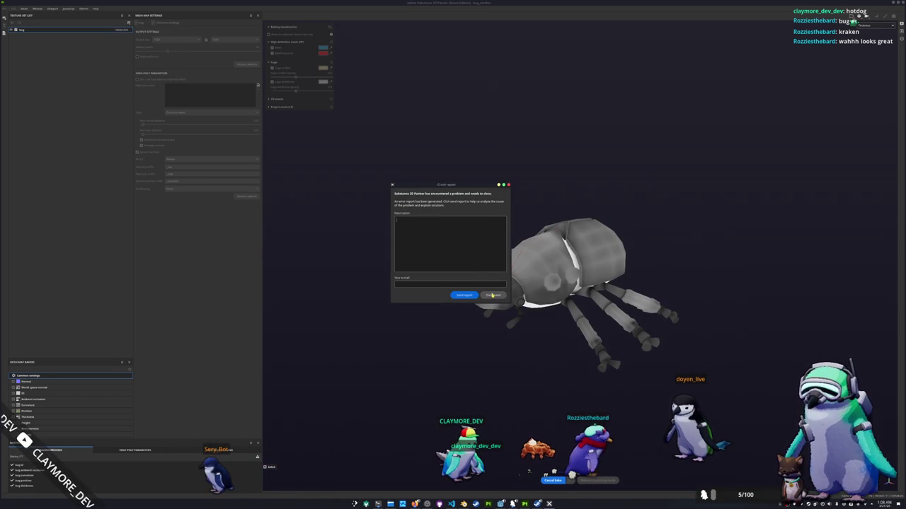
click(492, 295)
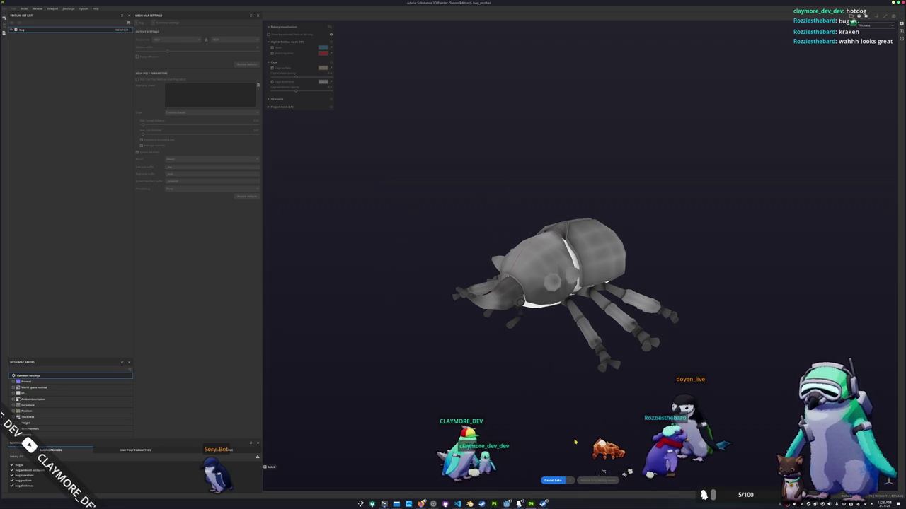
key(alt+Tab)
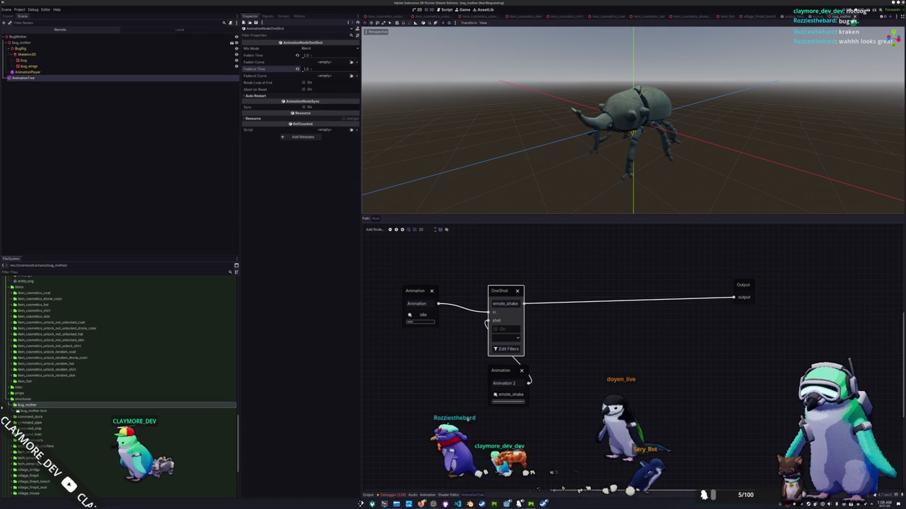
Check the debugger errors, save the bug scene with Ctrl+S, and stop the game test
click(388, 495)
click(394, 320)
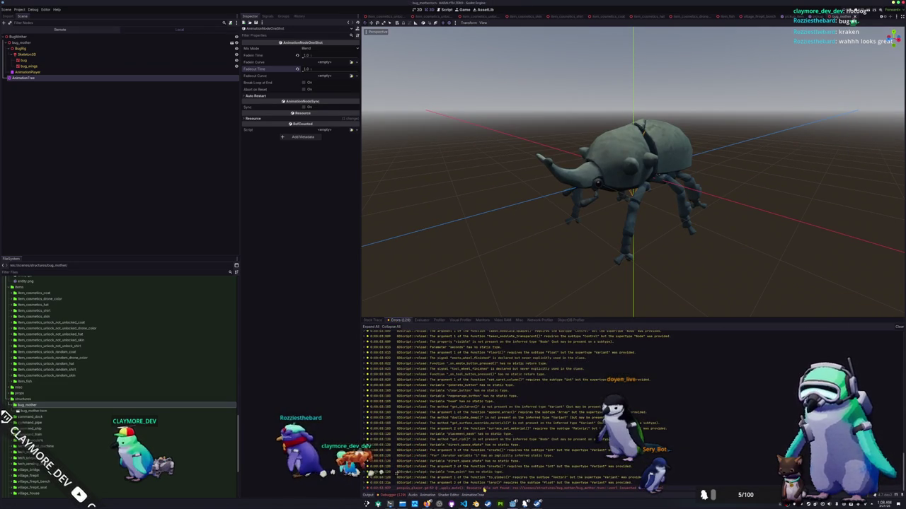
key(ctrl+s)
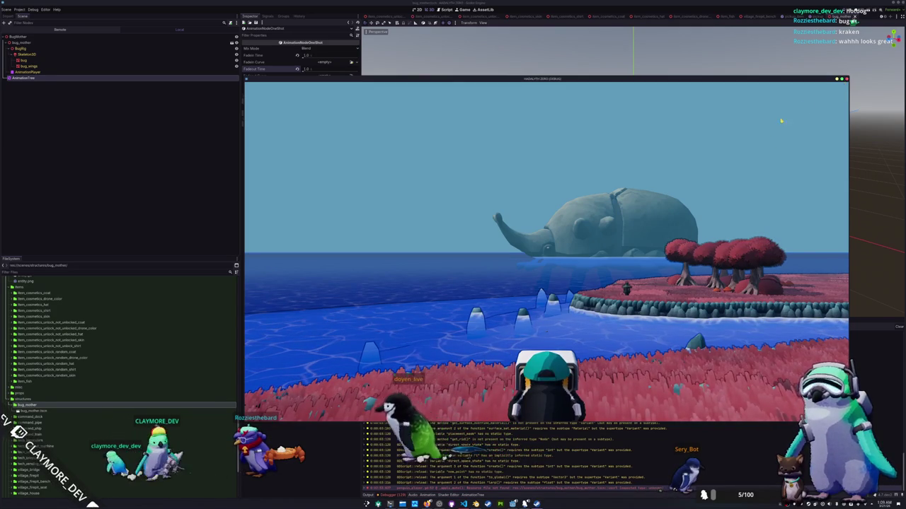
key(F8)
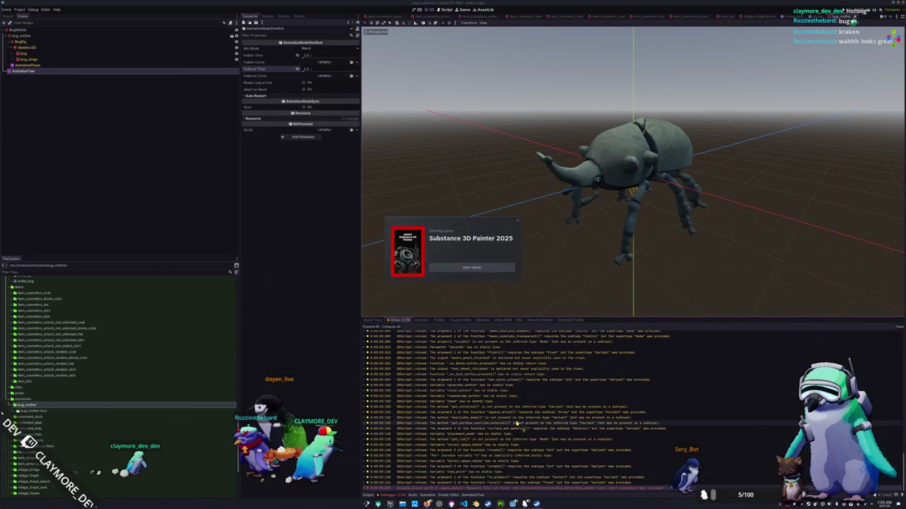
Relaunch the game, dismiss Substance Painter's start screen, then close the game window
key(F5)
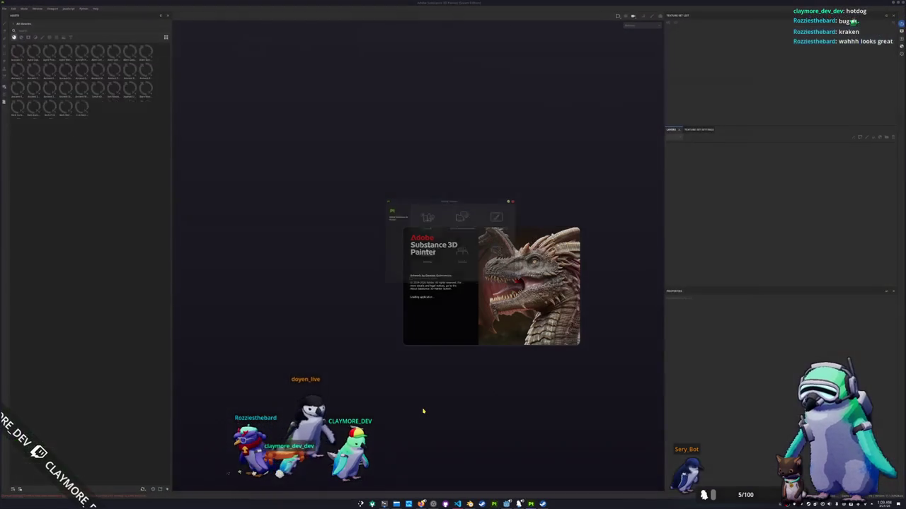
click(511, 279)
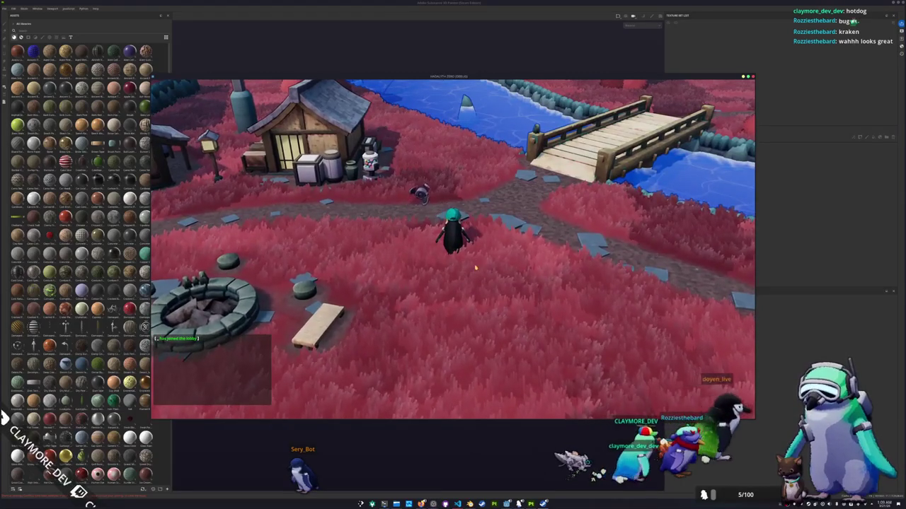
key(alt+F4)
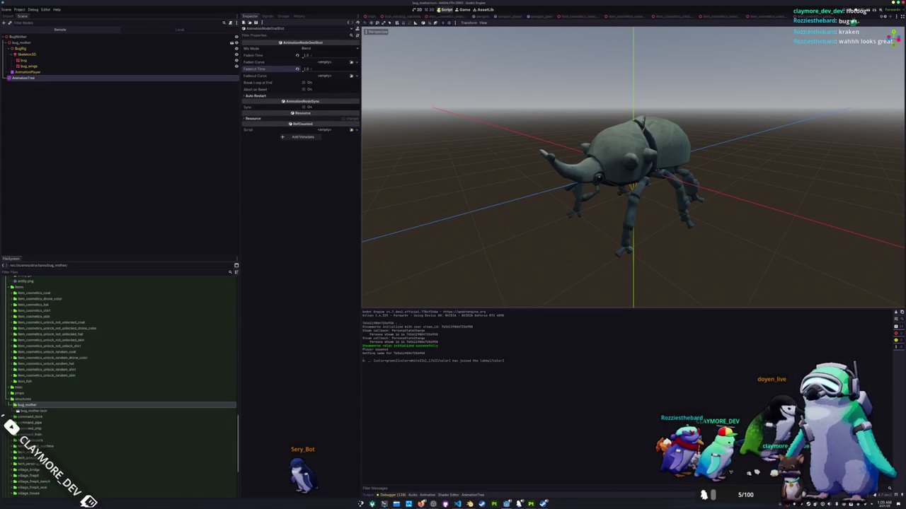
Run another game test from the Game view, close it, and show the Shader Editor panel
click(469, 9)
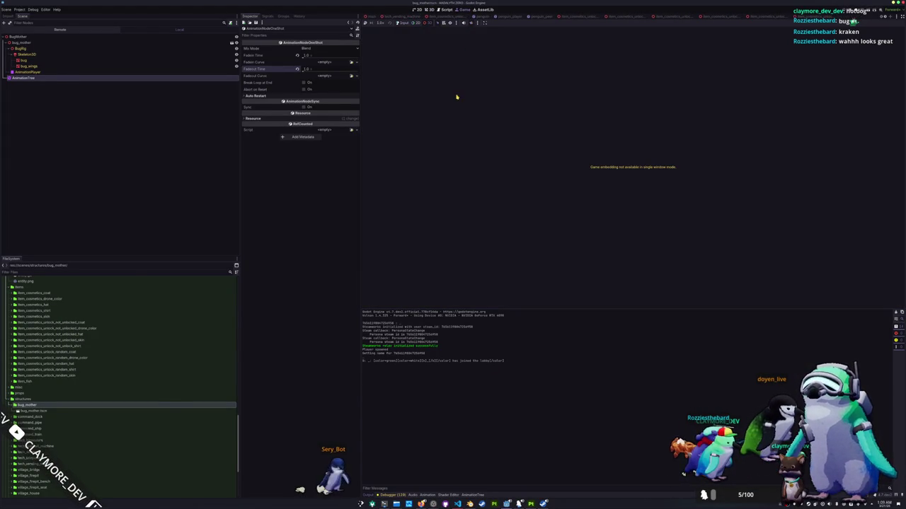
key(alt+Tab)
key(alt+Tab)
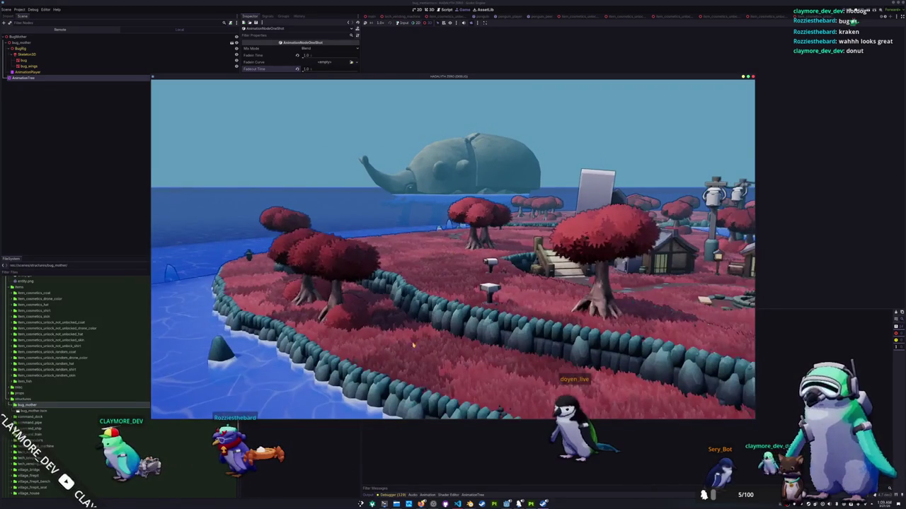
key(F8)
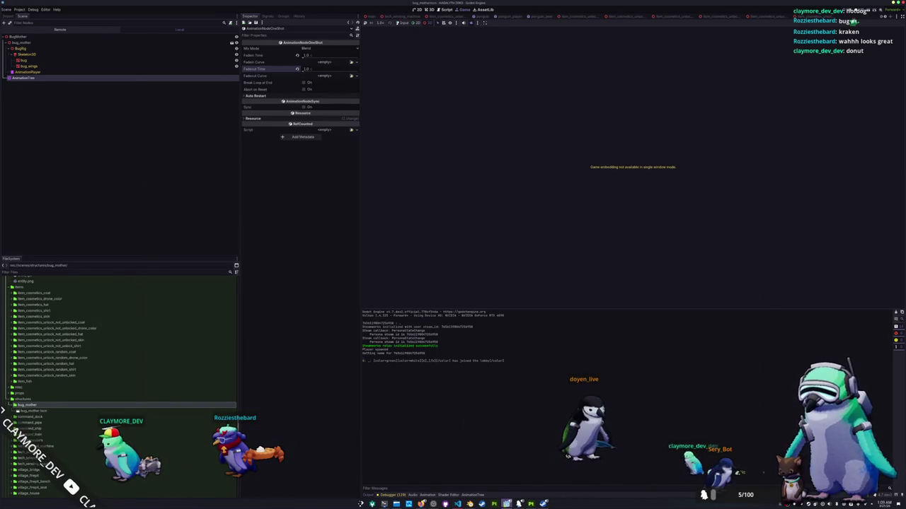
click(447, 496)
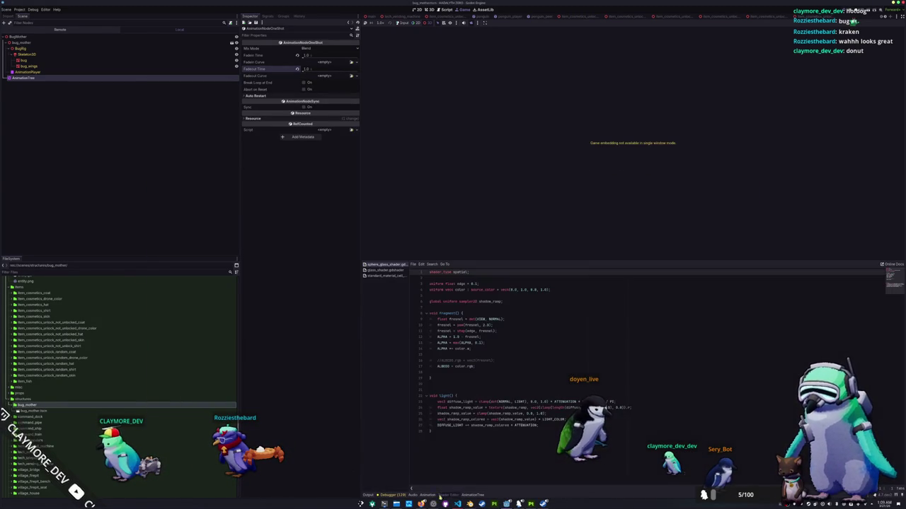
Quick-open terrain_water_shader, delete its ALPHA = 0.975 line, and rerun to test the change
key(alt+shift+o)
text(water_sh)
key(Return)
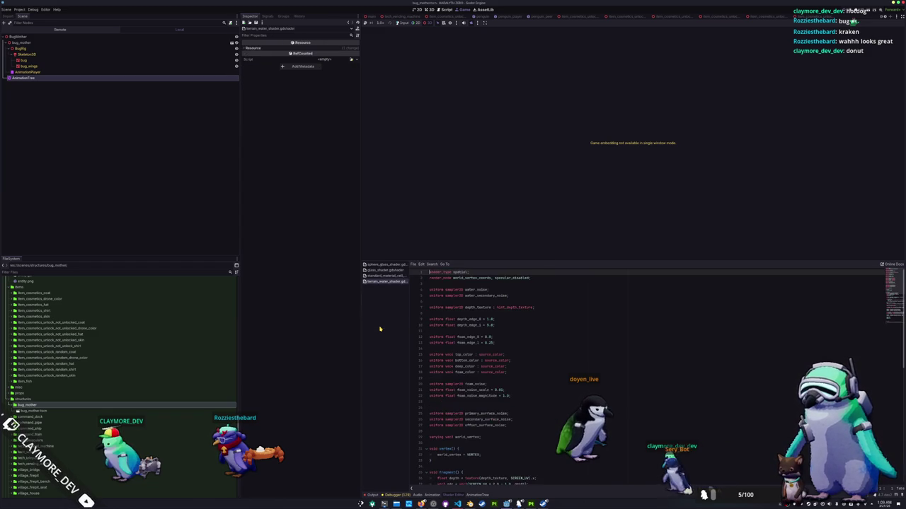
scroll(502, 344, down, 10)
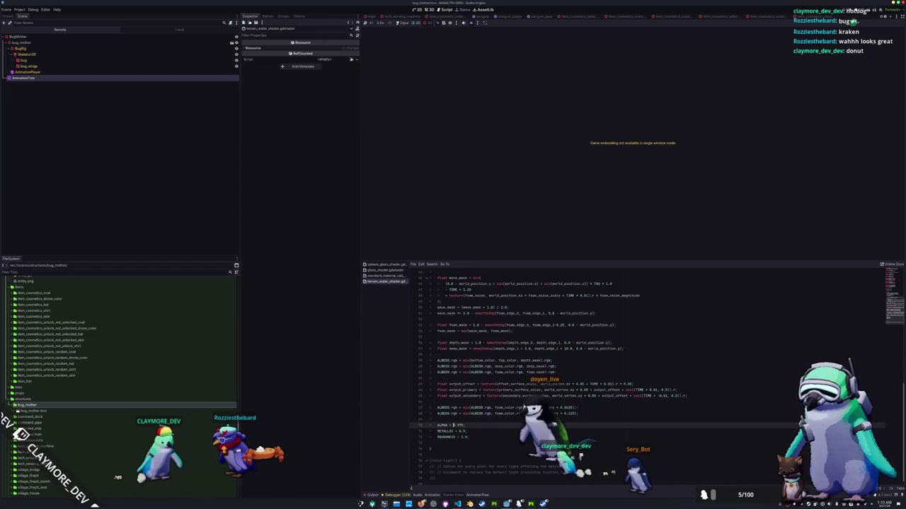
key(ctrl+shift+k)
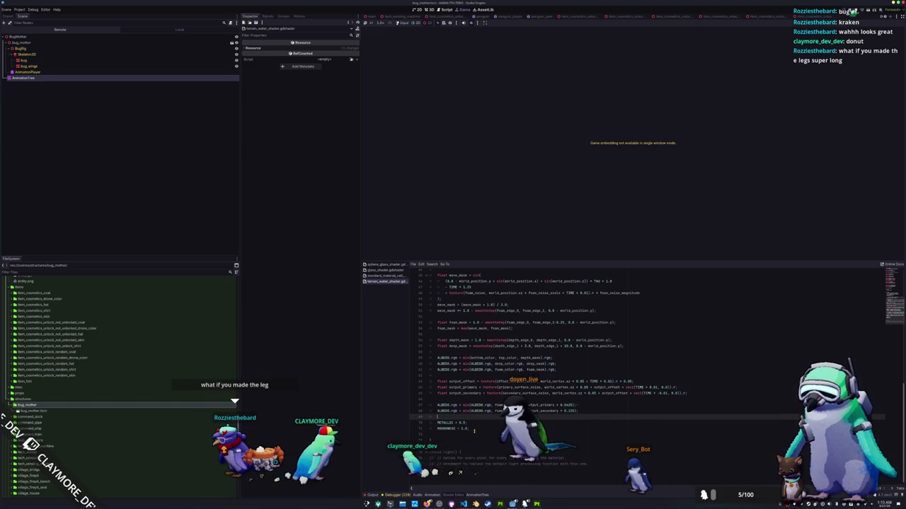
key(ctrl+F2)
key(F6)
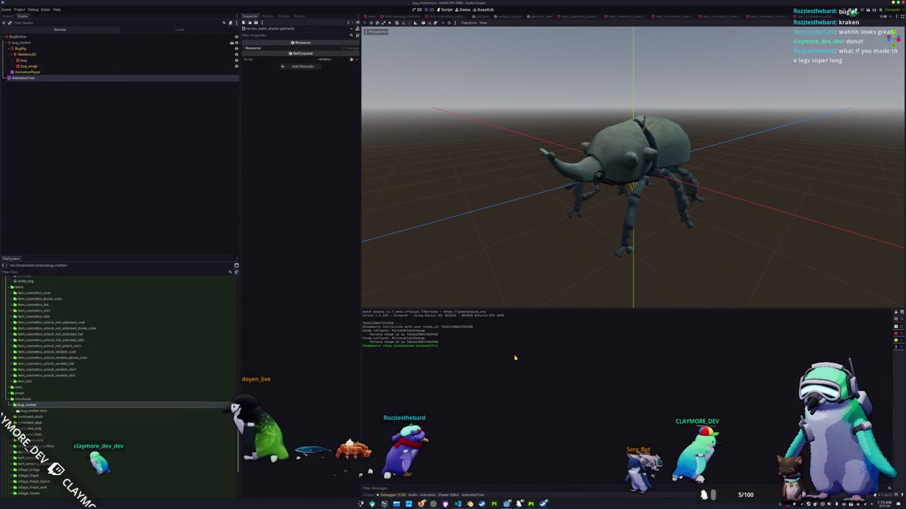
Rerun the game to check the offshore beetle, close the covering browser, then stop it and return to Painter
drag(542, 281, 544, 267)
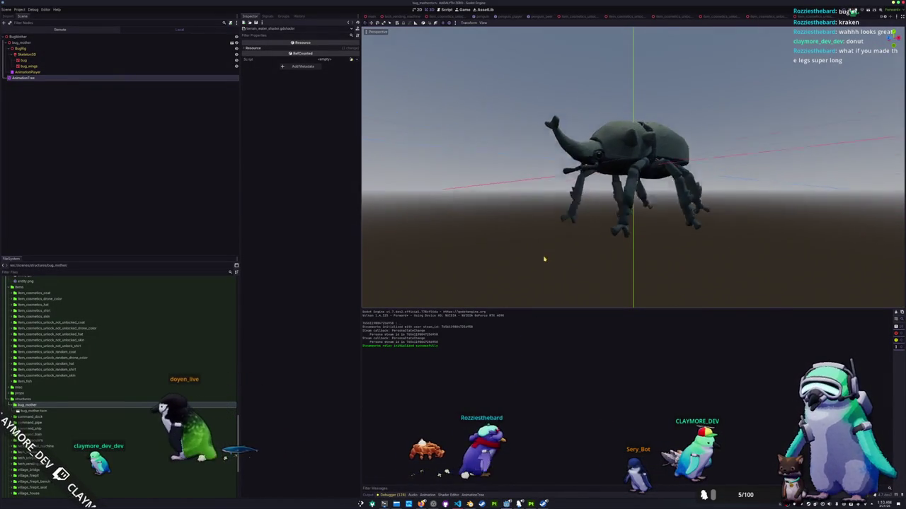
scroll(545, 269, down, 3)
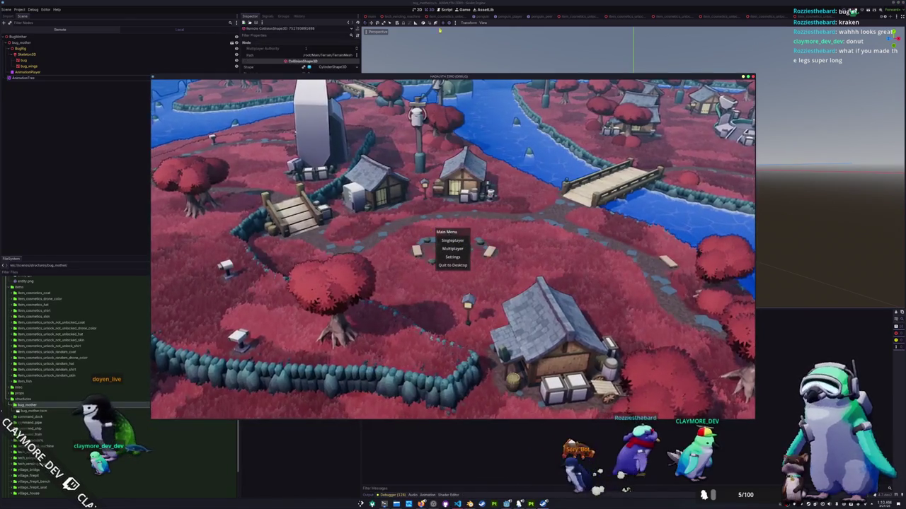
click(448, 240)
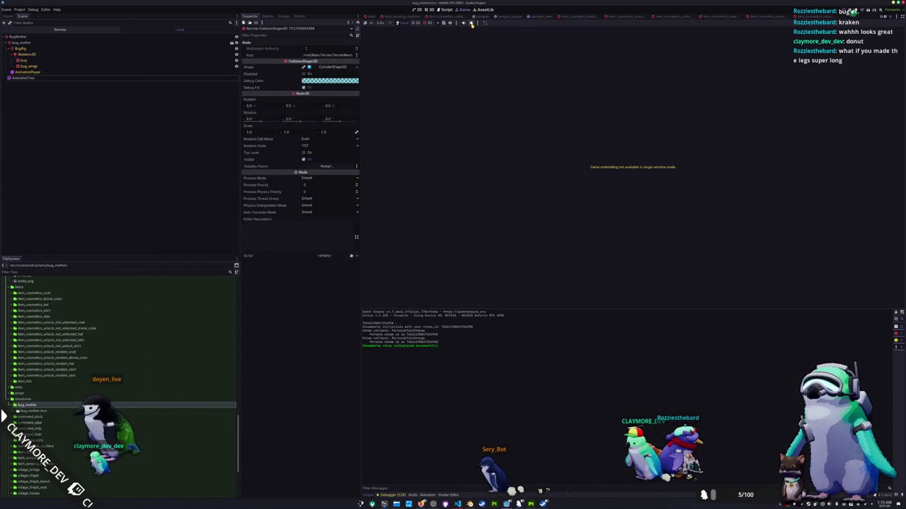
key(F5)
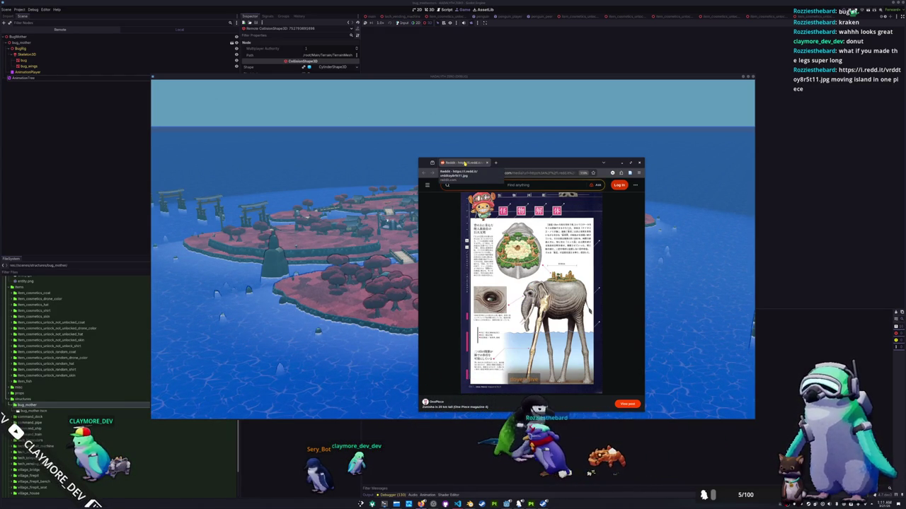
middle_click(464, 164)
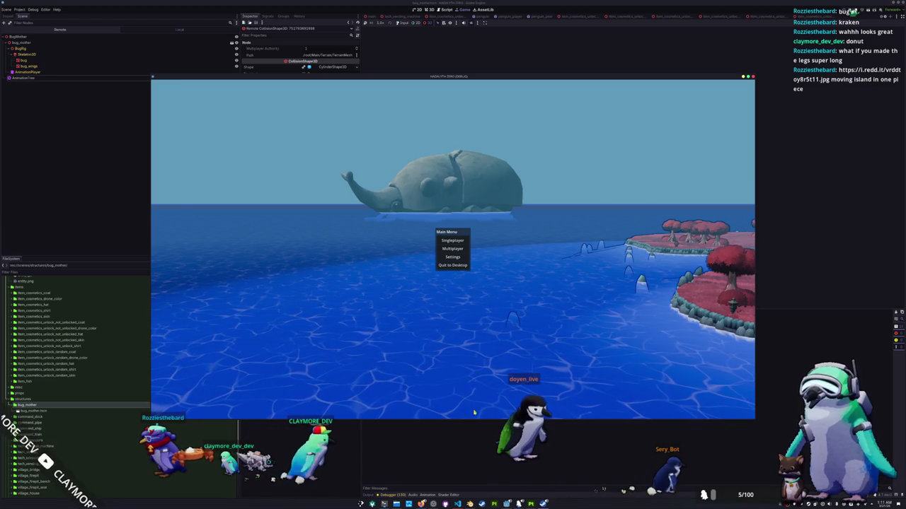
key(F8)
key(alt+Tab)
click(4, 8)
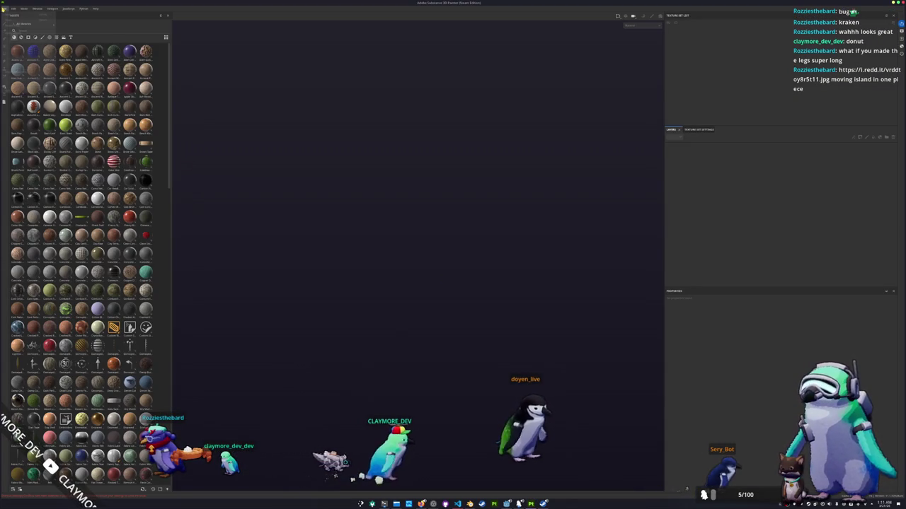
Reopen bug_mother.spp through File > Open to reload the textured beetle
click(12, 23)
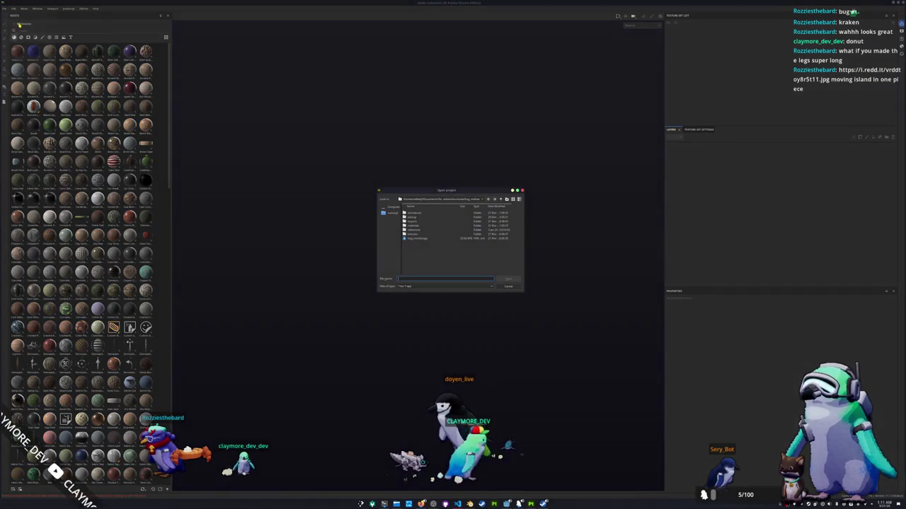
double_click(426, 238)
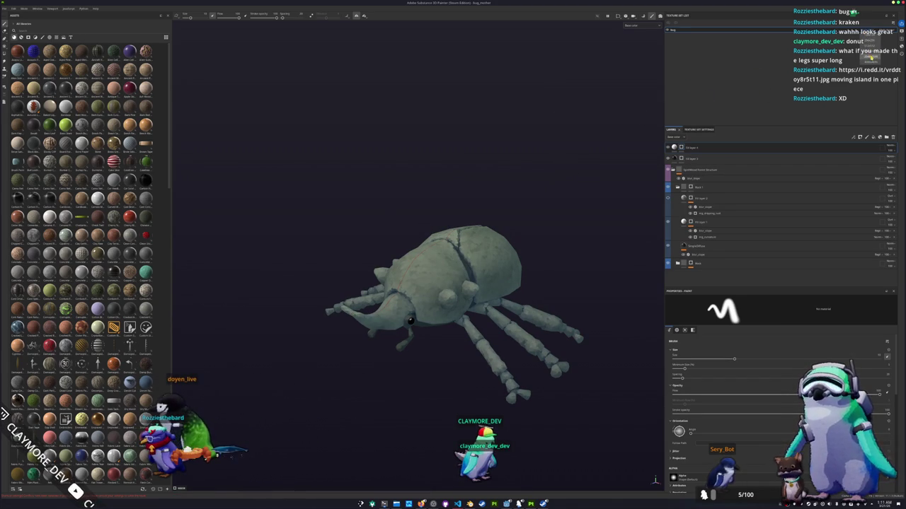
Zoom and orbit around the beetle, select the blur_slope layer, and expand the Rock folder
scroll(539, 226, up, 8)
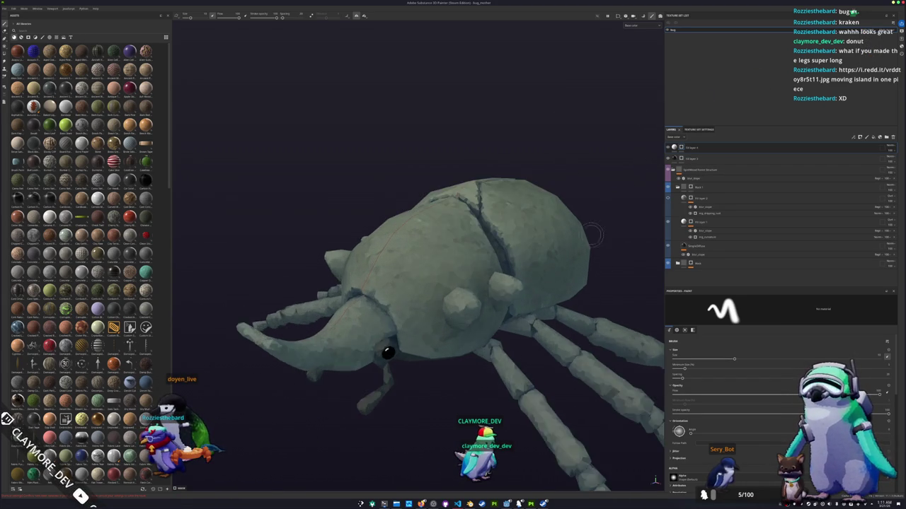
scroll(540, 227, down, 5)
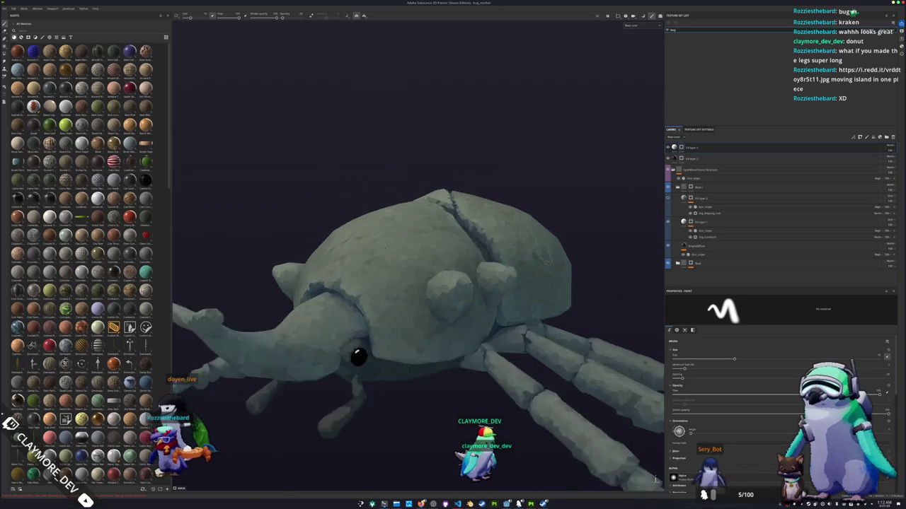
click(693, 178)
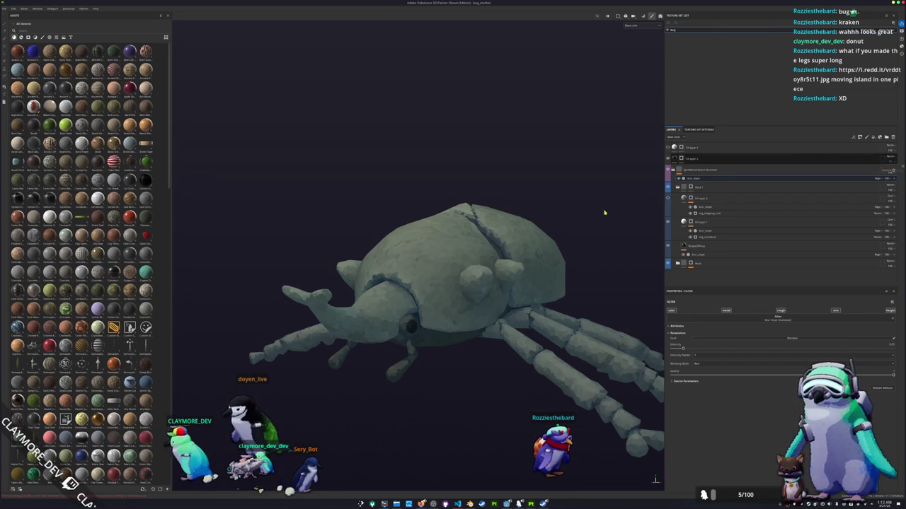
drag(607, 251, 669, 197)
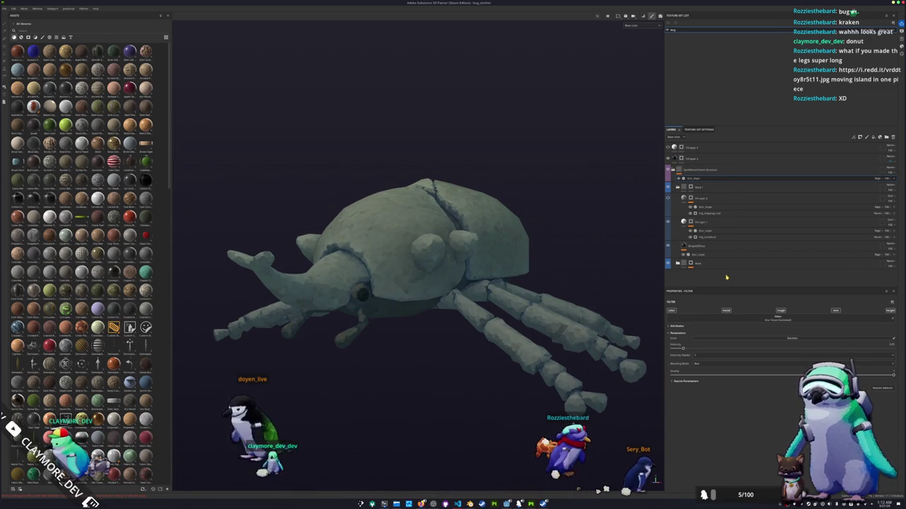
click(677, 263)
scroll(678, 261, down, 1)
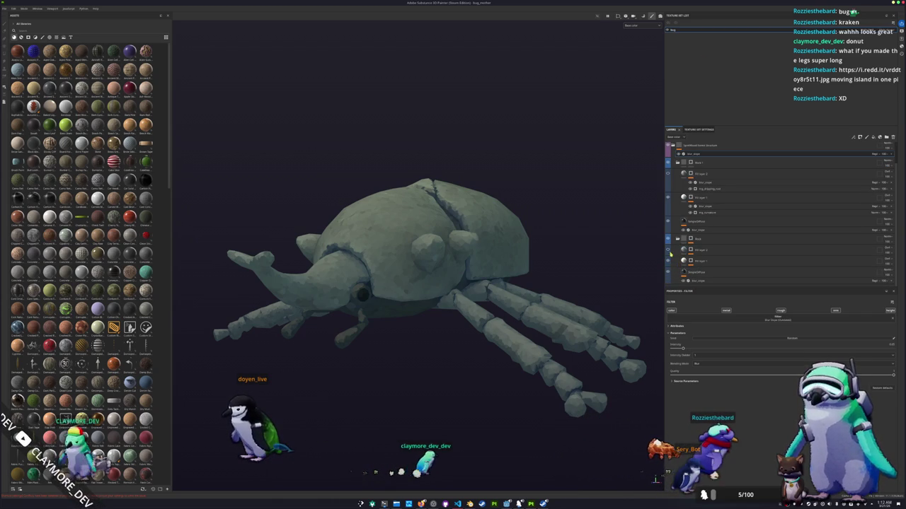
Select Fill layer 2's mask and duplicate the Rock folder
click(700, 281)
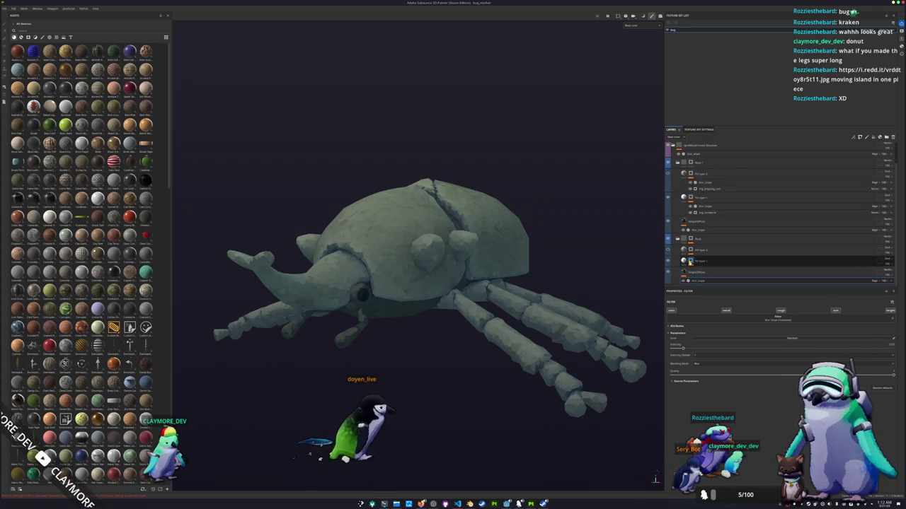
click(691, 252)
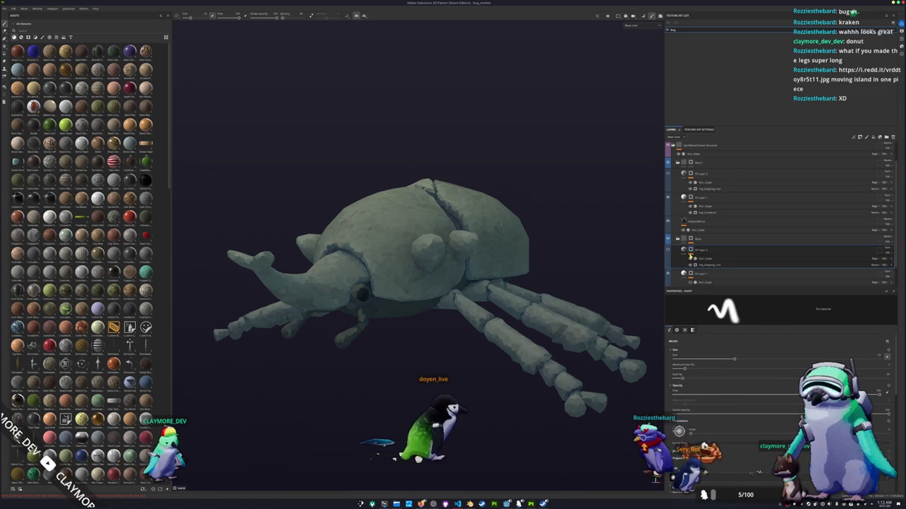
scroll(683, 281, down, 2)
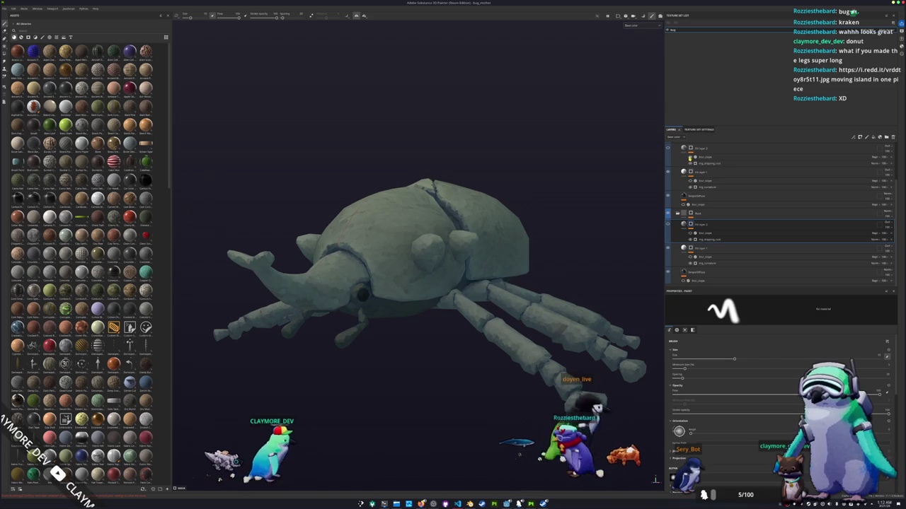
key(ctrl+d)
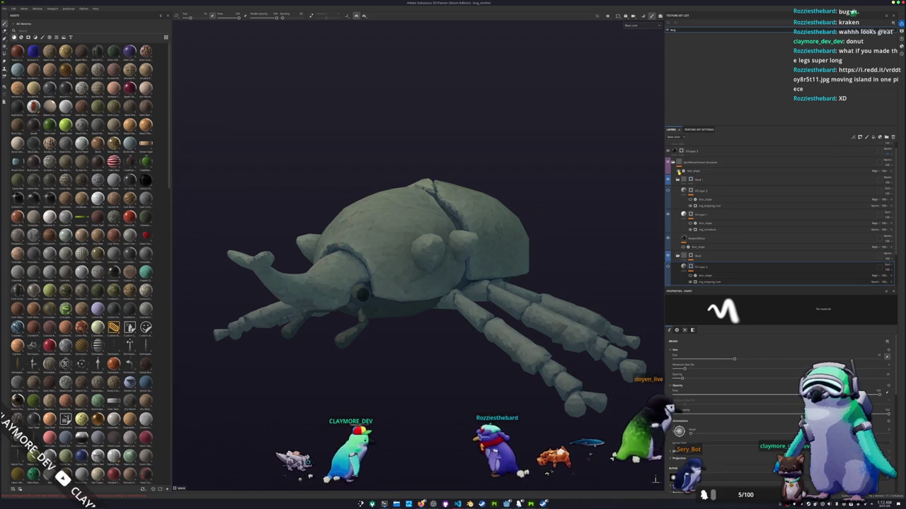
scroll(686, 184, down, 1)
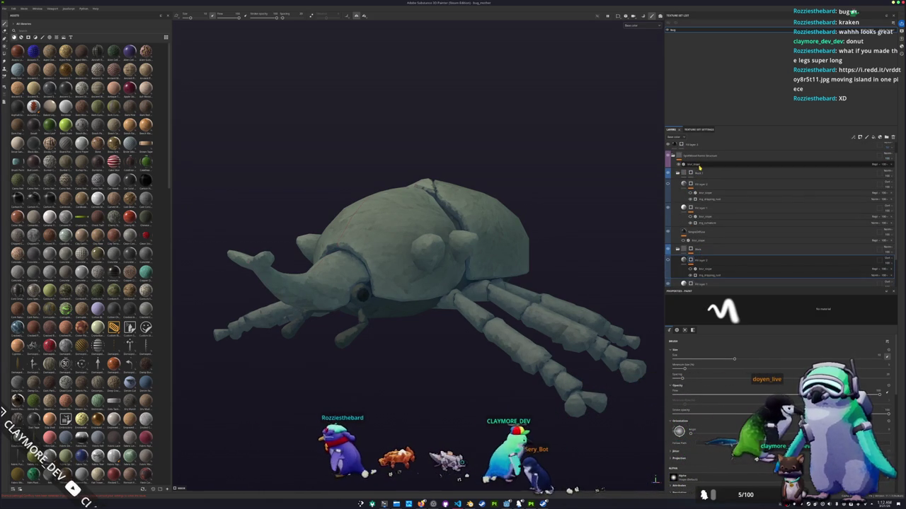
Increase Rock 1's blur_slope intensity to soften the beetle texture and open Export Textures
click(697, 164)
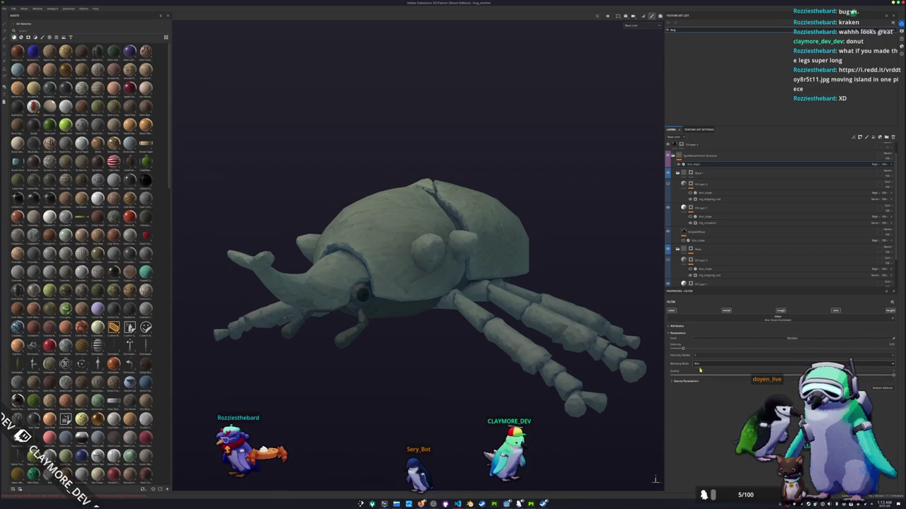
drag(684, 350, 719, 349)
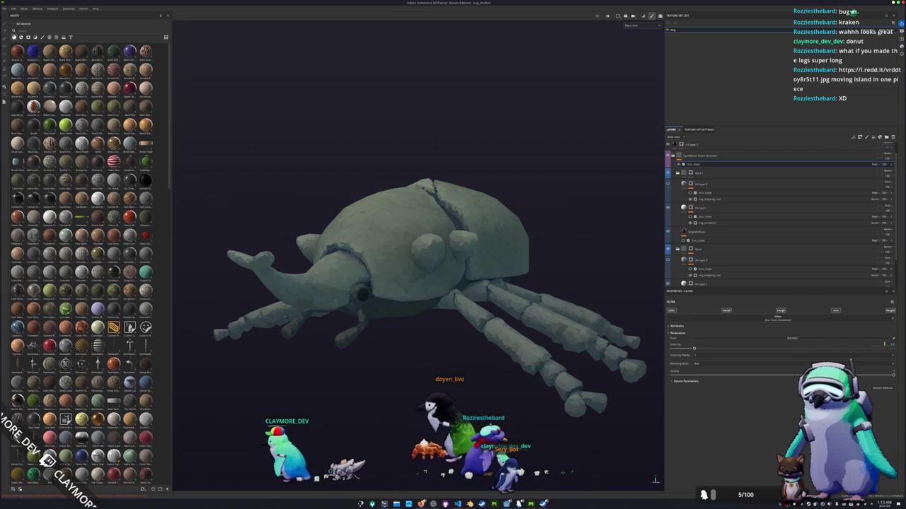
scroll(462, 313, down, 2)
mouse_move(425, 304)
mouse_down()
mouse_move(462, 313)
mouse_move(455, 370)
mouse_move(437, 245)
mouse_move(568, 203)
mouse_move(534, 286)
mouse_up()
scroll(436, 246, up, 3)
scroll(535, 286, up, 5)
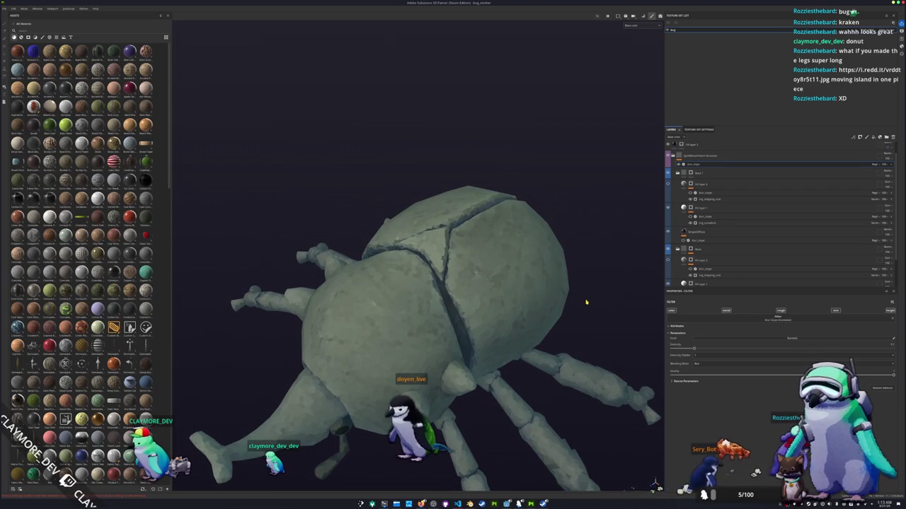
drag(585, 305, 575, 264)
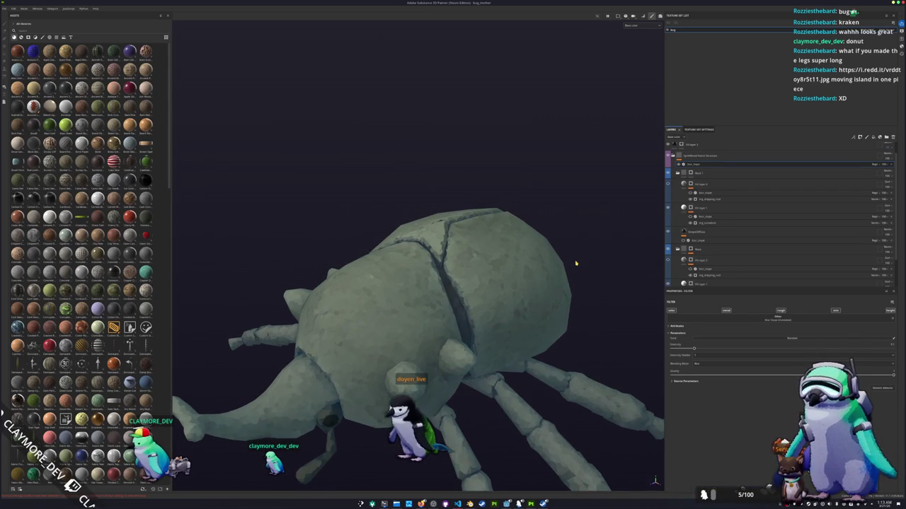
key(ctrl+shift+e)
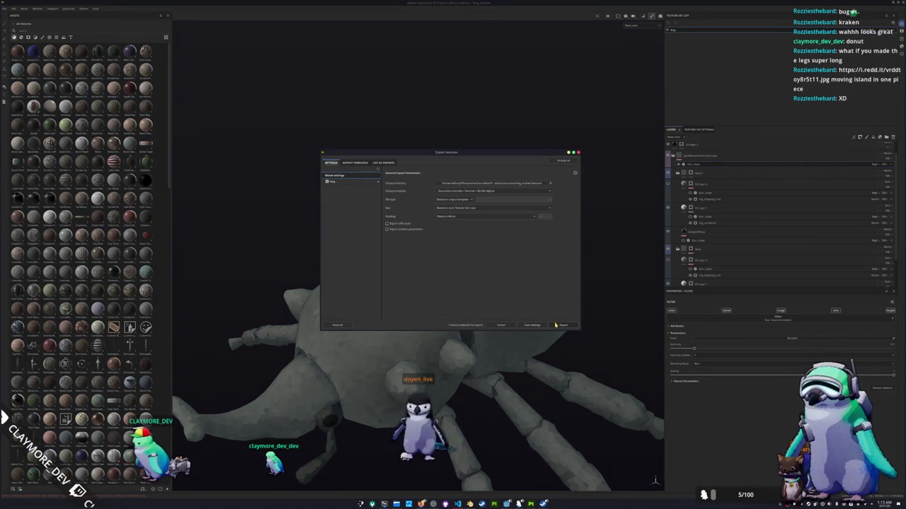
Export the beetle's textures, glance at Godot, then bring Substance Painter back to the front
click(563, 326)
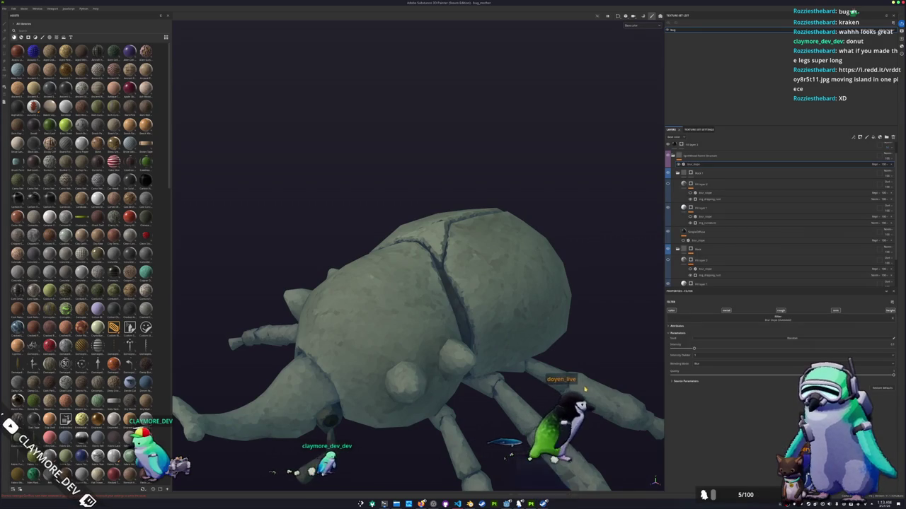
key(alt+Tab)
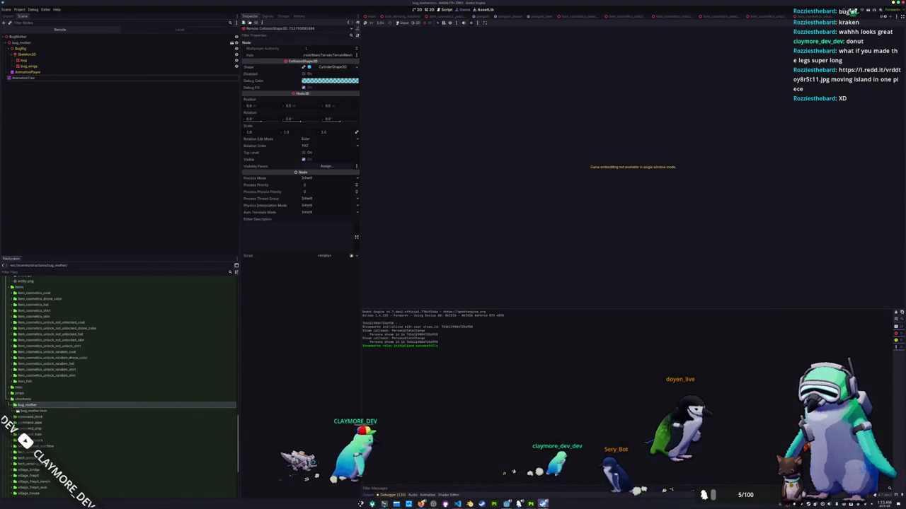
key(alt+Tab)
key(alt+Tab)
key(alt+Tab)
key(super+Down)
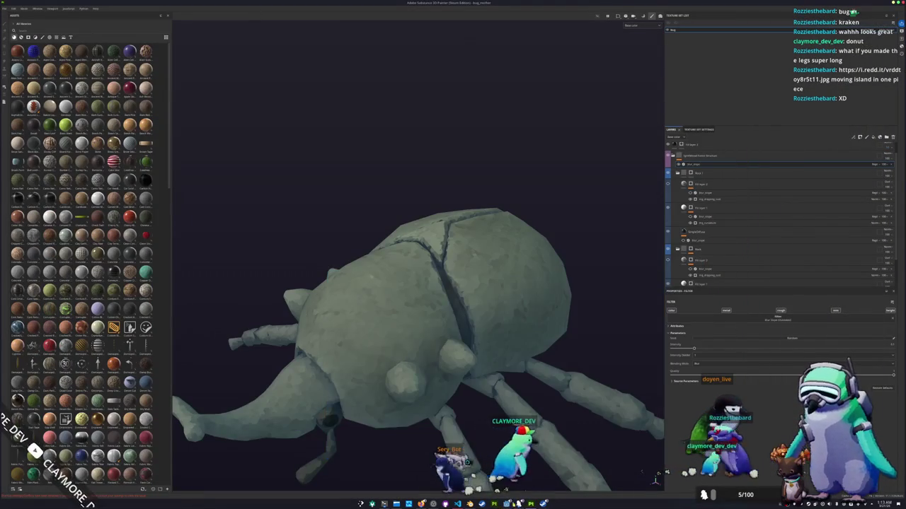
Re-export the beetle's textures from the export settings and return to the Godot editor
key(ctrl+shift+e)
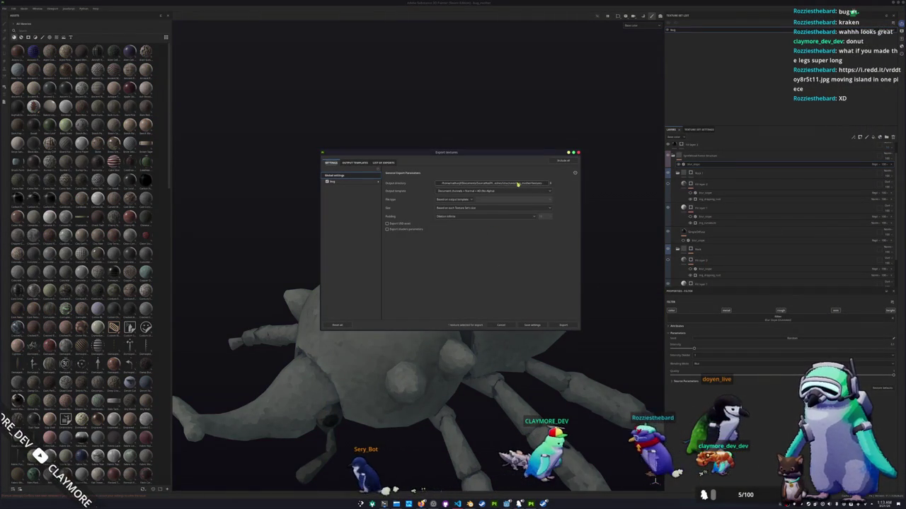
click(561, 325)
key(alt+Tab)
key(alt+Tab)
key(alt+Tab)
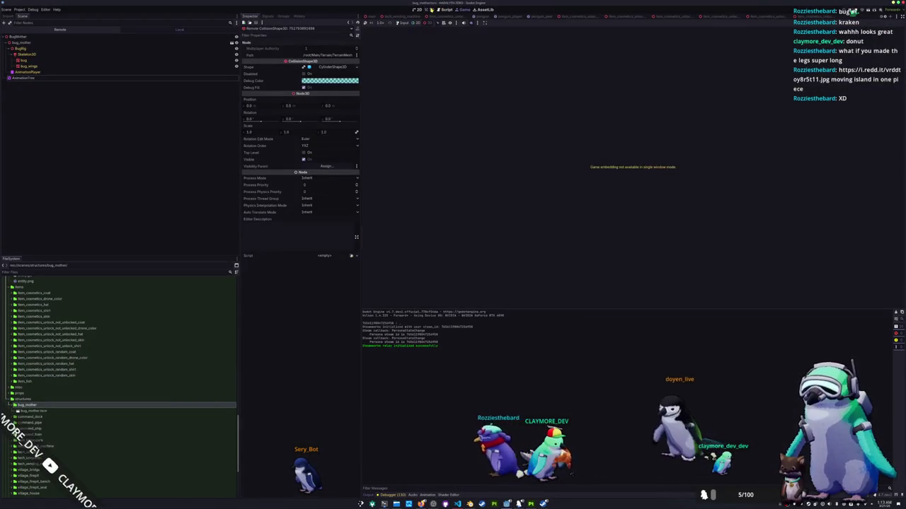
In the 3D view, inspect the bug mesh's Material Override albedo texture without changing it
click(426, 9)
click(565, 121)
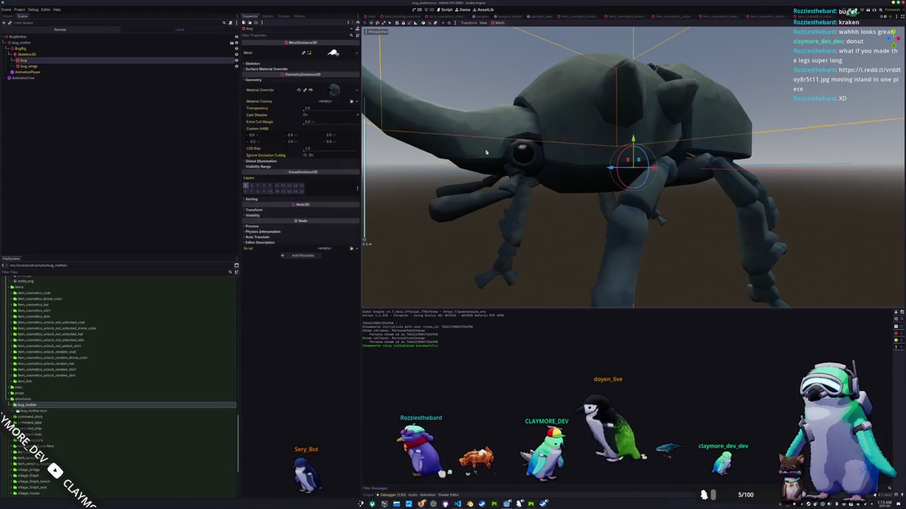
click(332, 90)
click(351, 172)
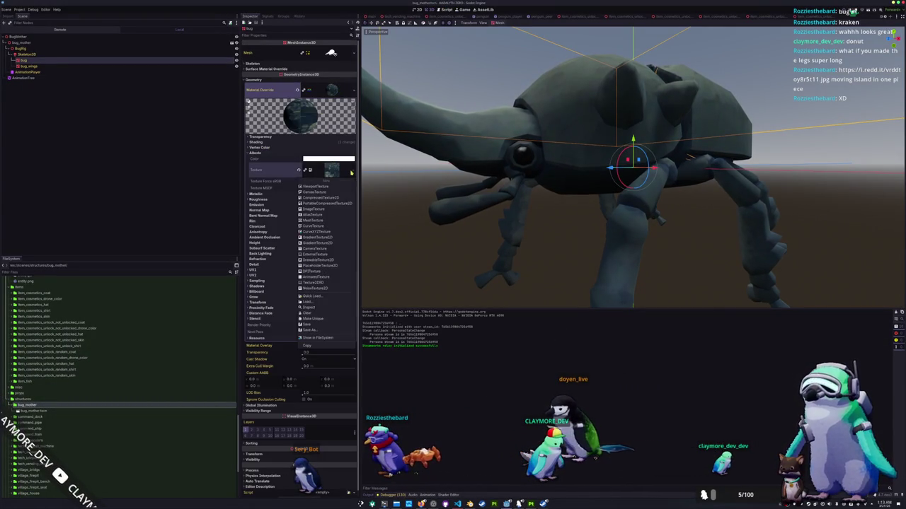
click(310, 296)
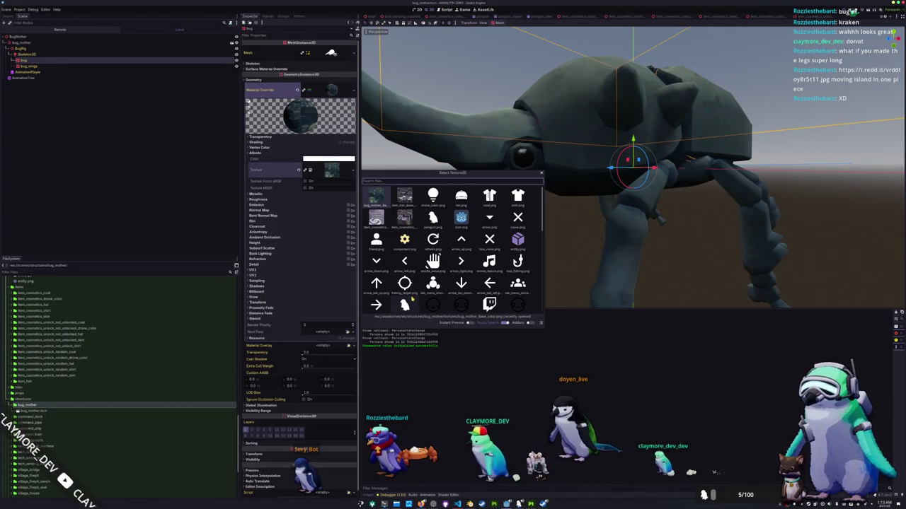
text(bug_mother)
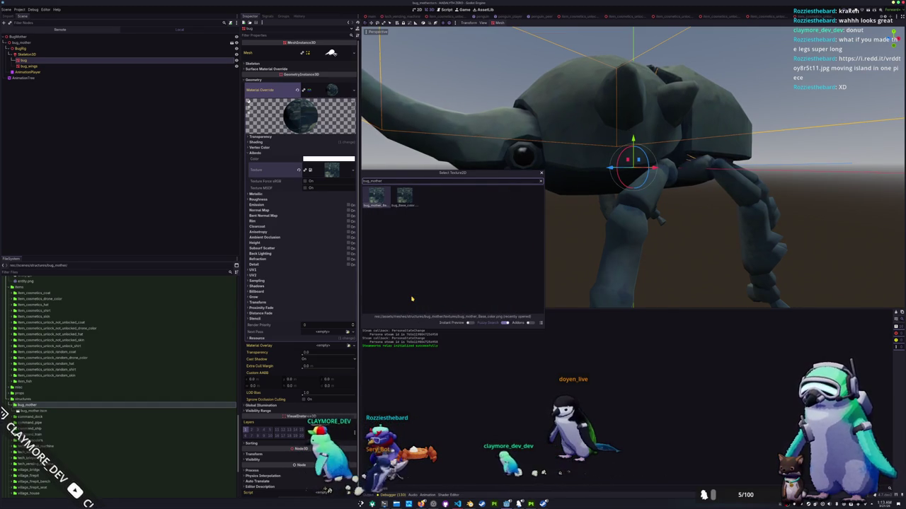
key(Escape)
Open the bug_mother textures folder in FileSystem and show it in the file manager
scroll(407, 269, down, 5)
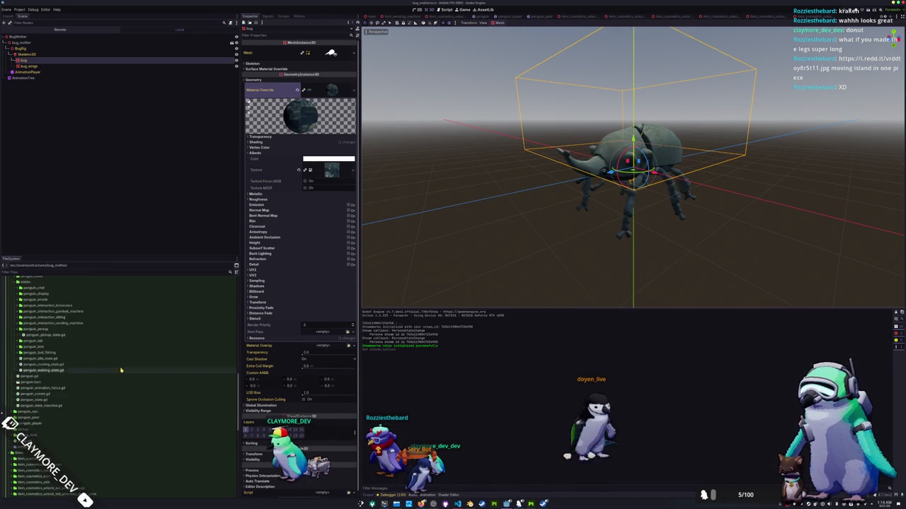
click(91, 380)
click(61, 394)
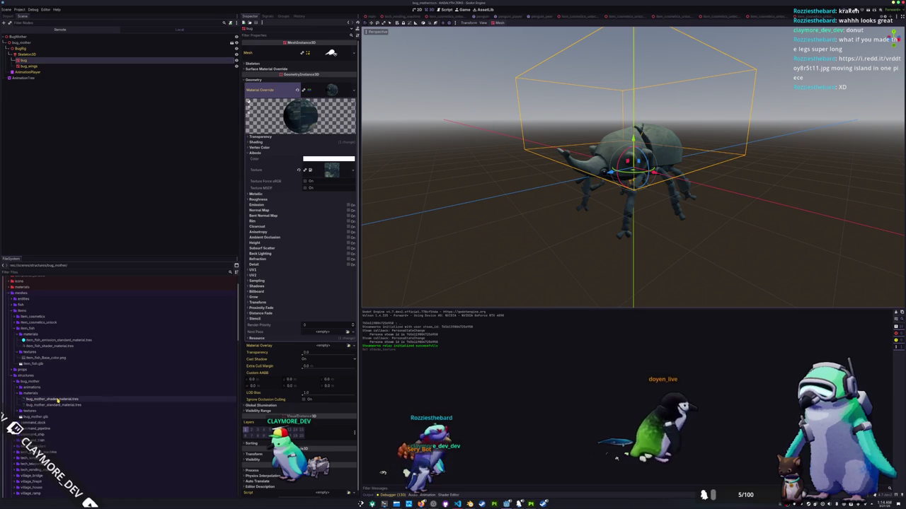
double_click(32, 411)
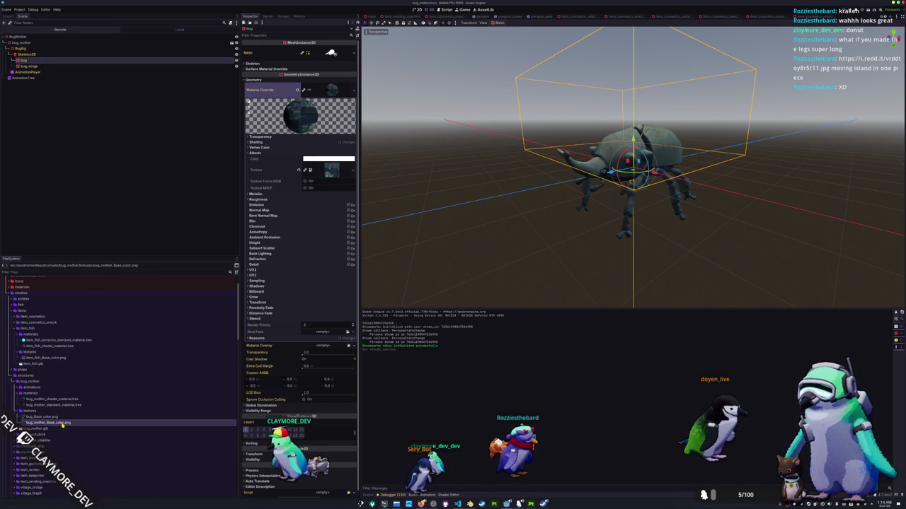
key(Delete)
key(Escape)
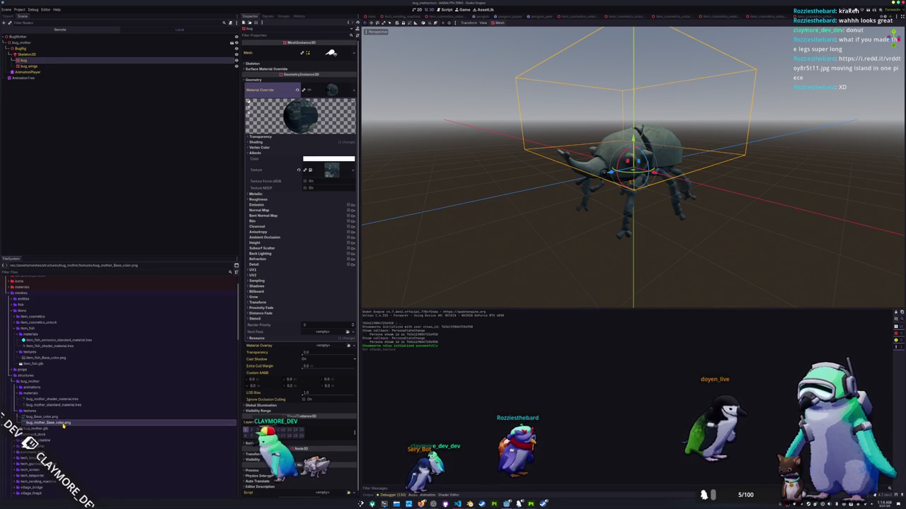
key(ctrl+alt+r)
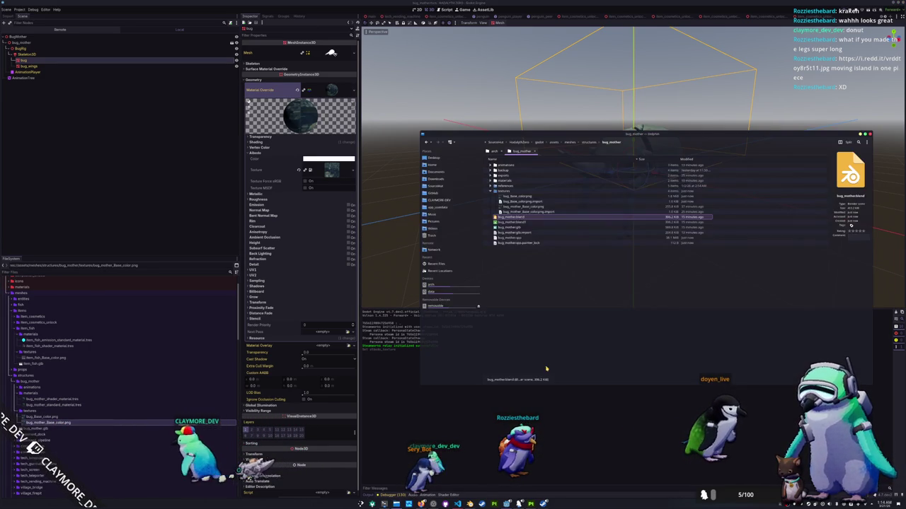
Delete the old bug_mother_Base_color files and rename bug_Base_color.png to bug_mother_Base_color.png
shift+click(523, 202)
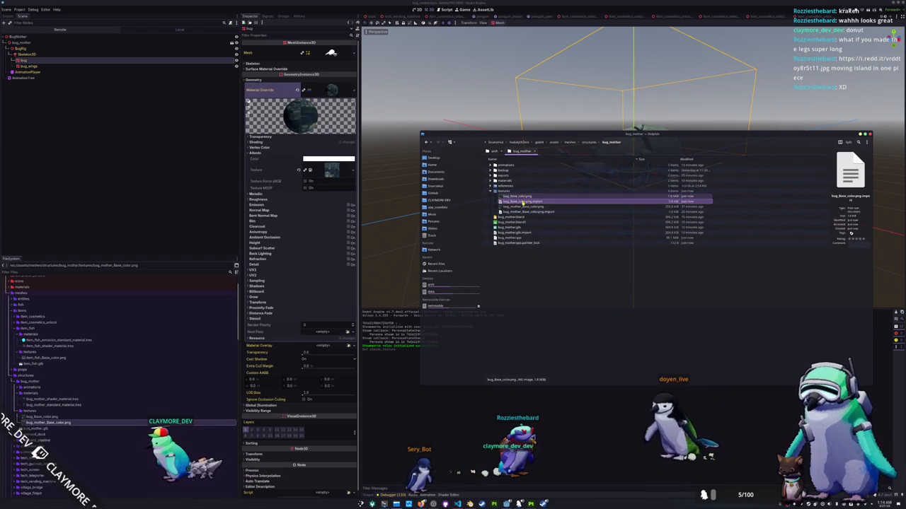
key(Delete)
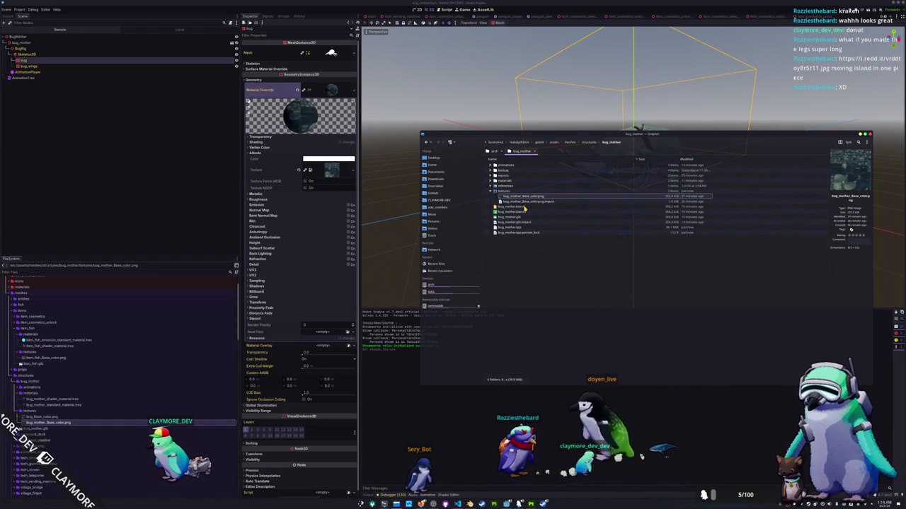
key(ctrl+z)
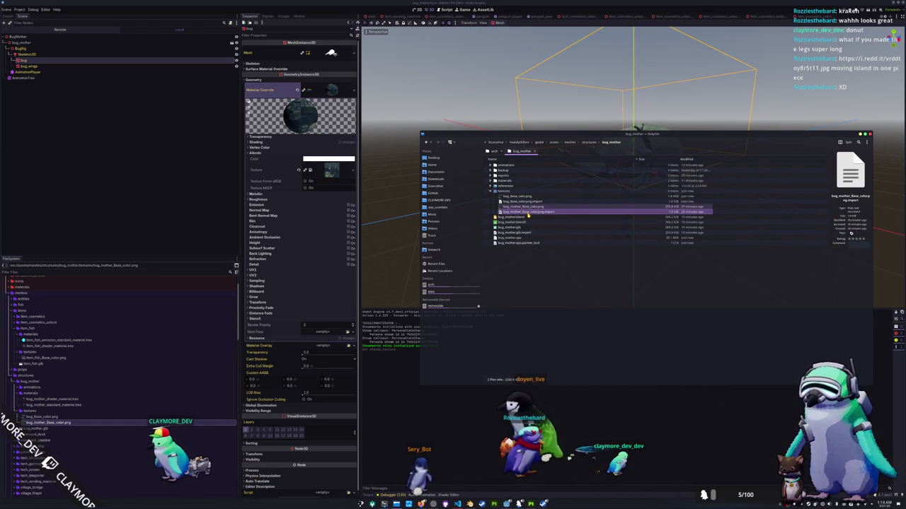
key(Delete)
click(520, 196)
key(F2)
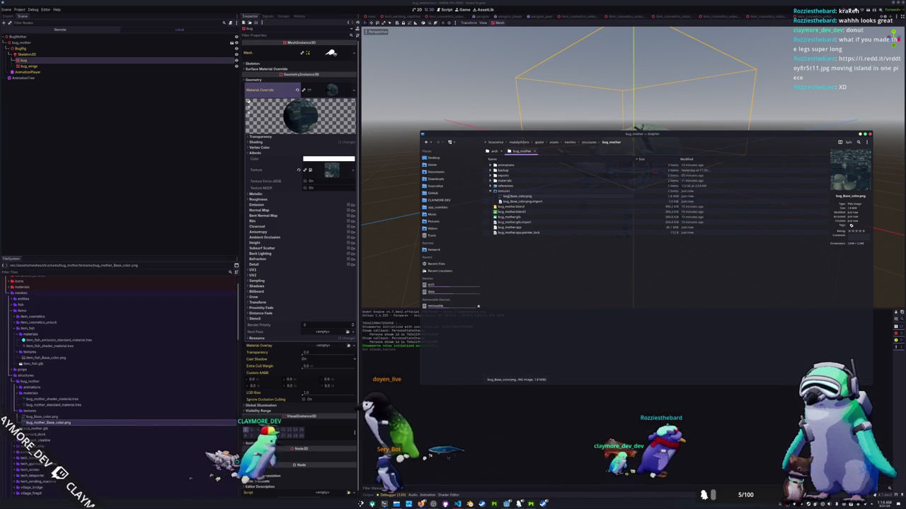
text(_mother)
key(Return)
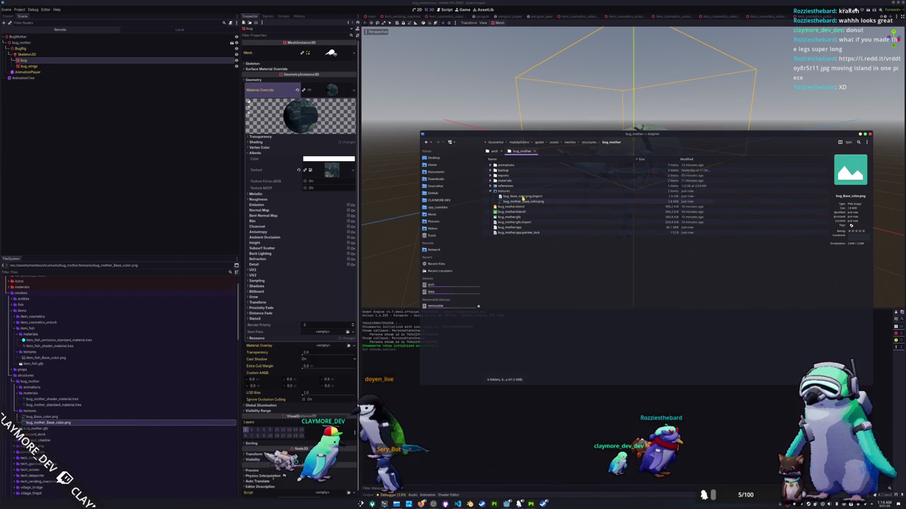
Back in Godot, run the game with F5 to test the retextured beetle
key(alt+Tab)
scroll(531, 248, up, 3)
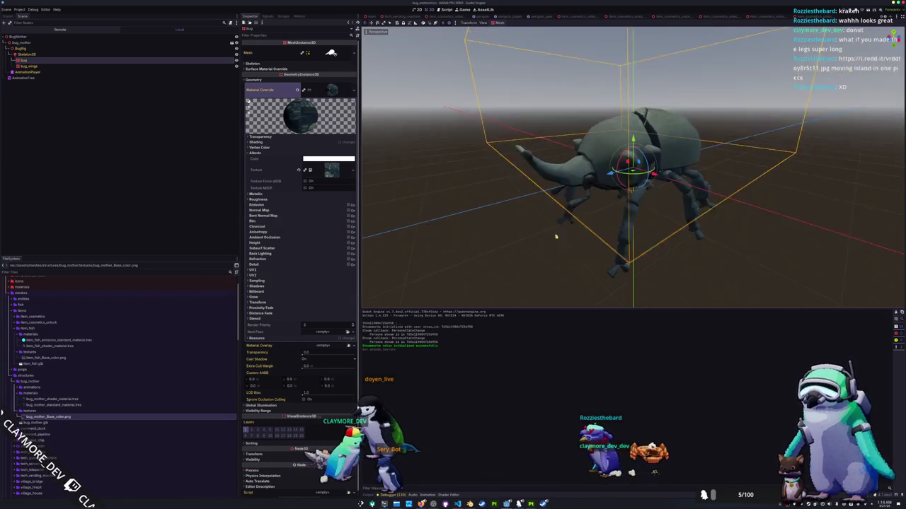
key(F5)
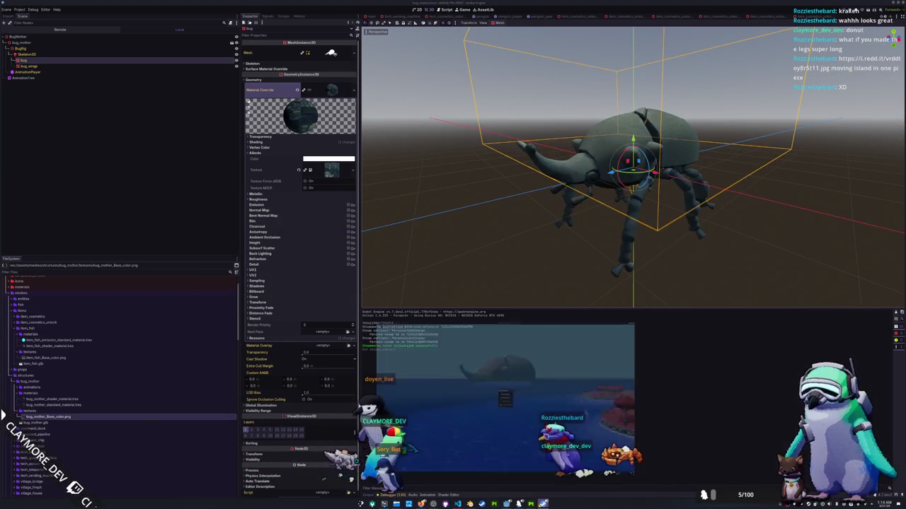
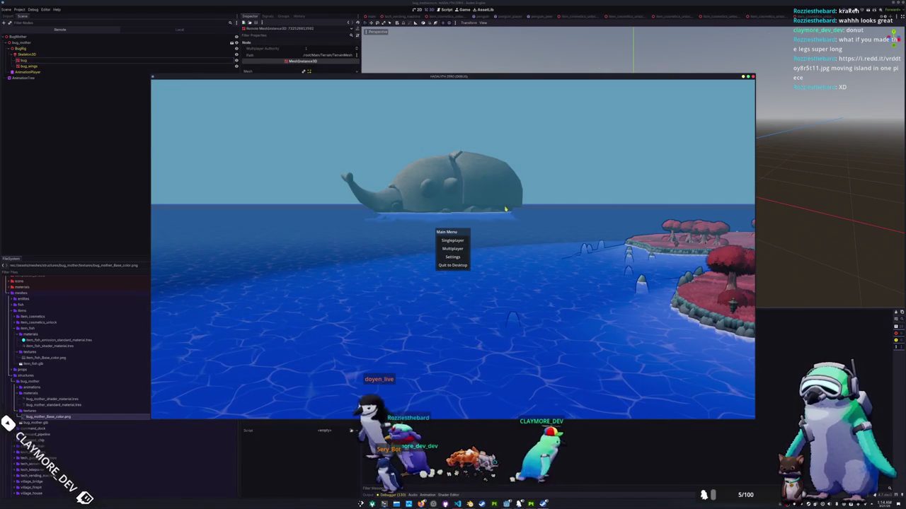
Stop the test run, return to the main world scene, and frame BugMother in front orthogonal view
key(F8)
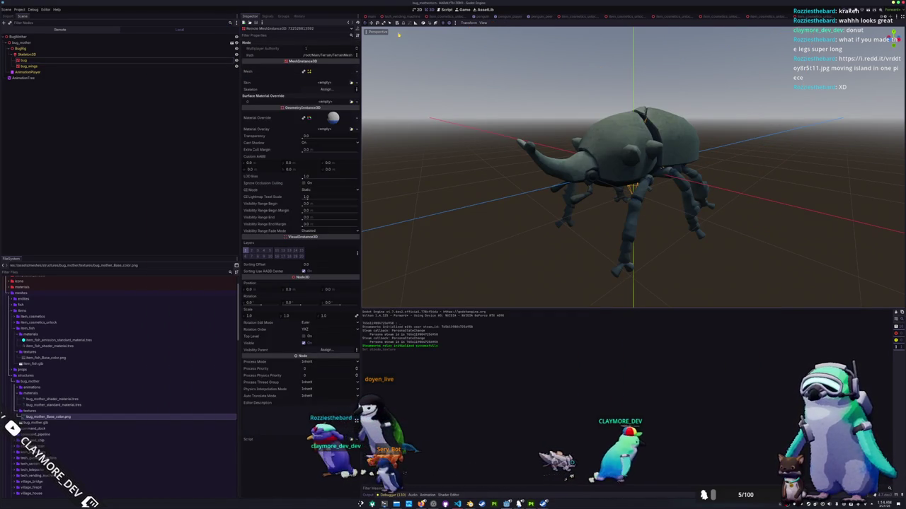
key(ctrl+Tab)
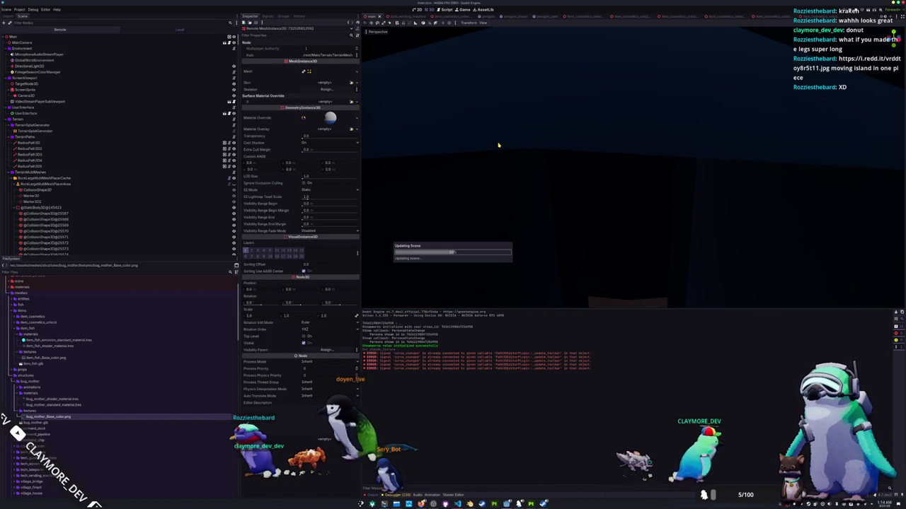
key(f)
key(KP_1)
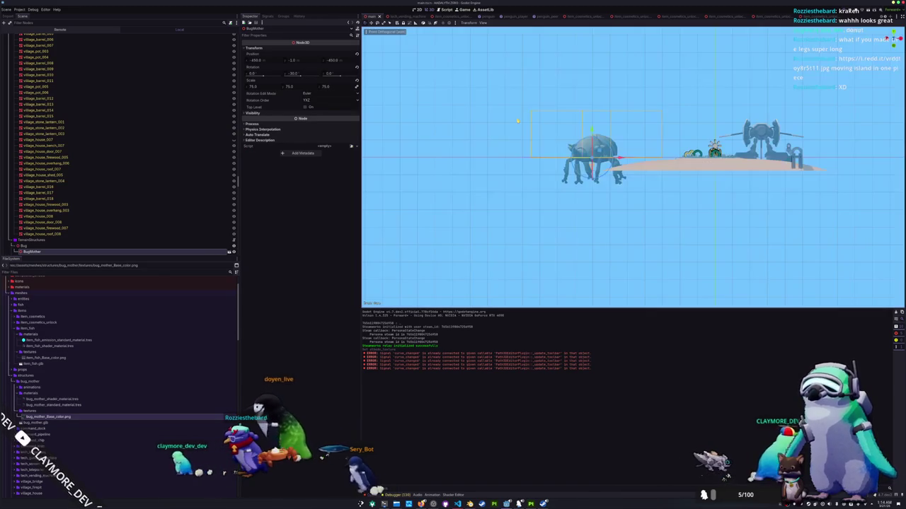
Lower the BugMother along its Y axis so it sinks into the water
scroll(518, 121, up, 5)
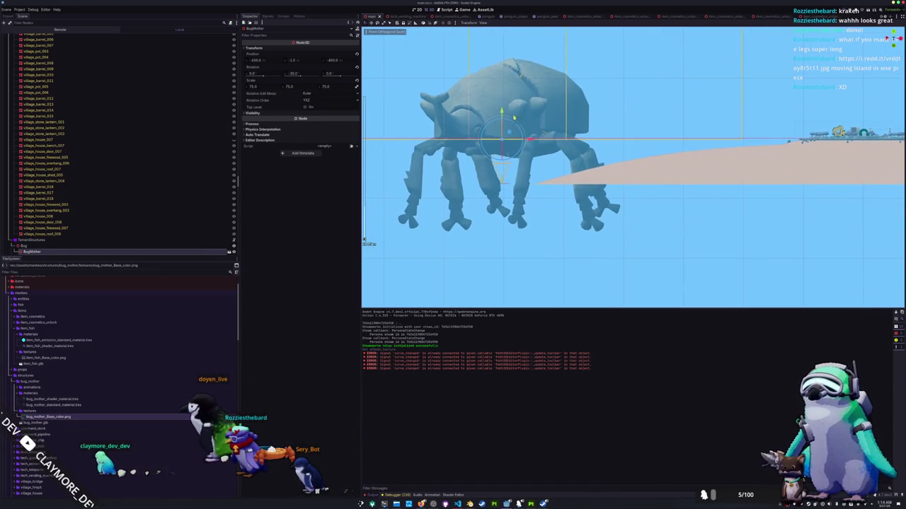
drag(502, 111, 503, 115)
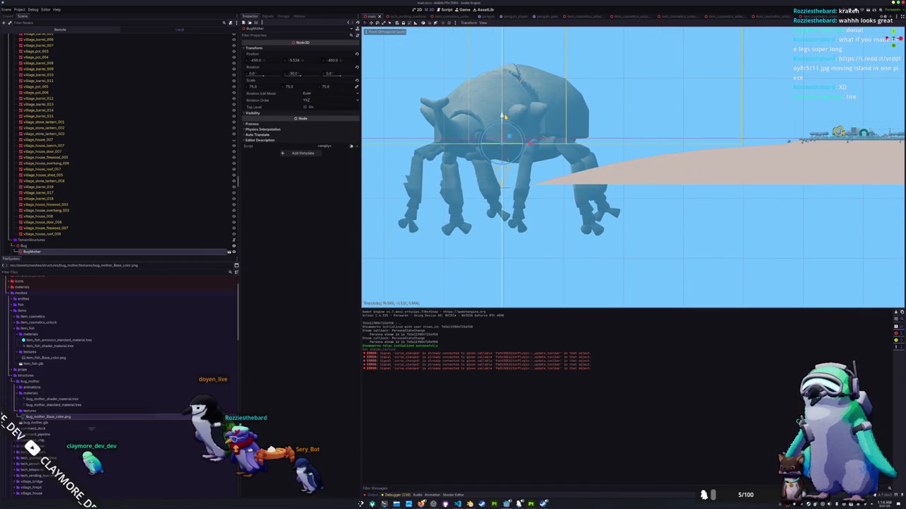
scroll(509, 124, down, 10)
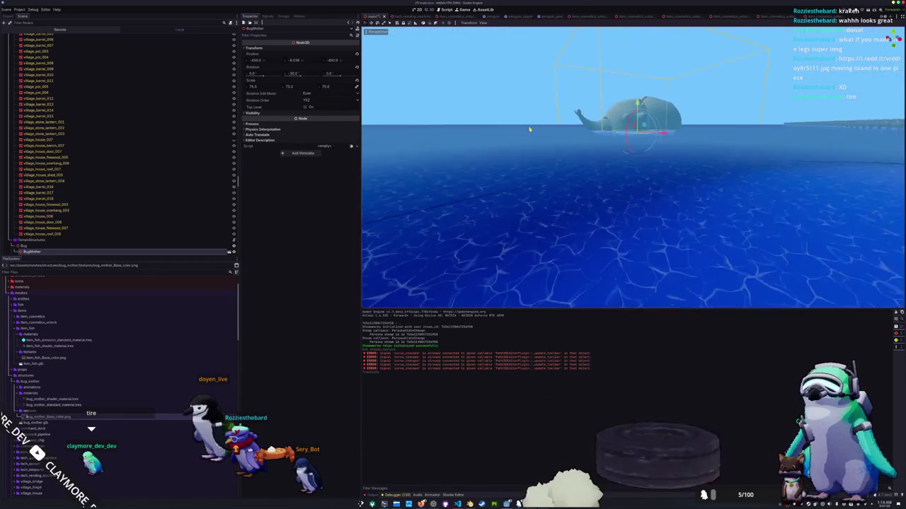
scroll(562, 159, up, 3)
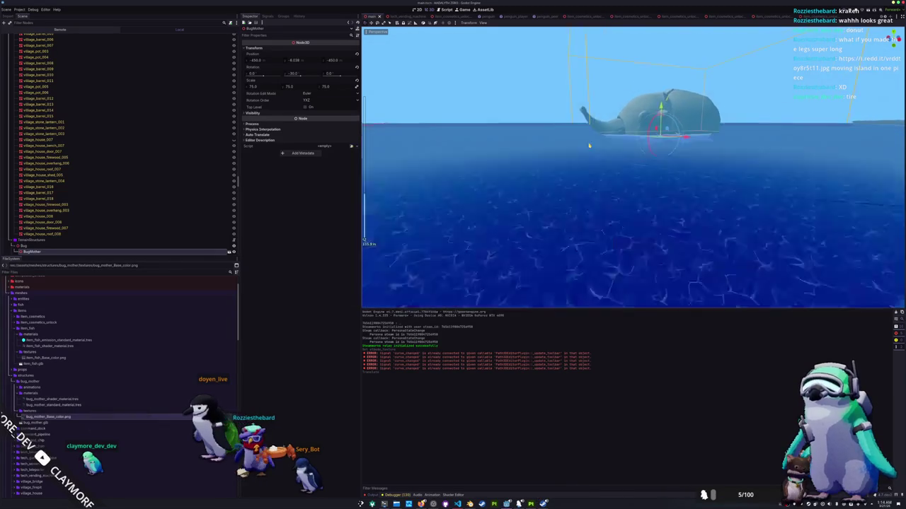
scroll(581, 201, up, 5)
scroll(573, 197, down, 6)
scroll(557, 192, up, 3)
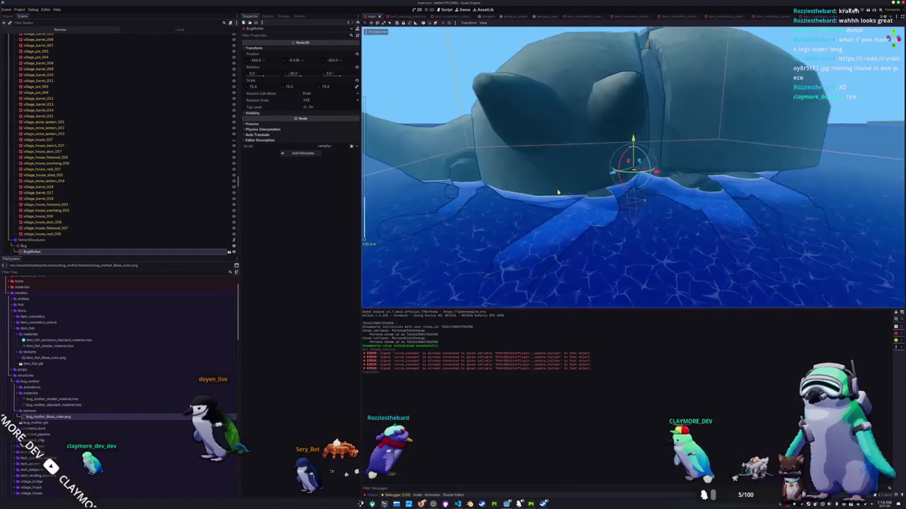
Orbit and zoom over the island to check BugMother's position against it
mouse_move(557, 192)
mouse_down()
mouse_move(593, 186)
mouse_move(599, 206)
mouse_move(590, 203)
mouse_up()
scroll(576, 202, down, 5)
scroll(580, 199, up, 5)
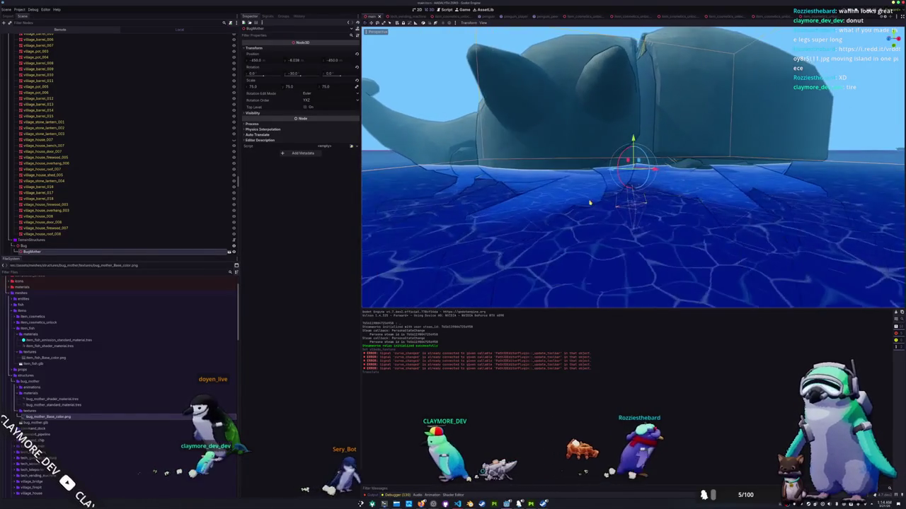
scroll(590, 203, down, 10)
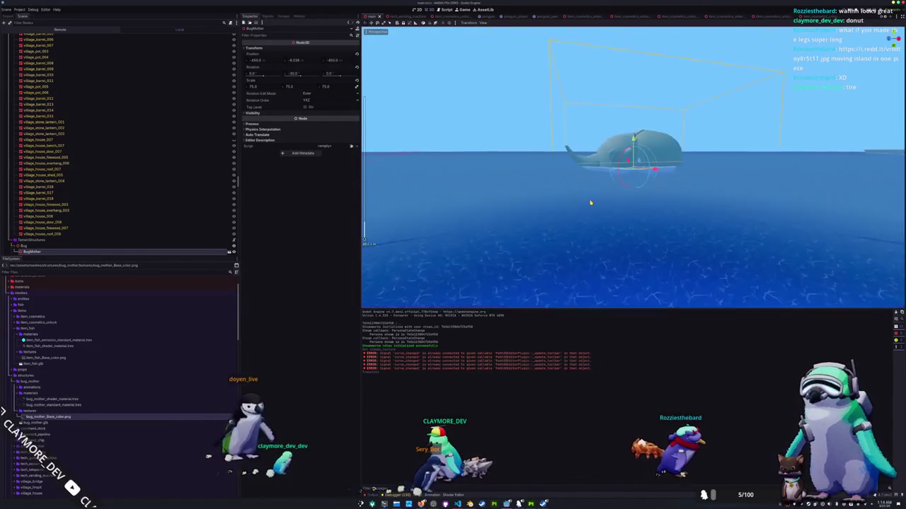
drag(592, 194, 610, 176)
scroll(611, 176, up, 10)
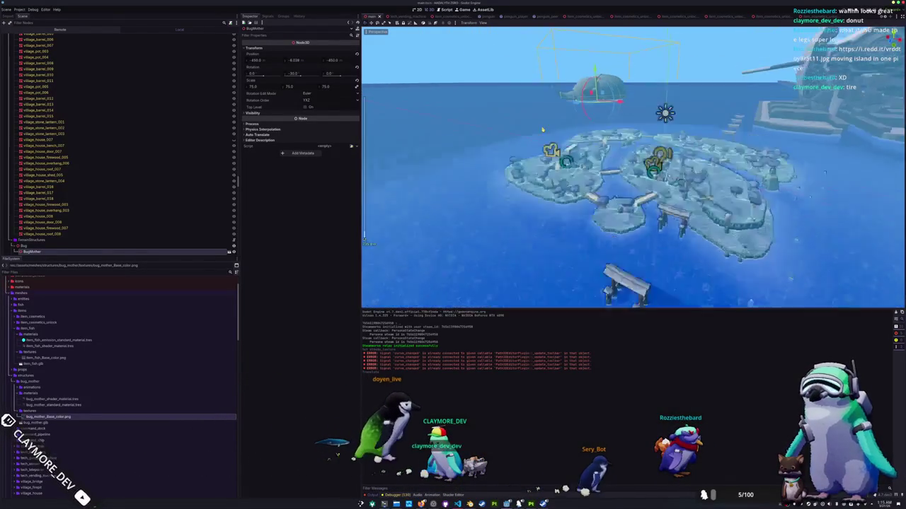
scroll(571, 187, down, 5)
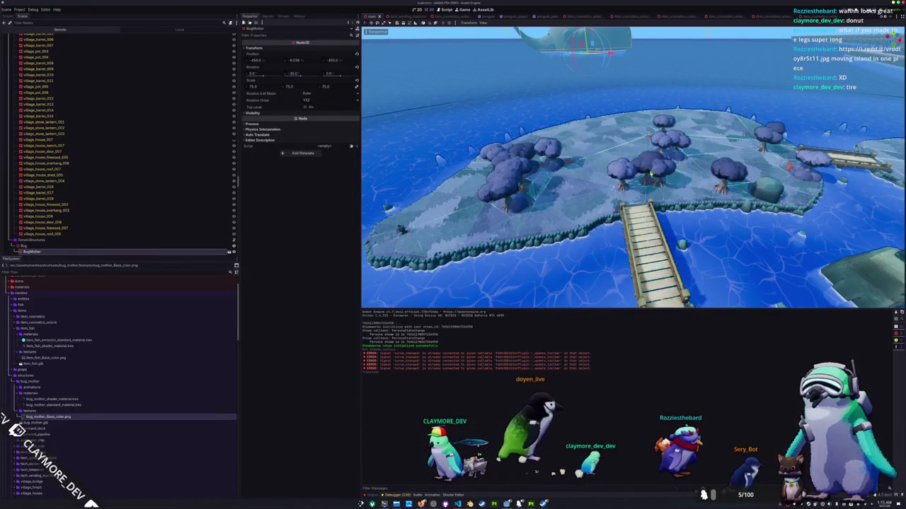
click(650, 174)
scroll(596, 183, down, 5)
scroll(596, 183, up, 5)
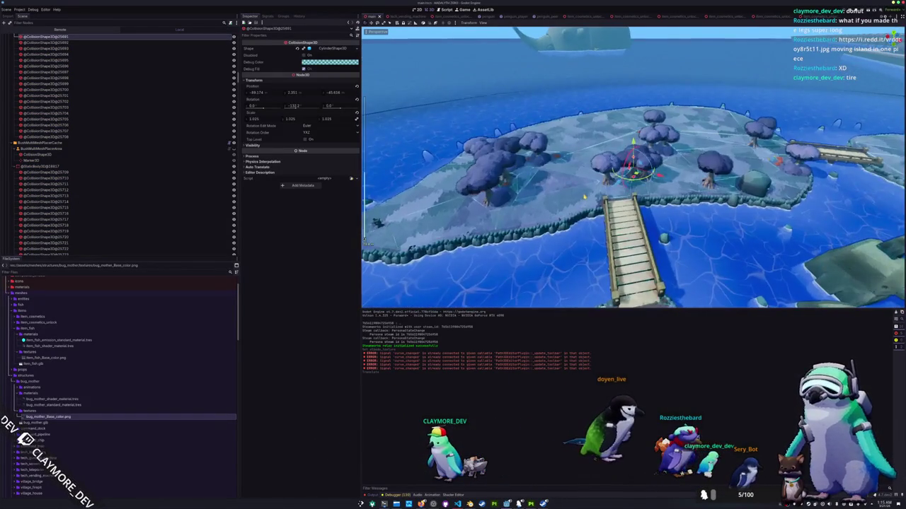
drag(597, 182, 596, 161)
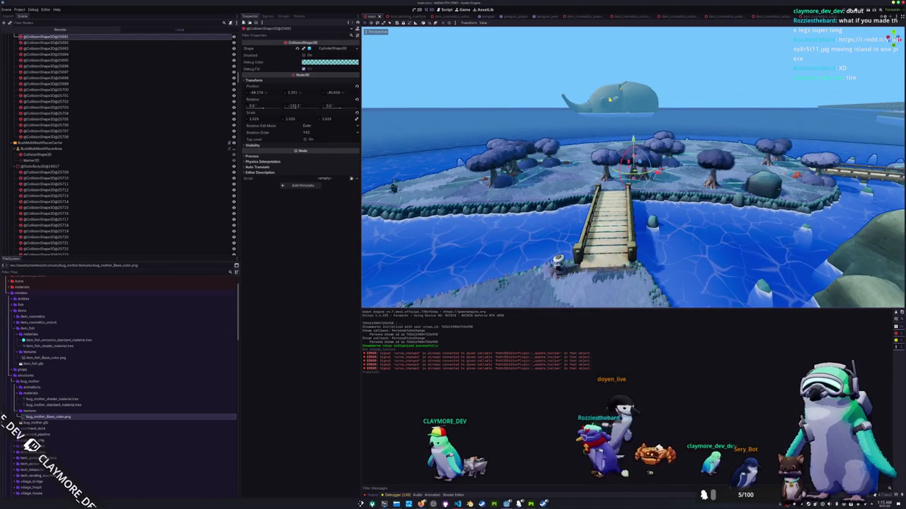
click(662, 168)
click(634, 90)
key(f)
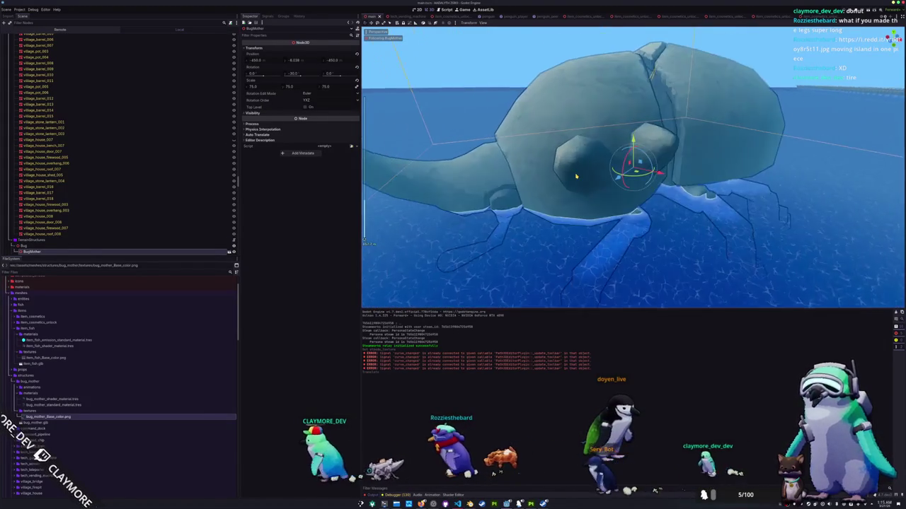
mouse_move(576, 176)
mouse_down()
mouse_move(598, 167)
mouse_move(628, 181)
mouse_up()
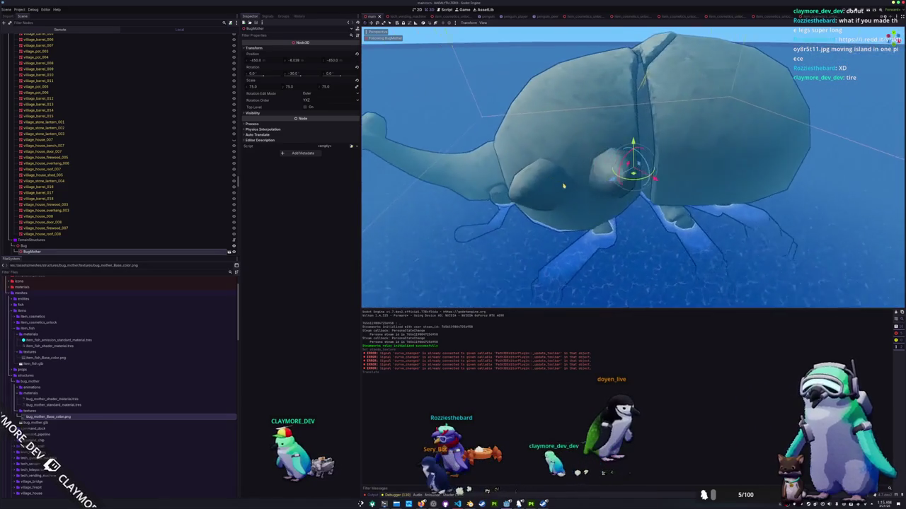
drag(558, 186, 664, 181)
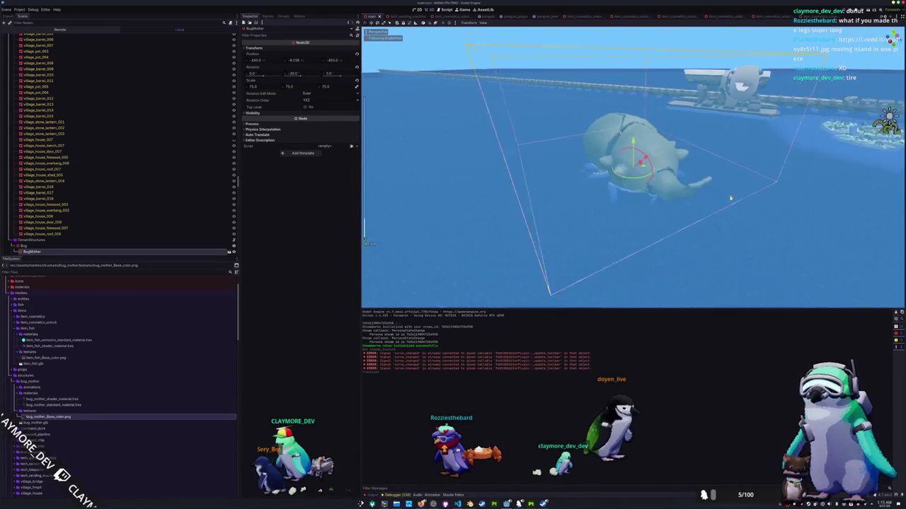
drag(549, 216, 713, 192)
click(720, 167)
key(f)
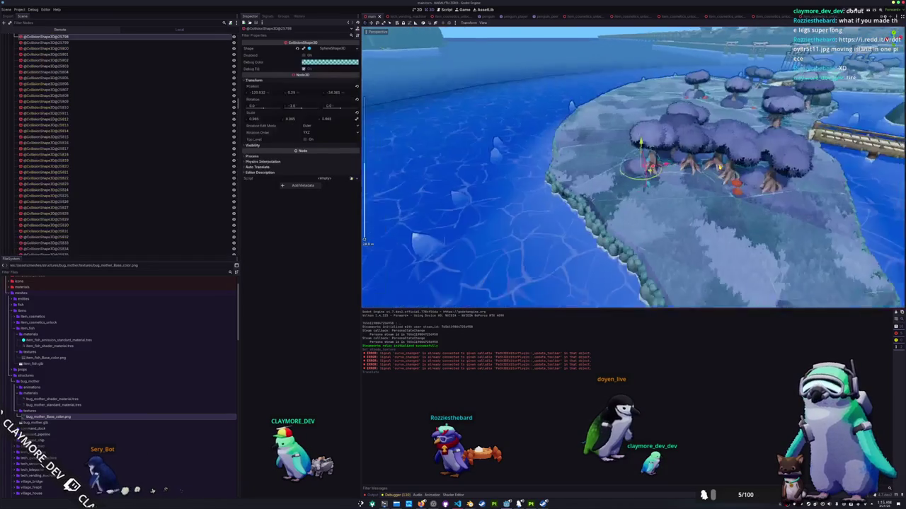
mouse_move(566, 212)
mouse_down()
mouse_move(568, 186)
mouse_move(523, 111)
mouse_up()
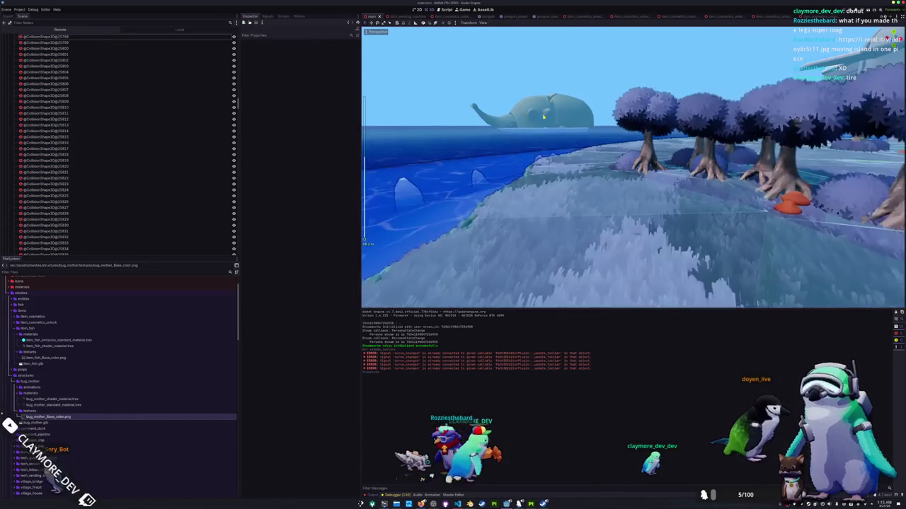
scroll(633, 167, down, 5)
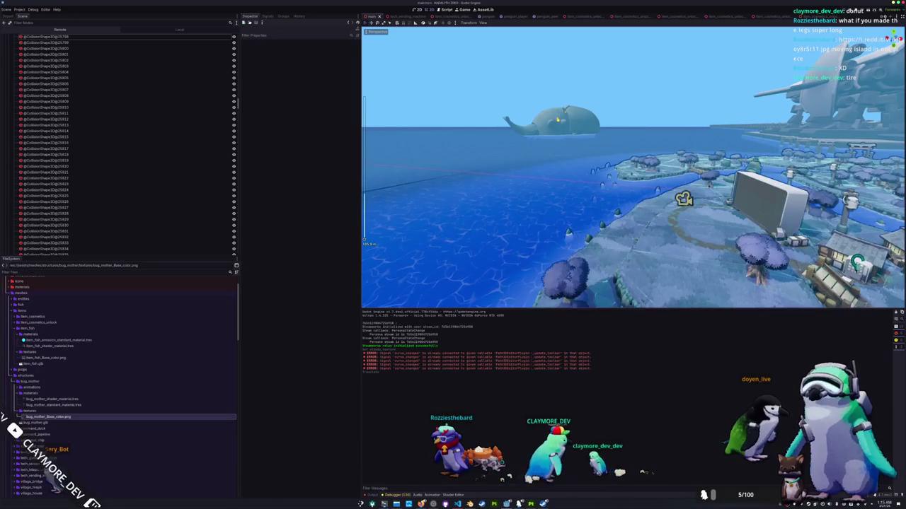
scroll(633, 167, down, 4)
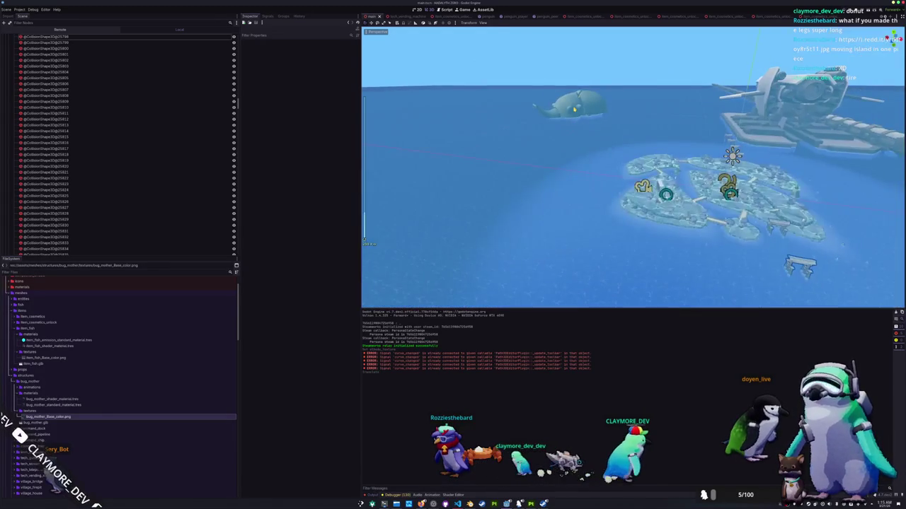
click(566, 226)
mouse_move(581, 121)
mouse_down()
mouse_move(579, 157)
mouse_move(591, 165)
mouse_up()
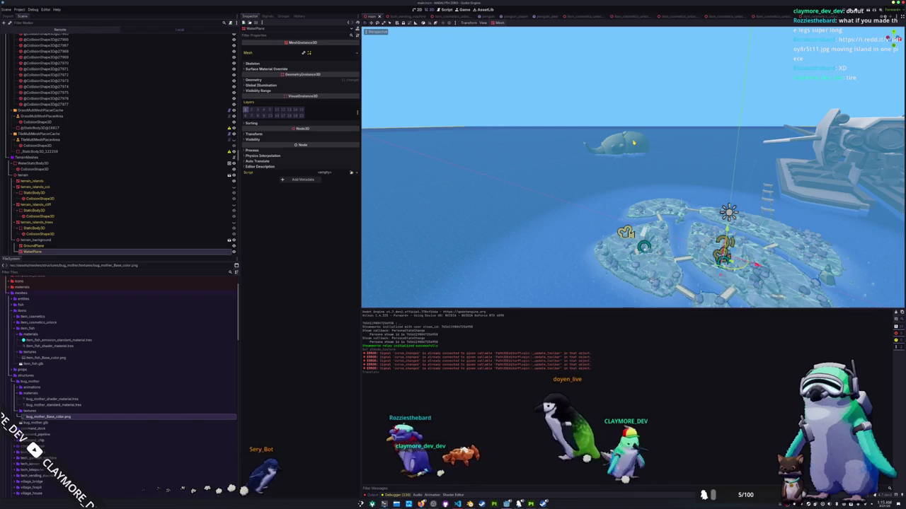
scroll(633, 143, up, 4)
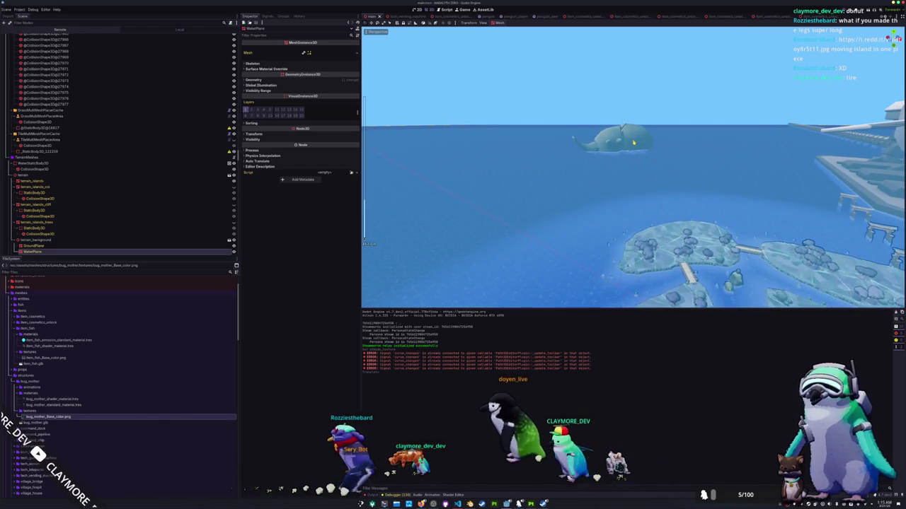
drag(633, 143, 633, 157)
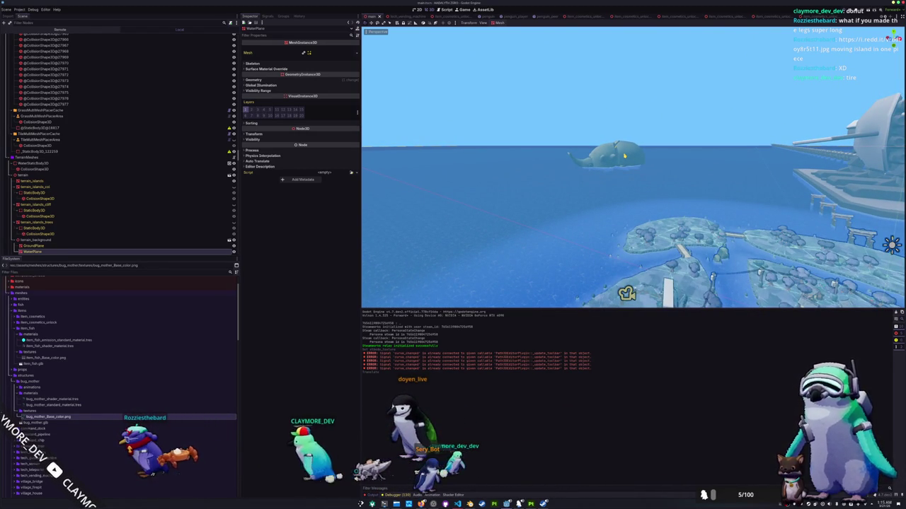
click(624, 155)
key(f)
Orbit down toward water level to inspect BugMother2 from above
scroll(602, 204, down, 5)
drag(601, 204, 592, 194)
scroll(587, 191, down, 5)
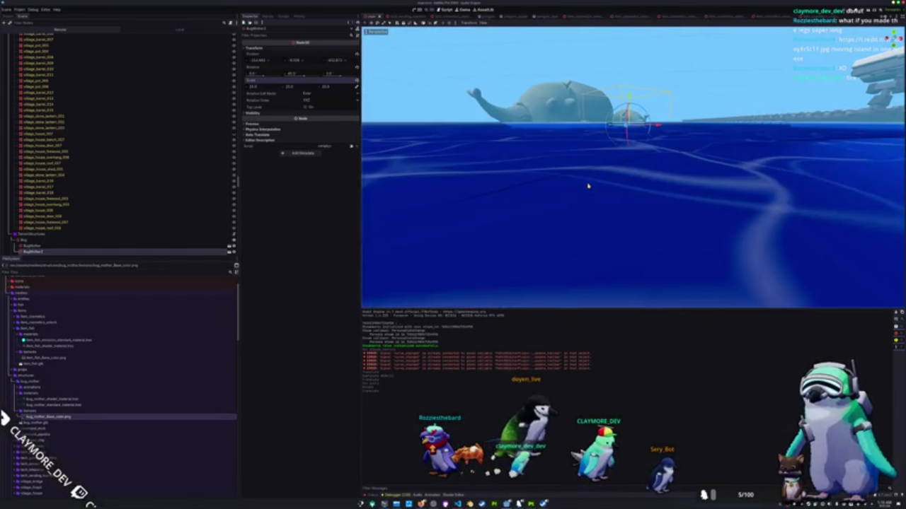
mouse_move(587, 188)
mouse_down()
mouse_move(633, 192)
mouse_move(631, 182)
mouse_up()
scroll(599, 183, up, 5)
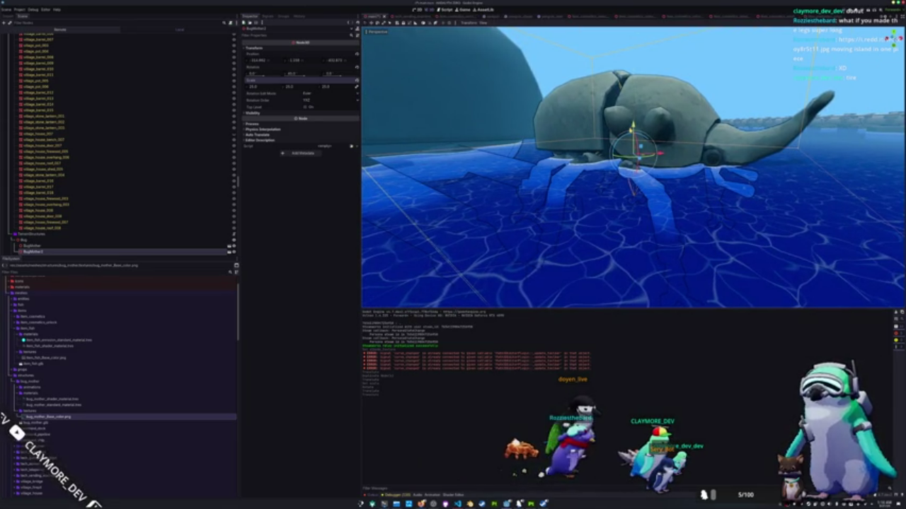
scroll(611, 186, down, 5)
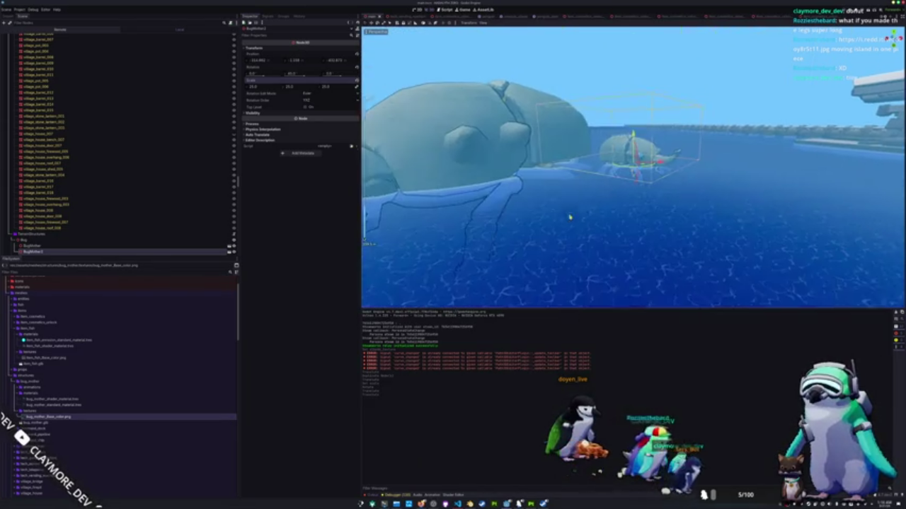
scroll(612, 186, down, 2)
Select BugMother2 in the Bug group so the Inspector shows its transform
click(520, 159)
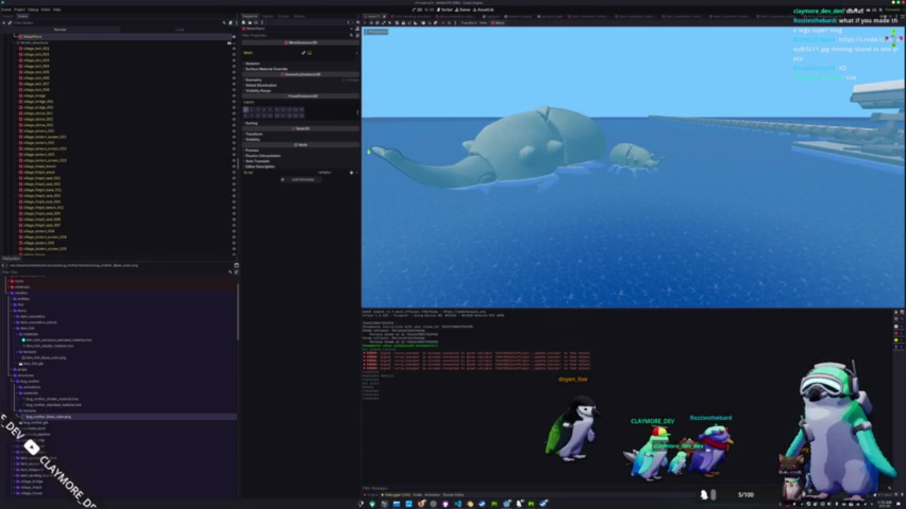
scroll(131, 146, up, 5)
scroll(100, 108, down, 20)
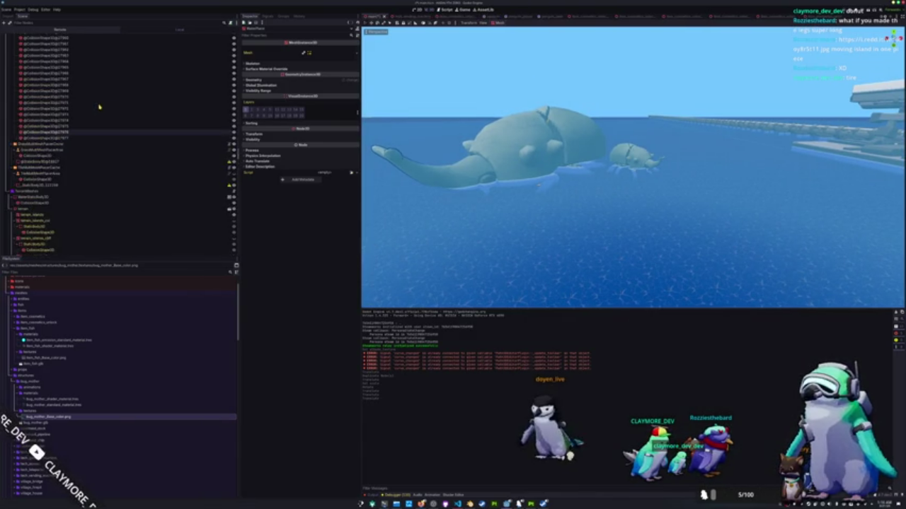
scroll(104, 142, up, 15)
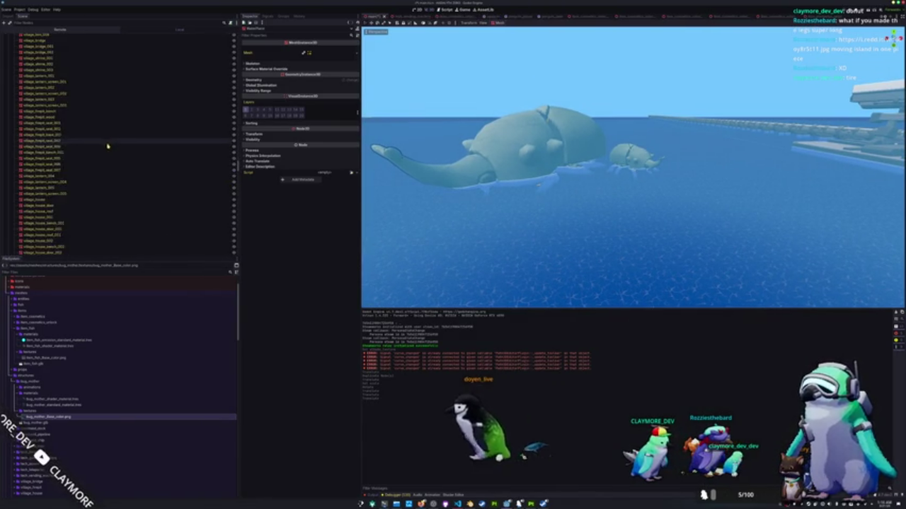
scroll(103, 174, down, 10)
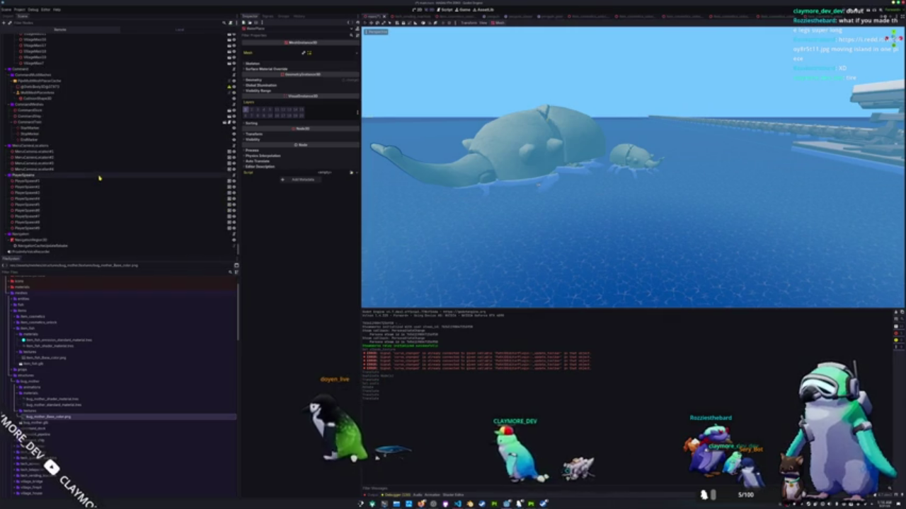
scroll(71, 218, down, 10)
scroll(70, 198, up, 10)
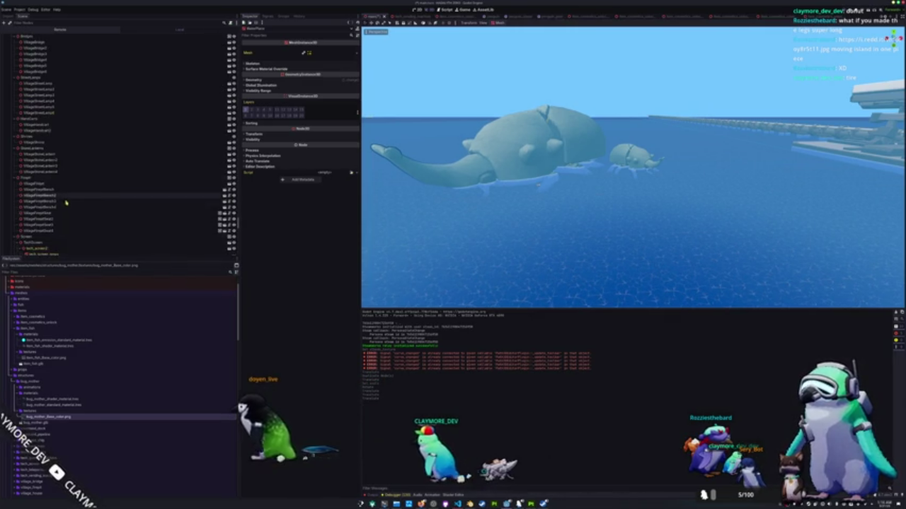
scroll(71, 177, down, 10)
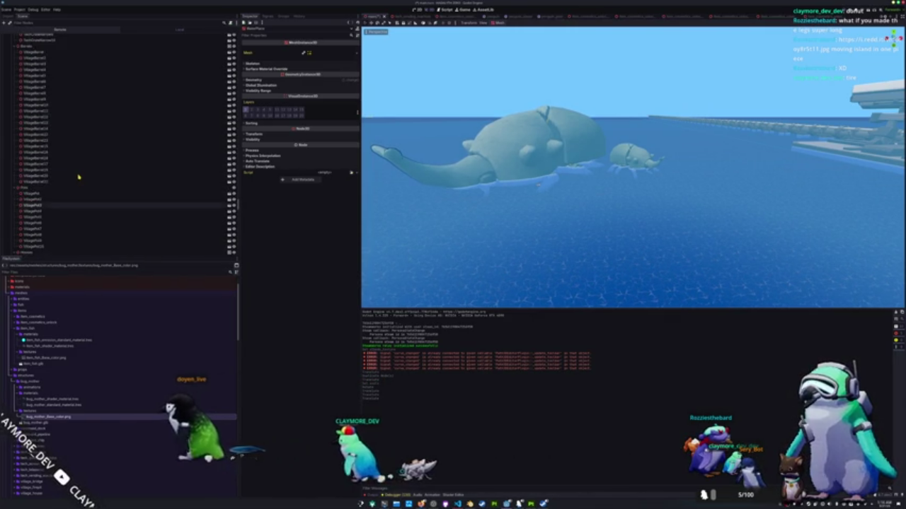
scroll(66, 171, up, 3)
click(222, 143)
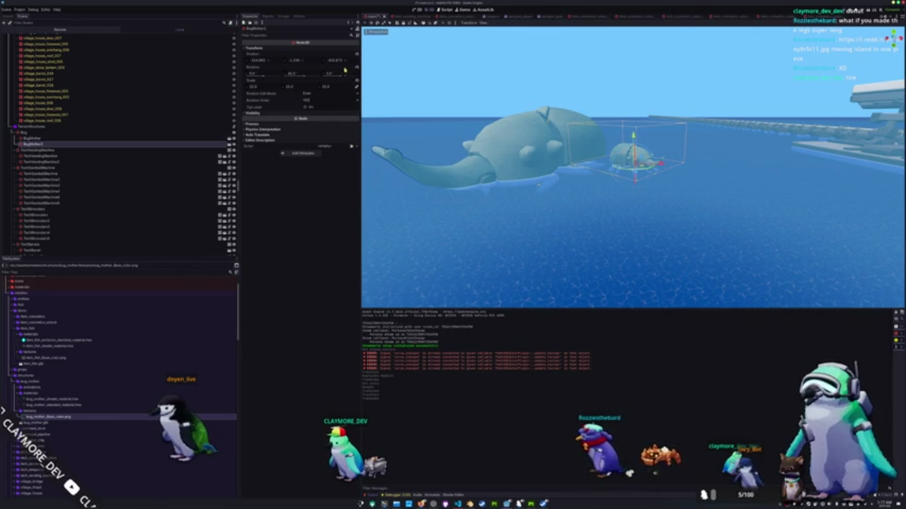
Set the large BugMother's Position Y to 0
click(292, 60)
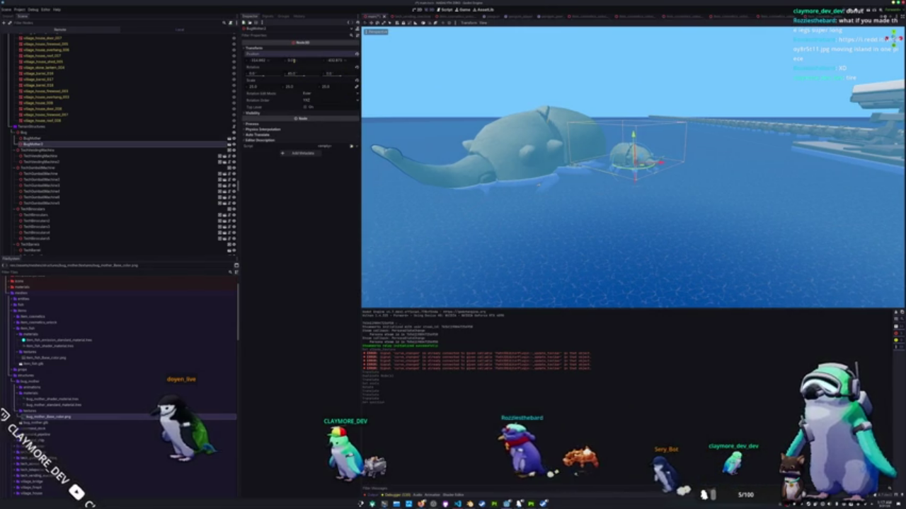
scroll(424, 233, up, 5)
scroll(633, 167, up, 2)
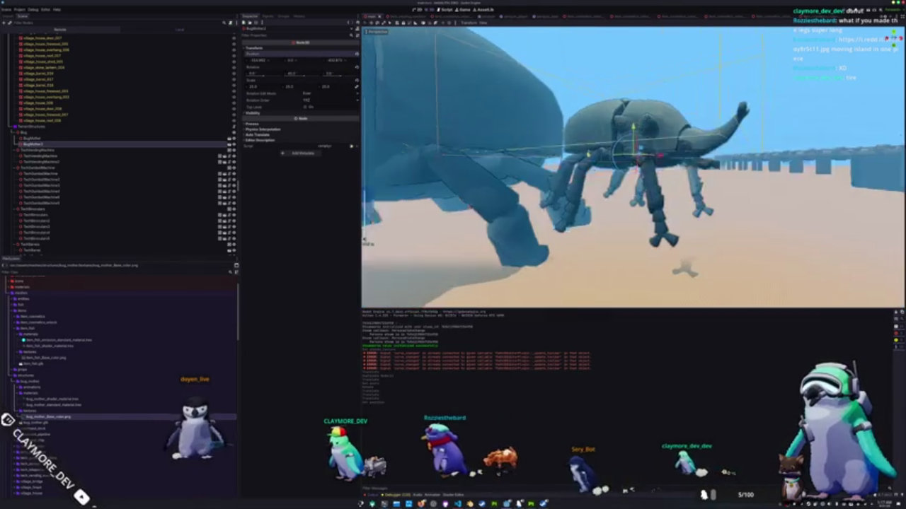
click(36, 138)
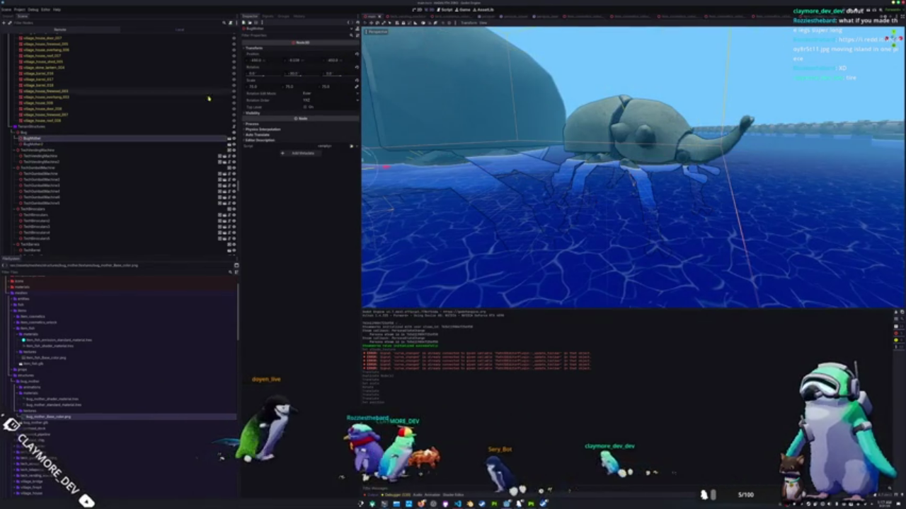
text(0)
key(Return)
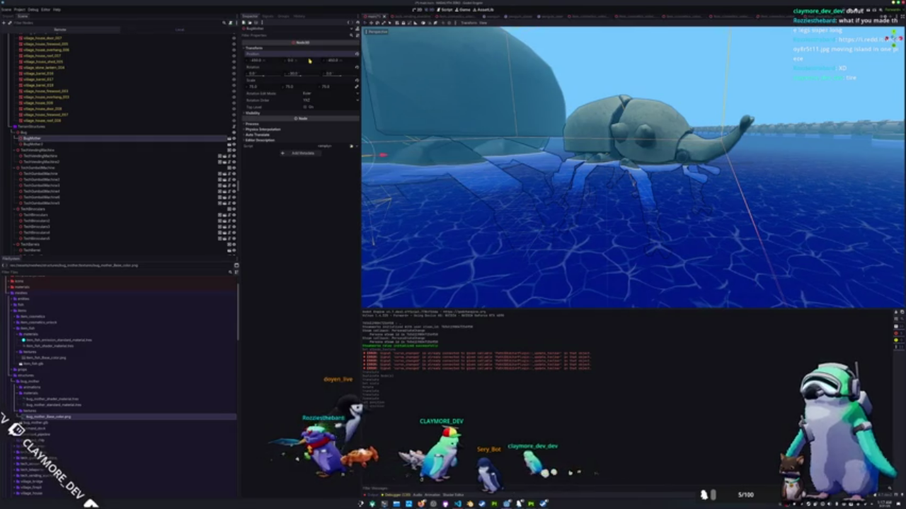
Move BugMother2 beside the big beetle at X -324, Z -405
click(69, 143)
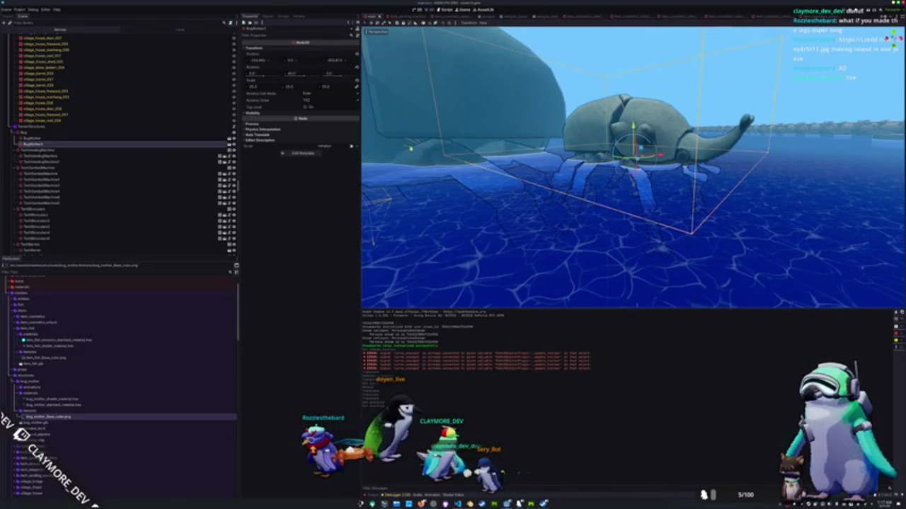
scroll(465, 156, down, 3)
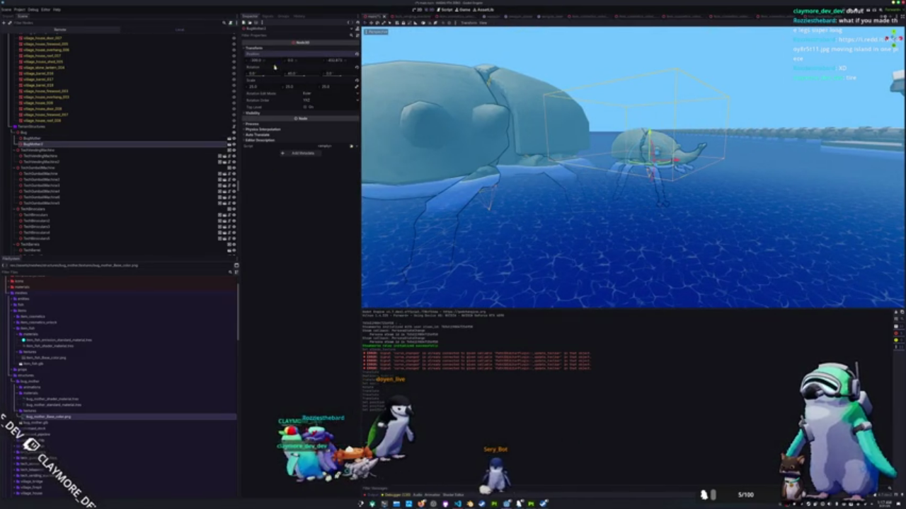
drag(274, 66, 520, 130)
key(KP_7)
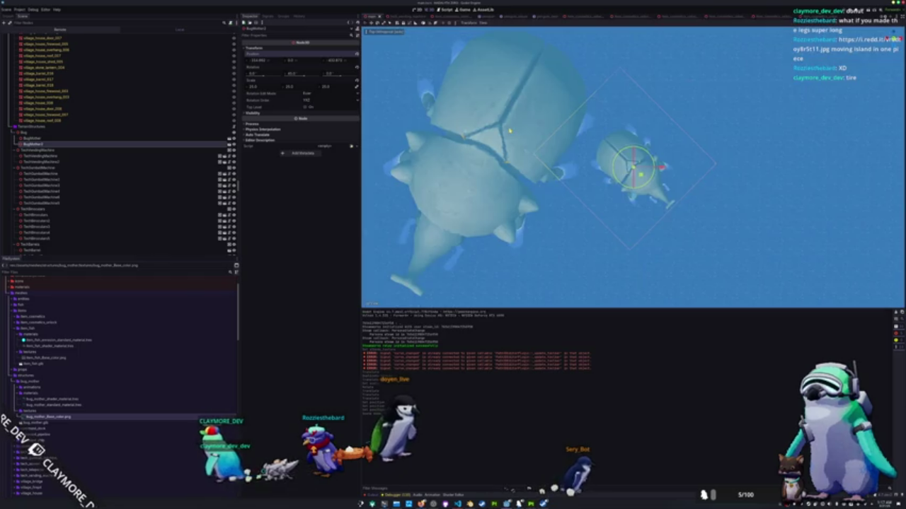
scroll(640, 175, up, 3)
mouse_move(641, 174)
mouse_down()
mouse_move(621, 178)
mouse_move(632, 175)
mouse_up()
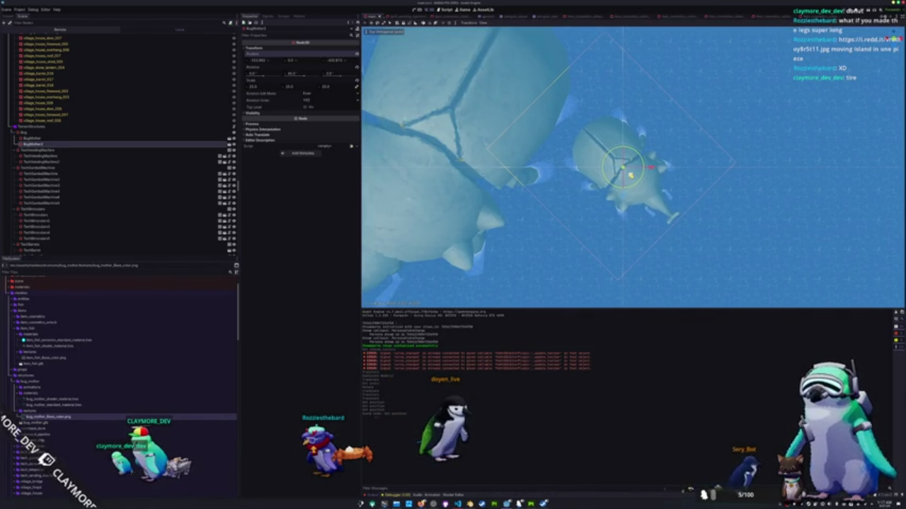
text(-324)
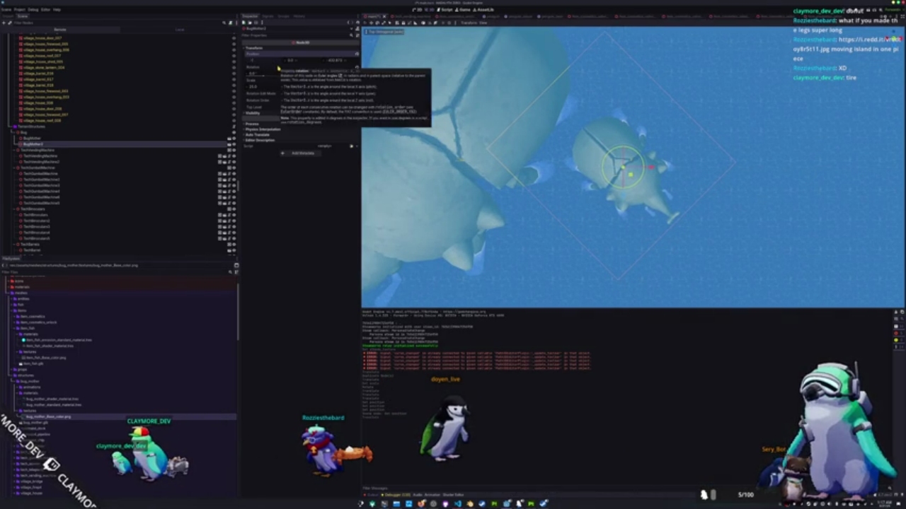
key(Return)
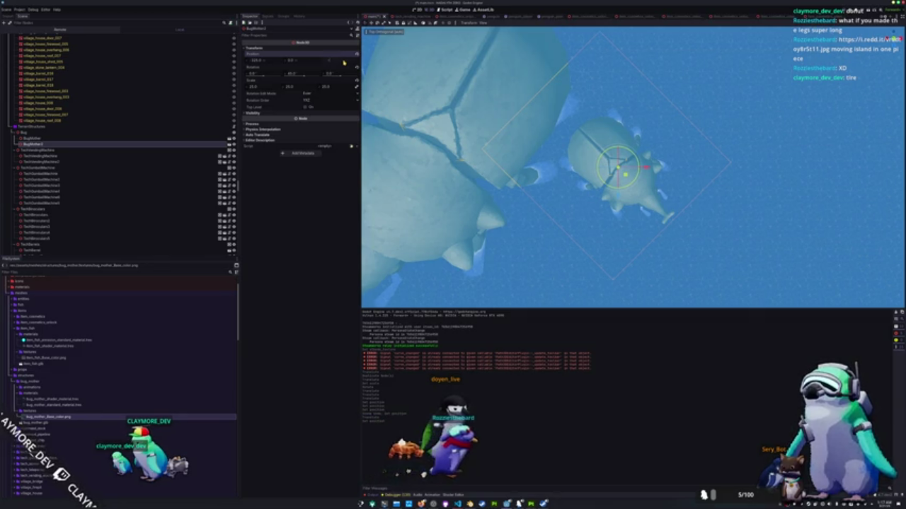
key(Return)
Check the beetles from a low view, then duplicate BugMother2 as BugMother3
scroll(538, 167, down, 2)
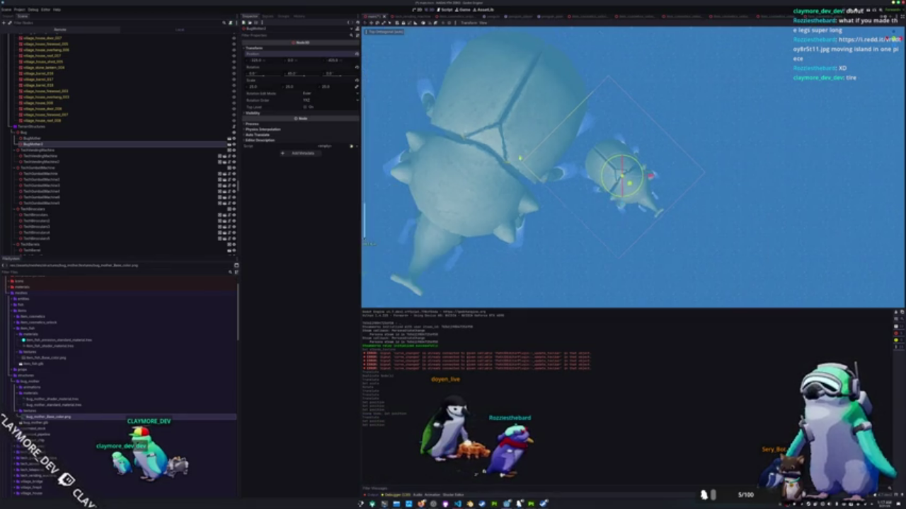
drag(564, 220, 556, 168)
scroll(556, 168, up, 2)
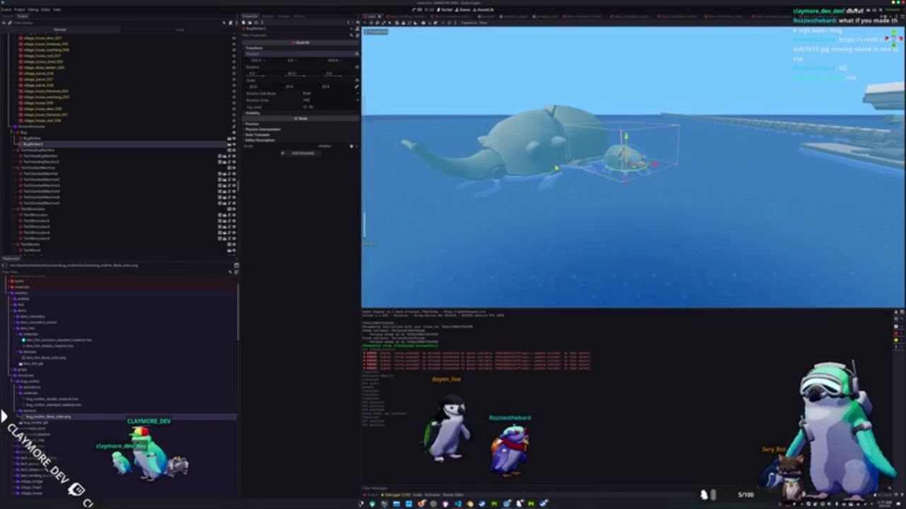
key(KP_7)
key(ctrl+d)
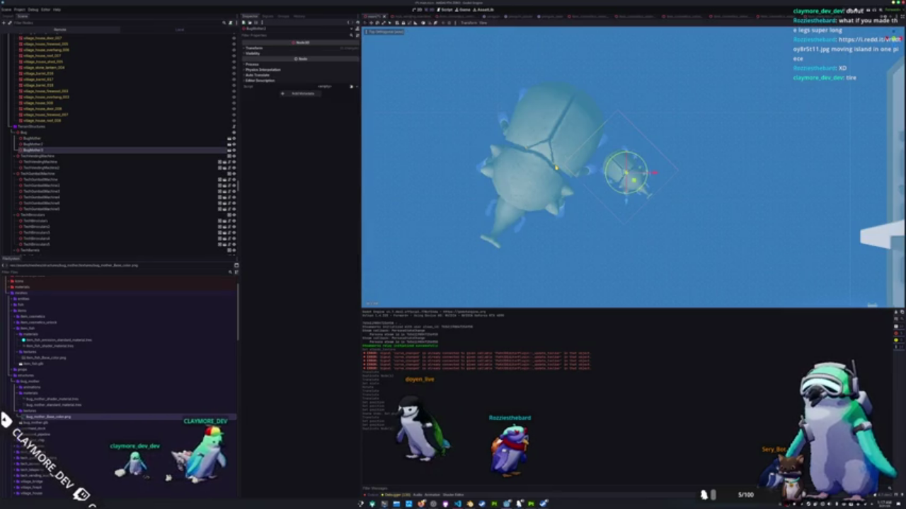
Move the BugMother3 copy and shrink its scale to 10
mouse_move(626, 172)
mouse_down()
mouse_move(639, 135)
mouse_move(659, 152)
mouse_move(649, 130)
mouse_up()
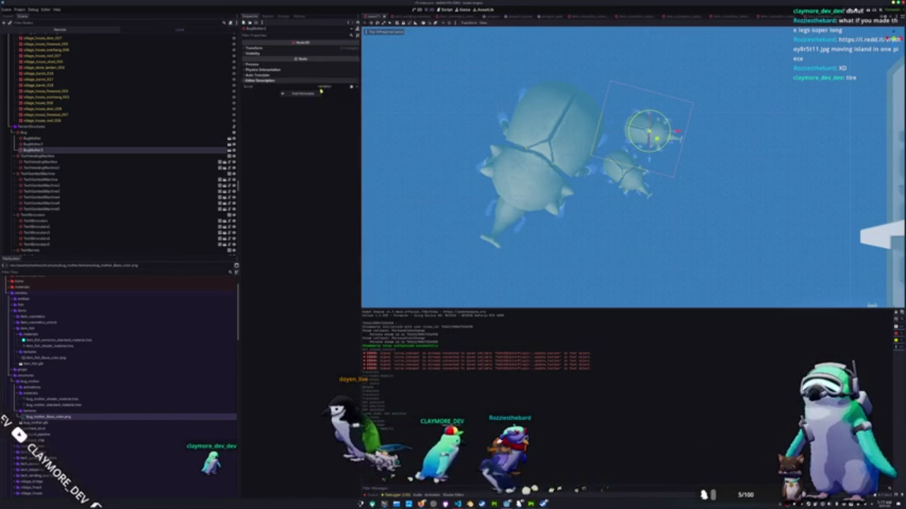
click(310, 48)
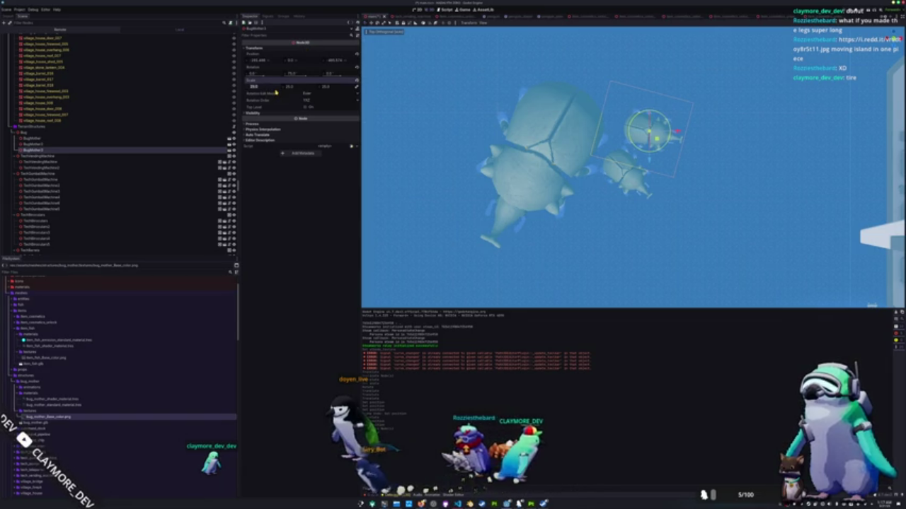
drag(277, 88, 255, 88)
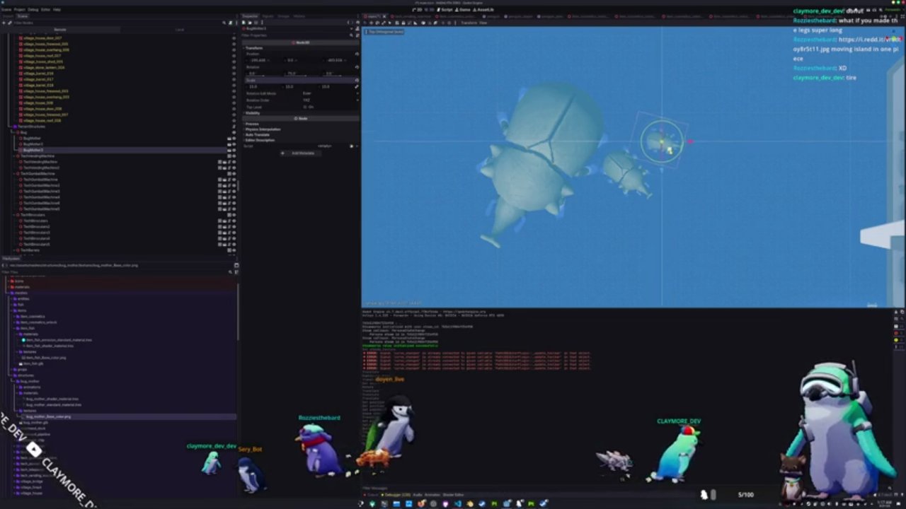
drag(656, 140, 651, 115)
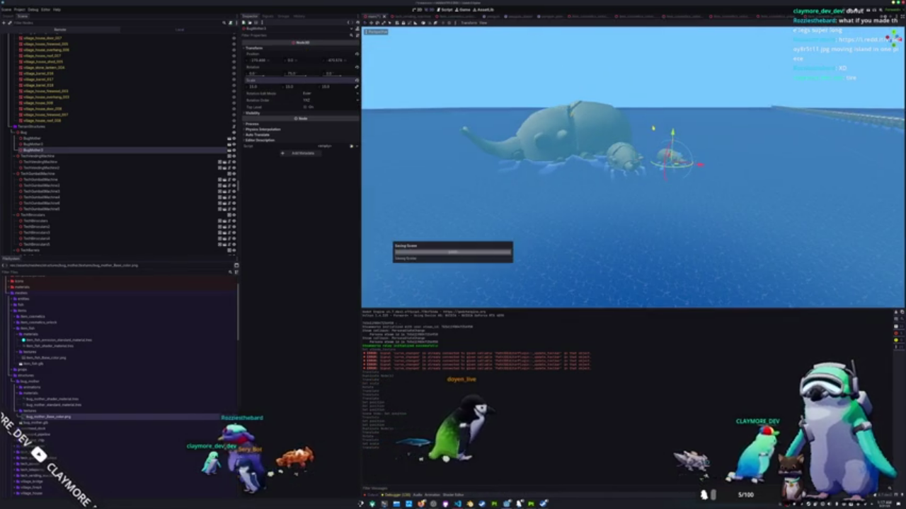
scroll(651, 114, up, 5)
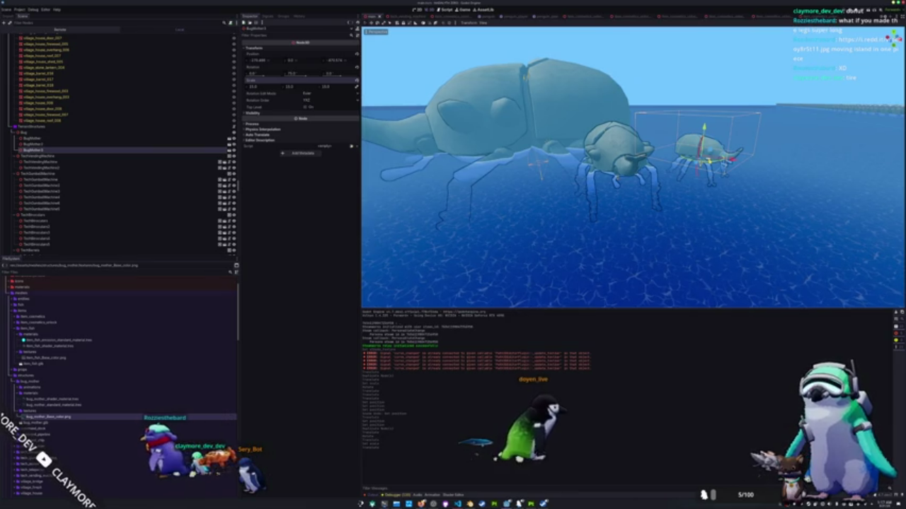
key(KP_7)
Place BugMother3 beside the other beetles at Z -350 and X -275
drag(690, 121, 567, 226)
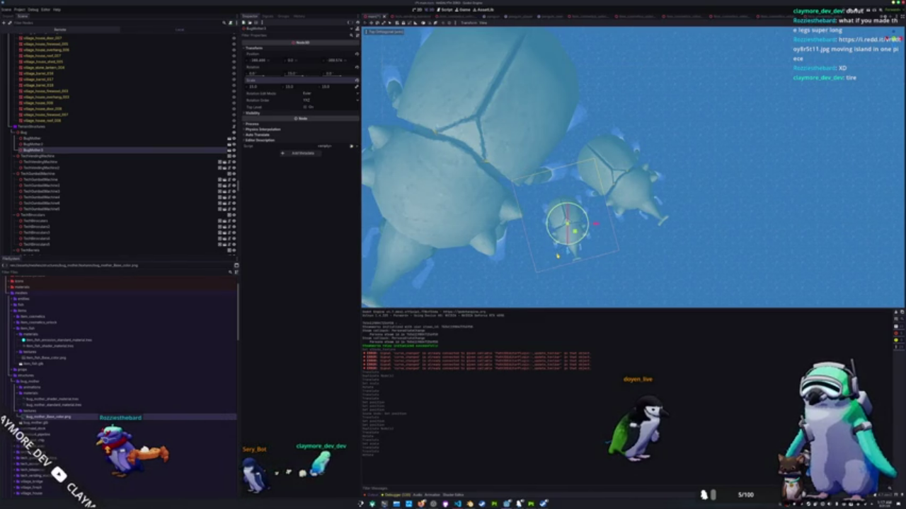
key(KP_2)
key(KP_2)
key(KP_2)
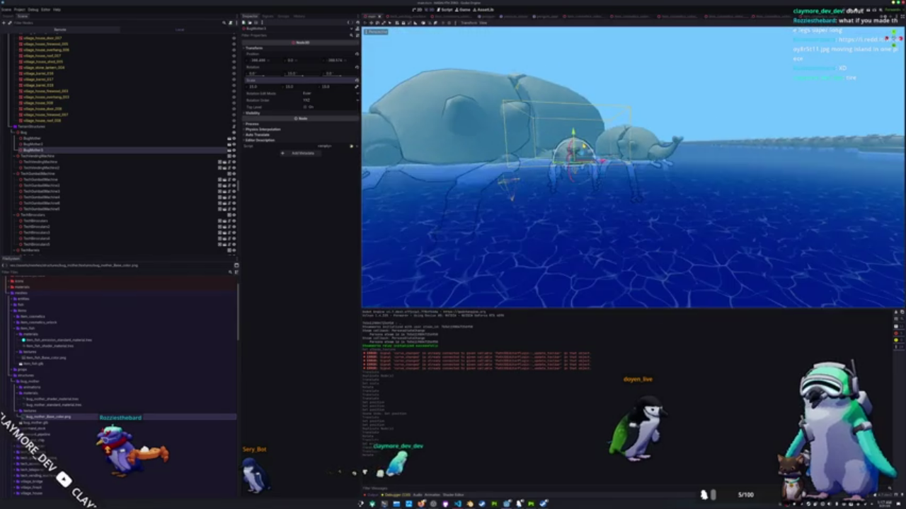
scroll(634, 166, up, 5)
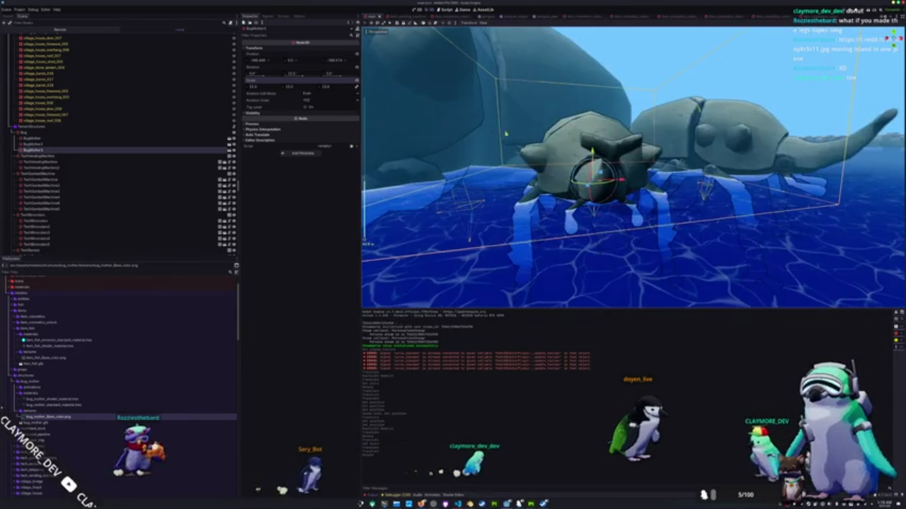
click(338, 61)
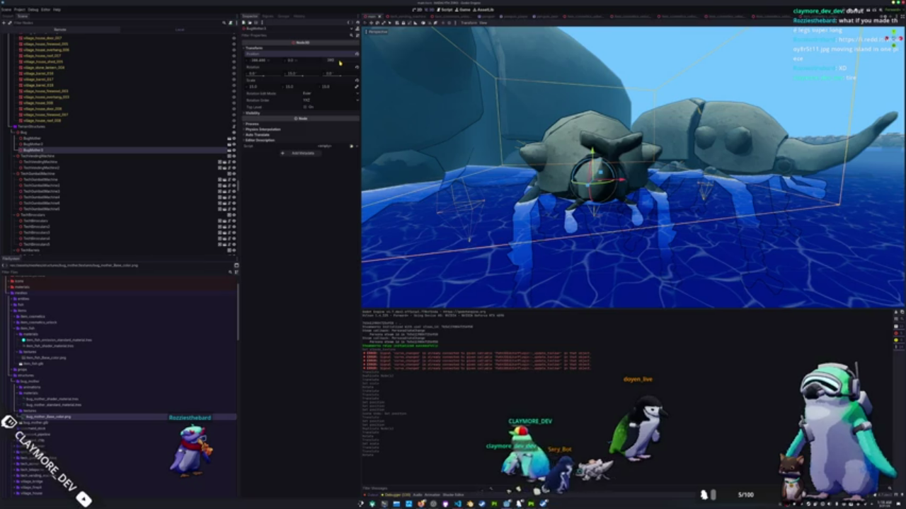
text(-350)
key(Return)
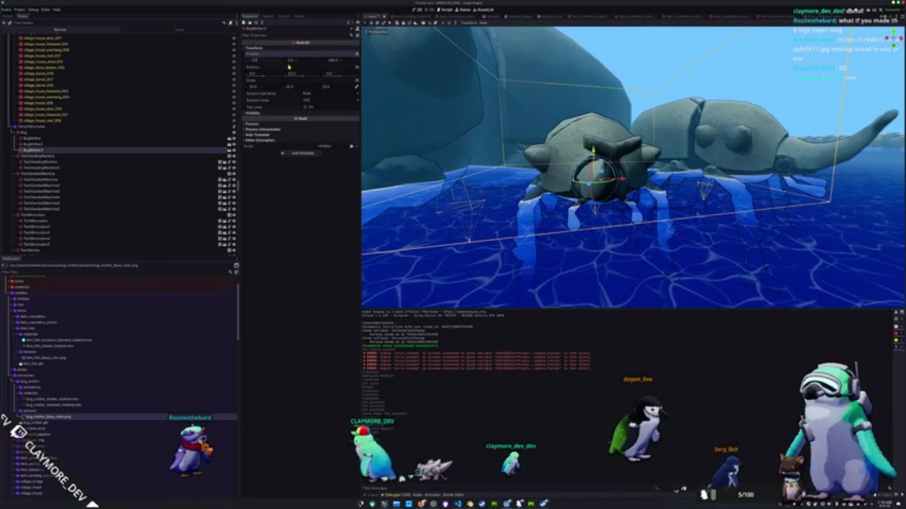
drag(277, 62, 289, 66)
Save the scene and duplicate BugMother3 as BugMother4
mouse_move(495, 142)
mouse_down()
mouse_move(527, 148)
mouse_move(552, 136)
mouse_move(600, 161)
mouse_move(583, 166)
mouse_move(576, 184)
mouse_up()
key(ctrl+s)
key(KP_7)
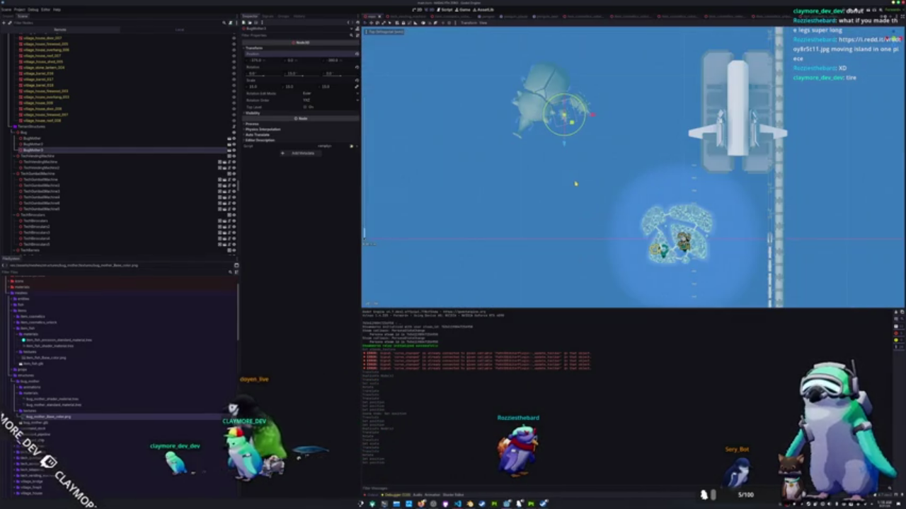
key(ctrl+d)
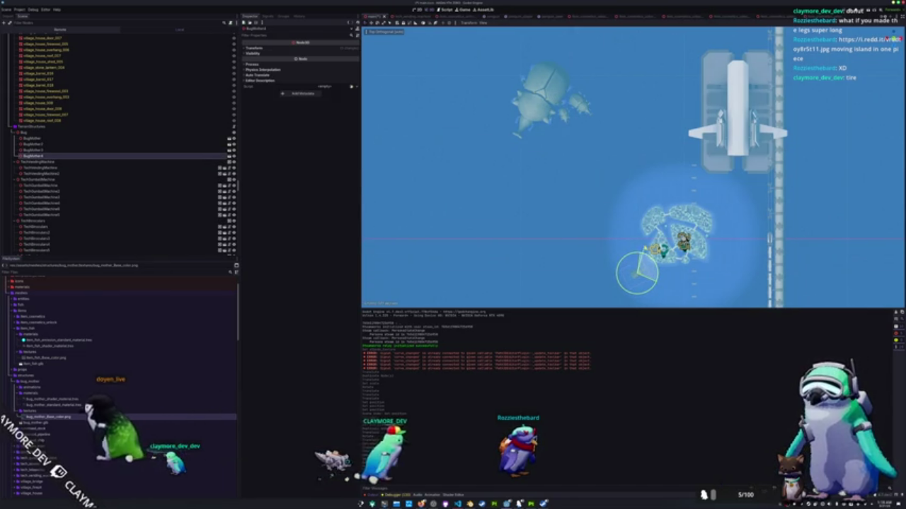
Orbit around BugMother4 in the sea and expand its transform properties
scroll(683, 304, up, 5)
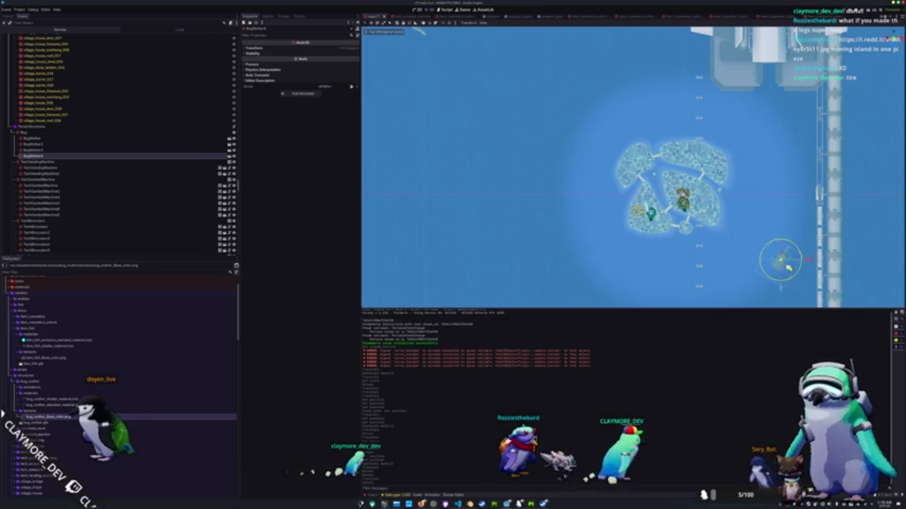
drag(751, 242, 636, 225)
scroll(636, 225, up, 10)
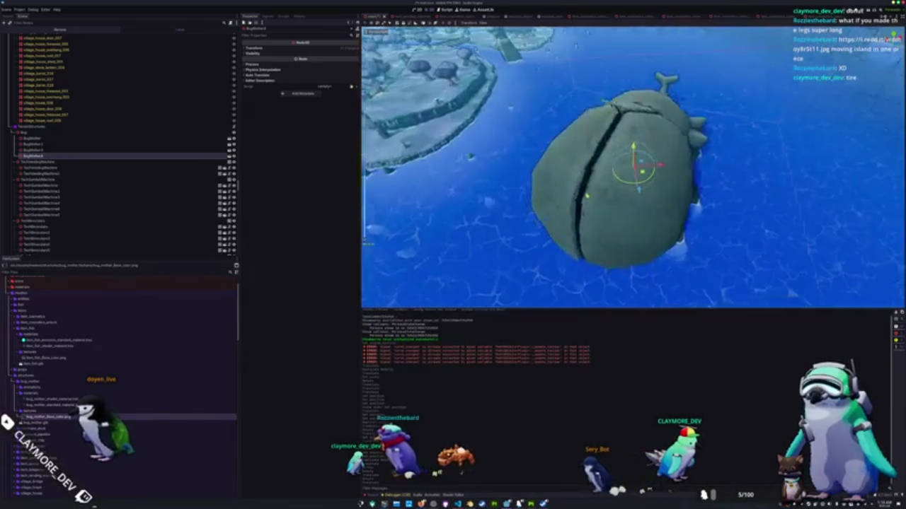
drag(641, 166, 682, 176)
scroll(633, 167, down, 8)
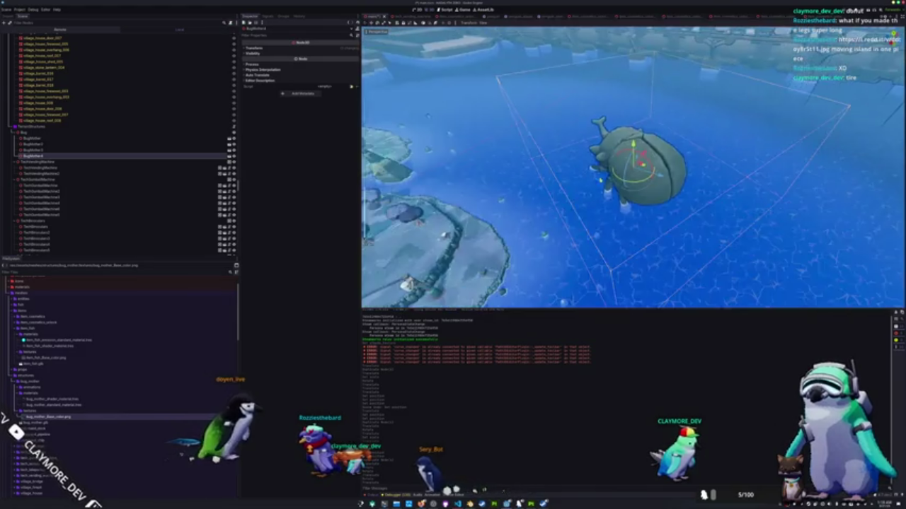
click(269, 48)
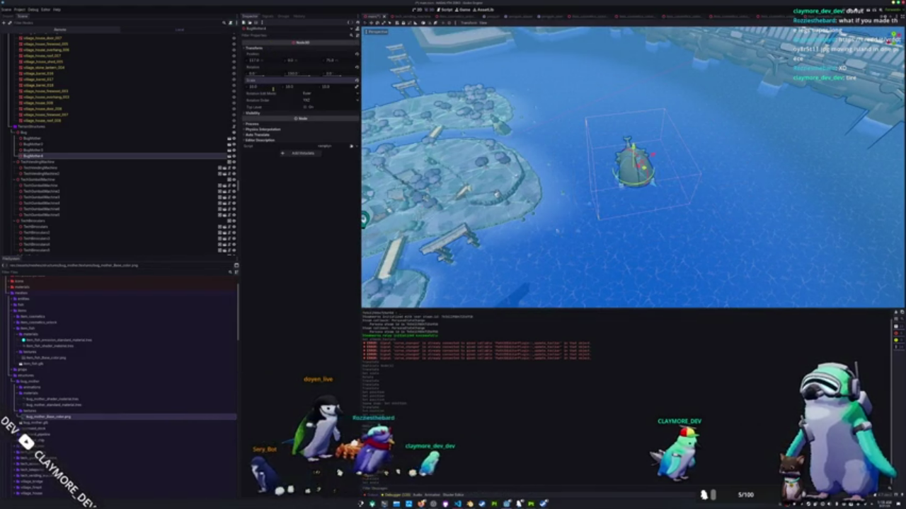
scroll(567, 203, up, 5)
mouse_move(567, 202)
mouse_down()
mouse_move(568, 146)
mouse_move(567, 166)
mouse_up()
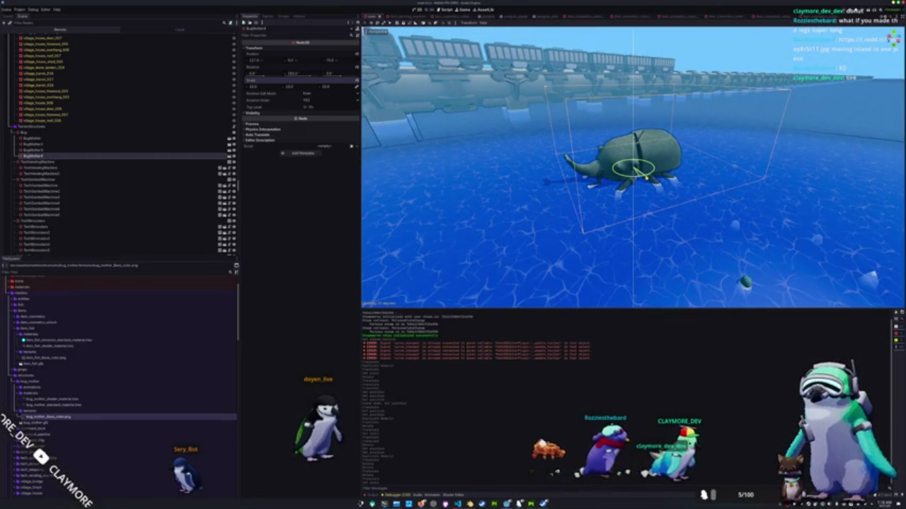
mouse_move(647, 179)
mouse_down()
mouse_move(425, 207)
mouse_move(460, 205)
mouse_up()
Save the scene and verify BugMother4's scale by undoing to 1.0 and redoing to 10.0
key(ctrl+s)
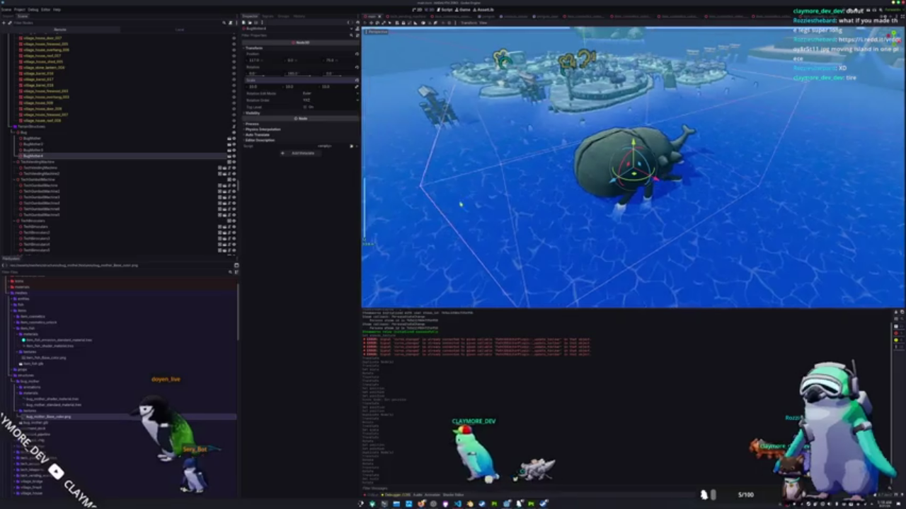
scroll(460, 204, down, 8)
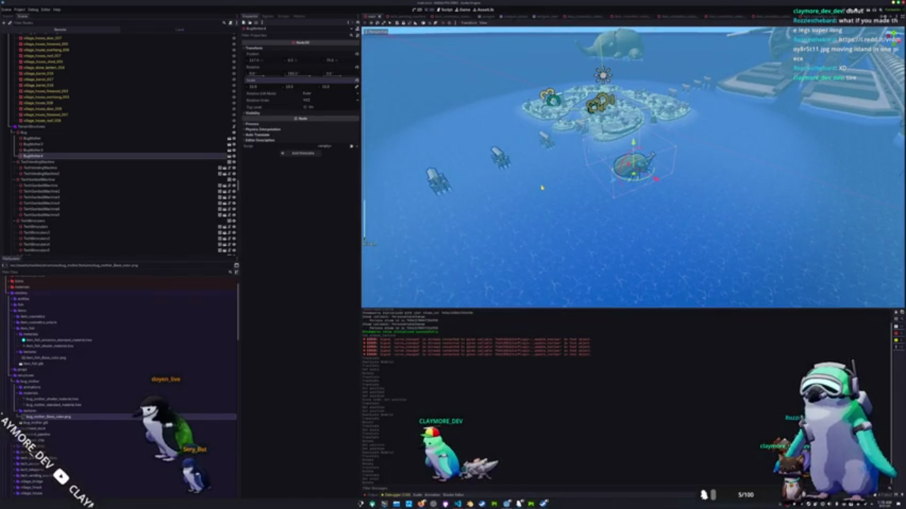
drag(541, 188, 541, 187)
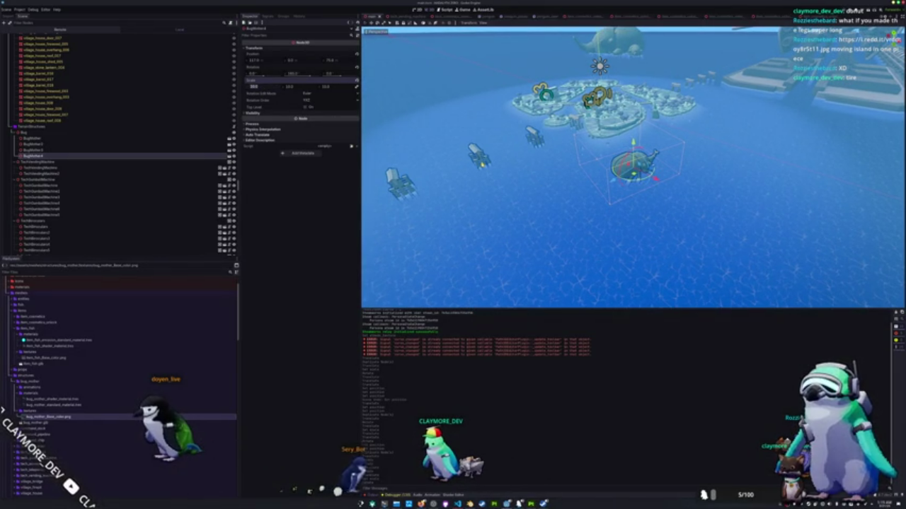
key(ctrl+z)
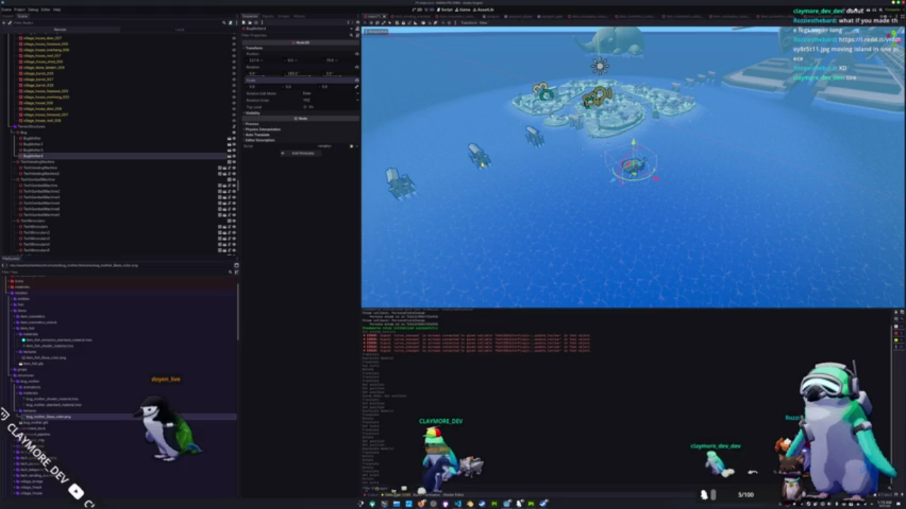
scroll(632, 167, up, 5)
key(ctrl+shift+z)
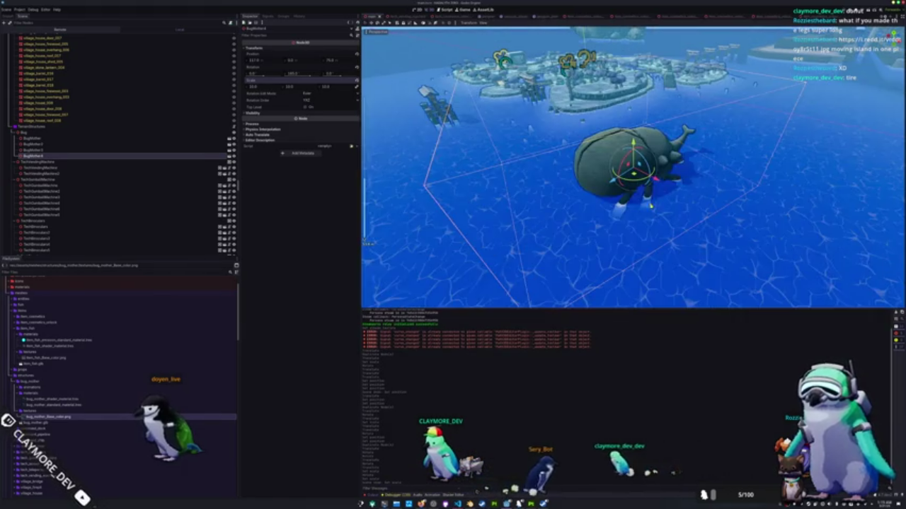
scroll(633, 167, down, 5)
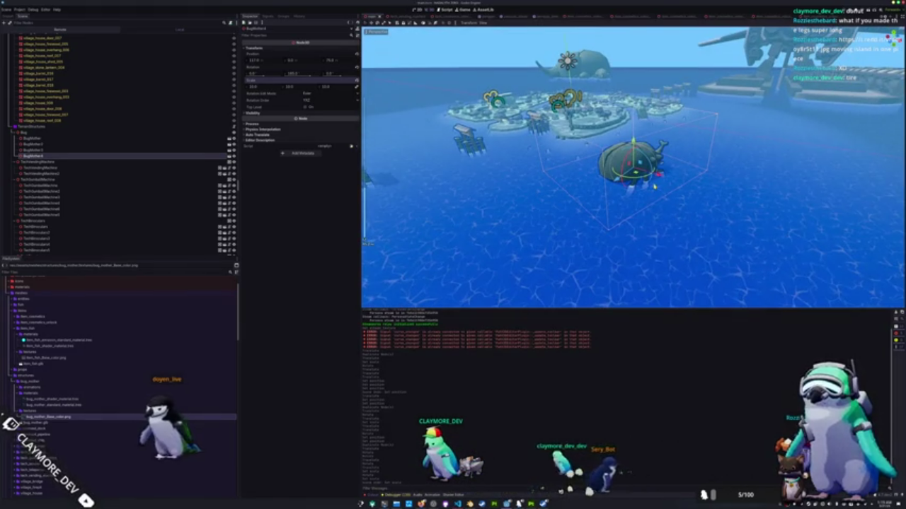
Save again, duplicate BugMother4 as BugMother5, and place it beside it near the islands
key(KP_7)
scroll(632, 167, down, 5)
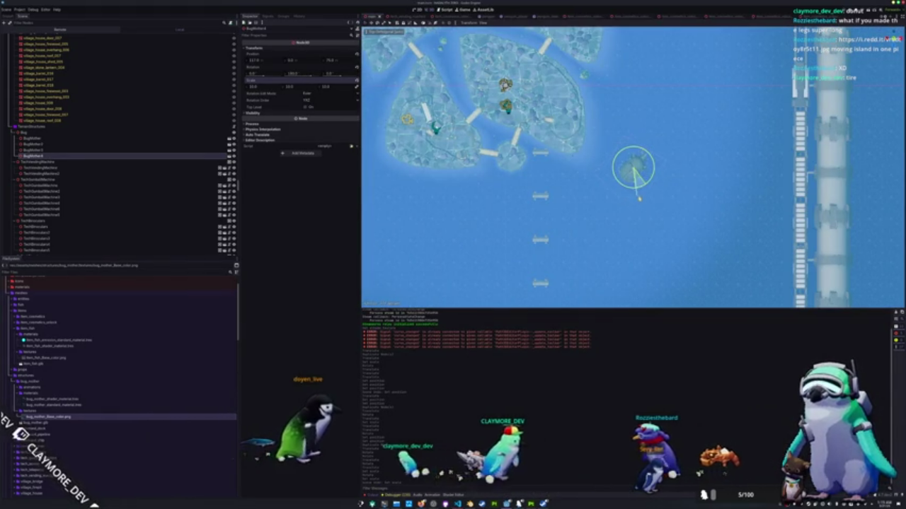
key(ctrl+s)
scroll(641, 199, down, 3)
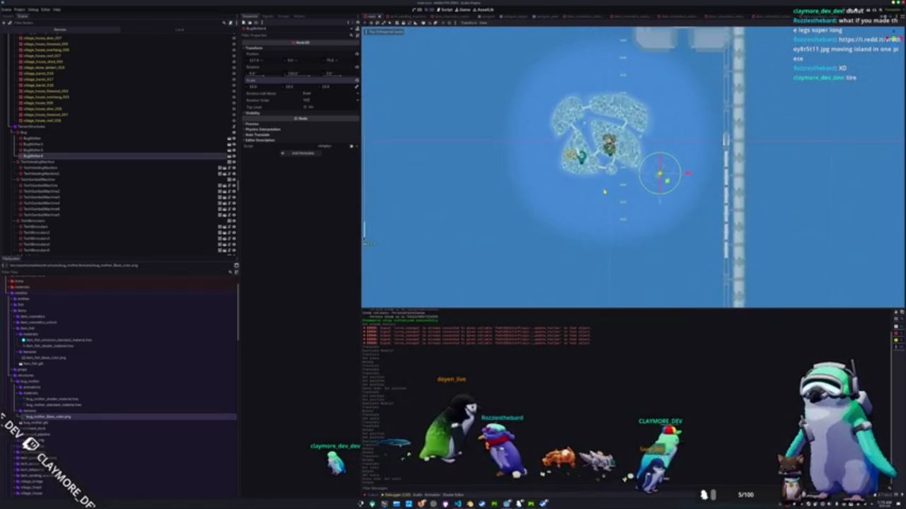
scroll(613, 196, up, 3)
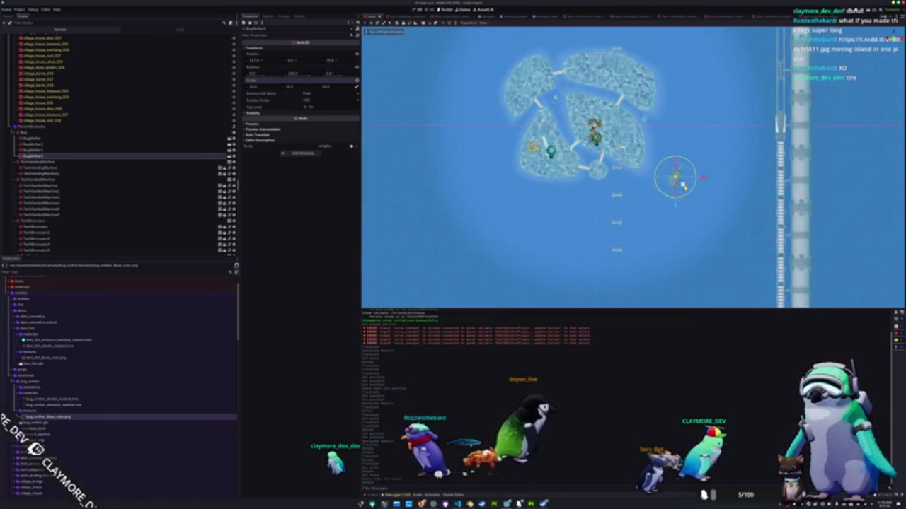
key(ctrl+d)
mouse_move(682, 186)
mouse_down()
mouse_move(668, 194)
mouse_move(677, 174)
mouse_move(690, 187)
mouse_up()
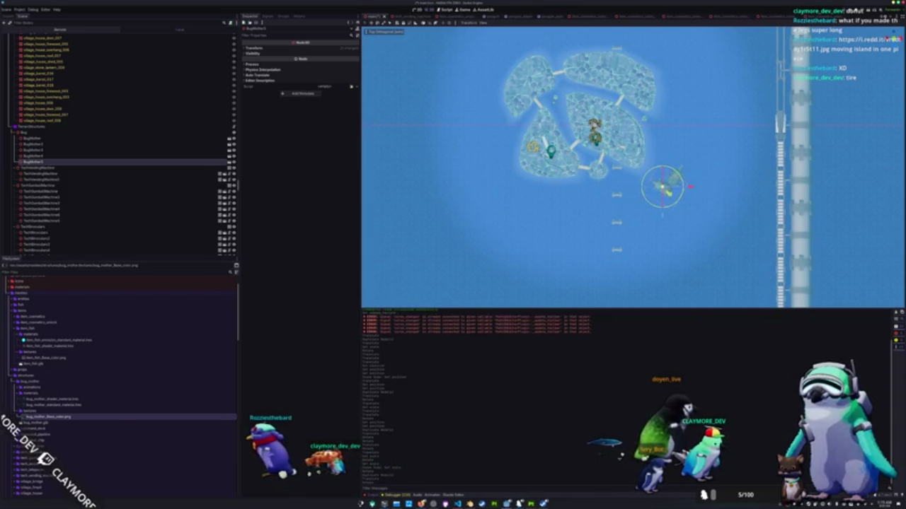
Review BugMother5's transform and placement over the island, then switch to the bug_mother scene
click(262, 47)
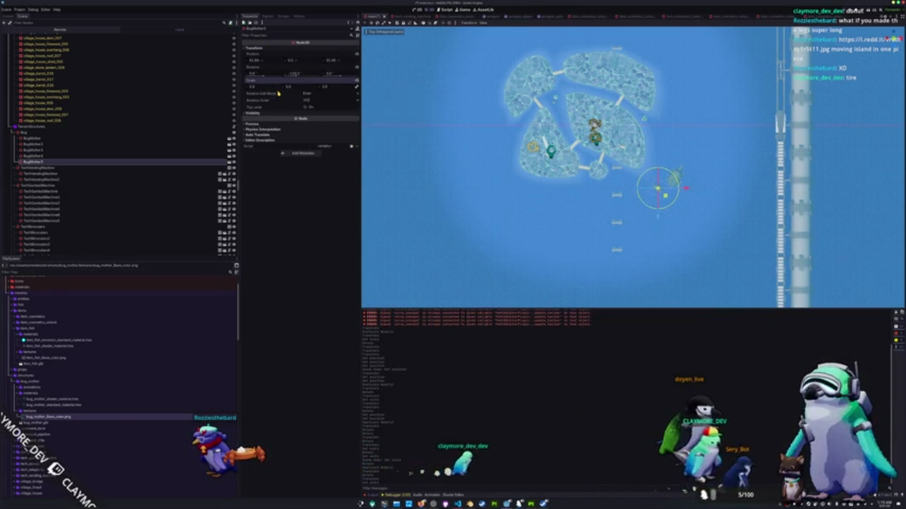
scroll(485, 177, up, 5)
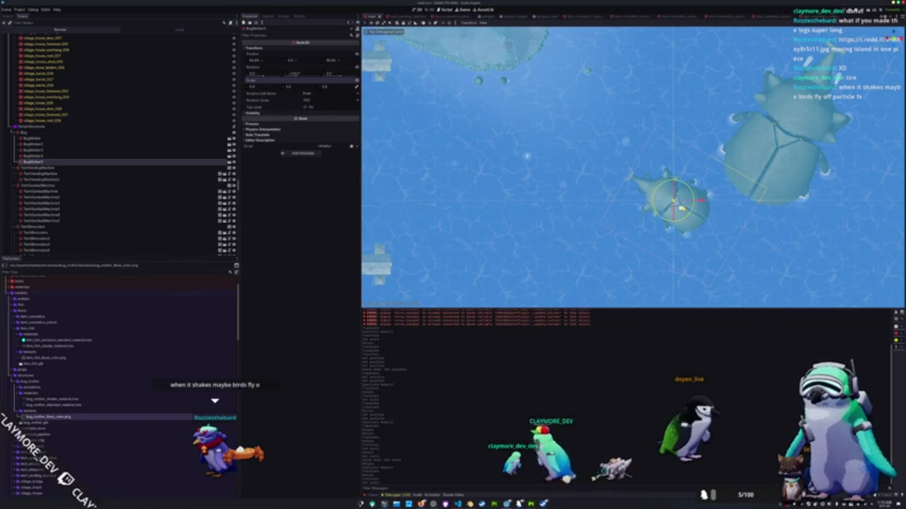
scroll(634, 166, up, 2)
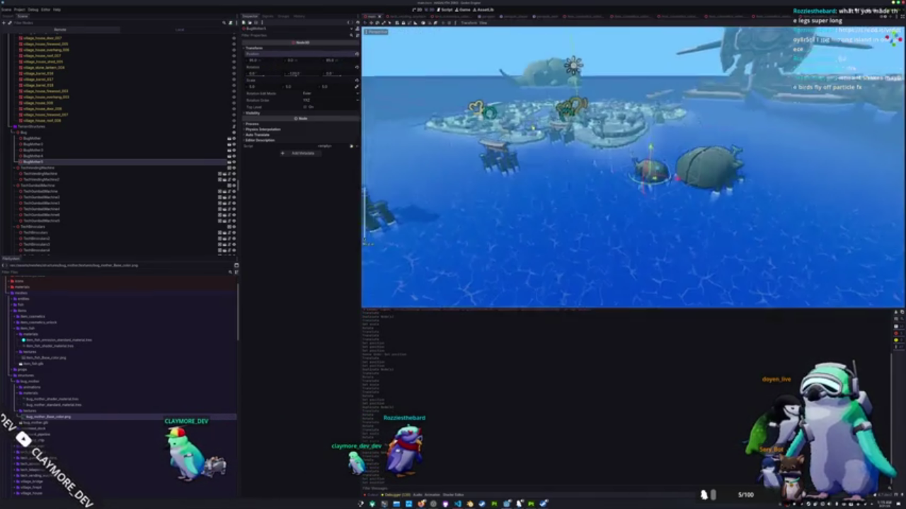
scroll(632, 167, up, 5)
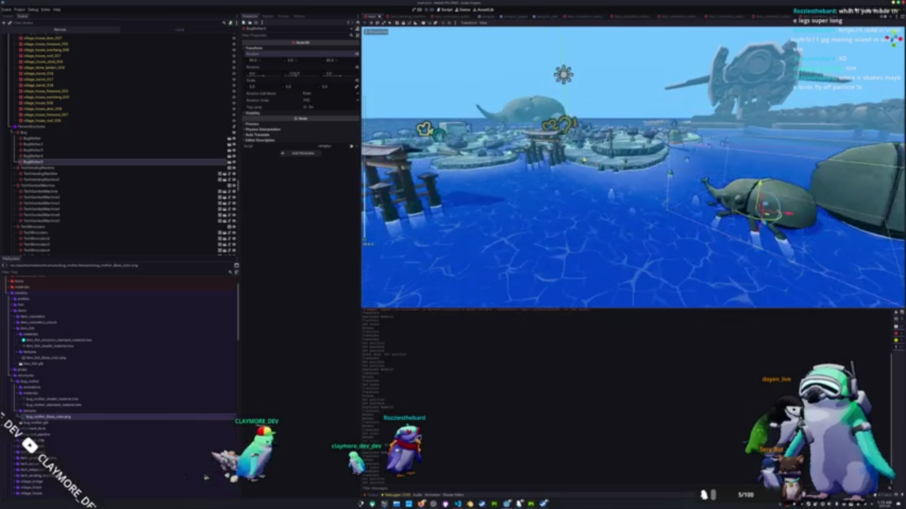
drag(583, 161, 593, 178)
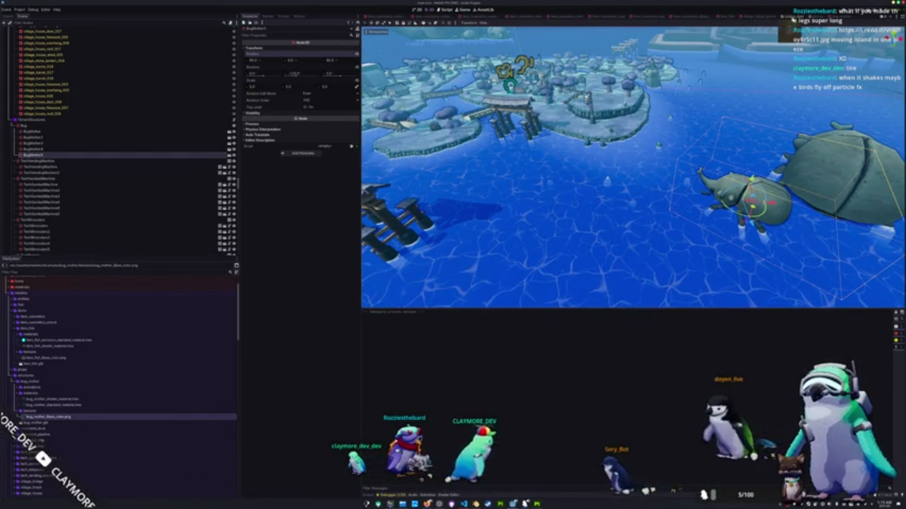
click(697, 17)
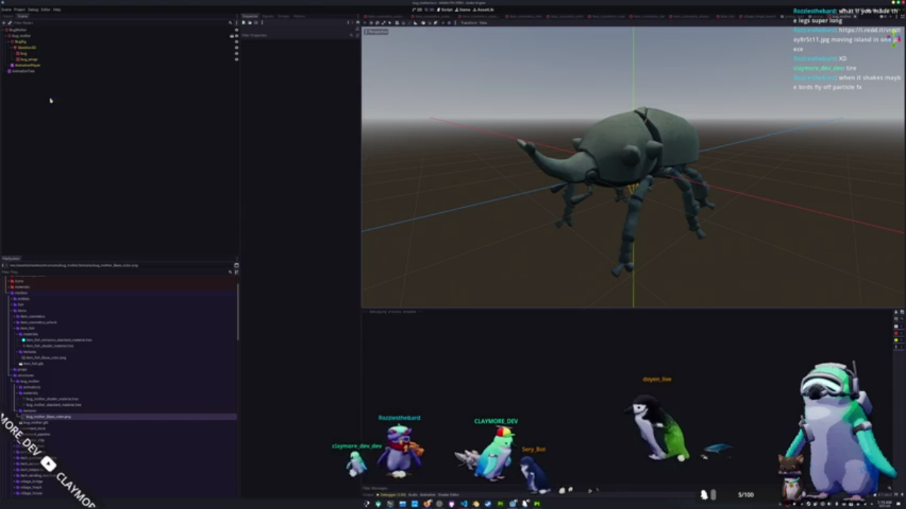
Add an AnimationTreeOneShotPlayer node under BugMother and assign AnimationTree to it
click(47, 32)
key(ctrl+a)
key(BackSpace)
key(BackSpace)
key(BackSpace)
text(ed)
key(Down)
key(Down)
key(Down)
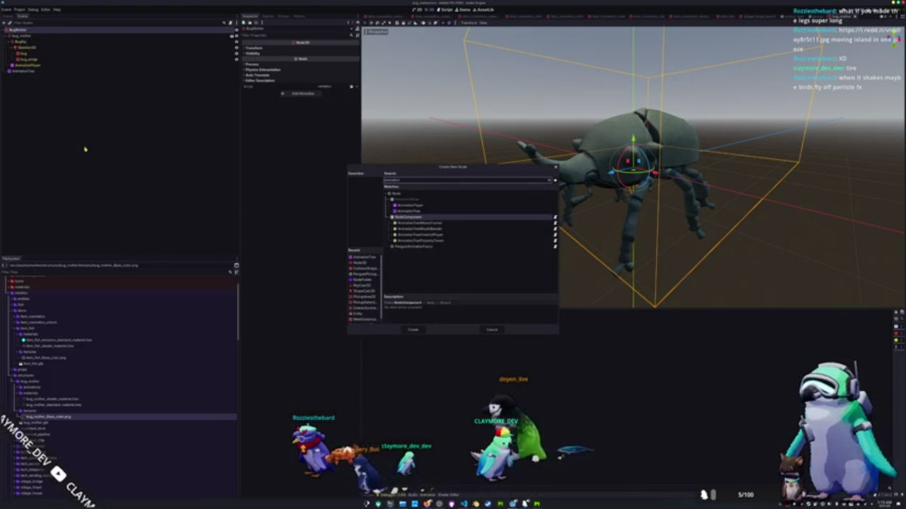
key(Return)
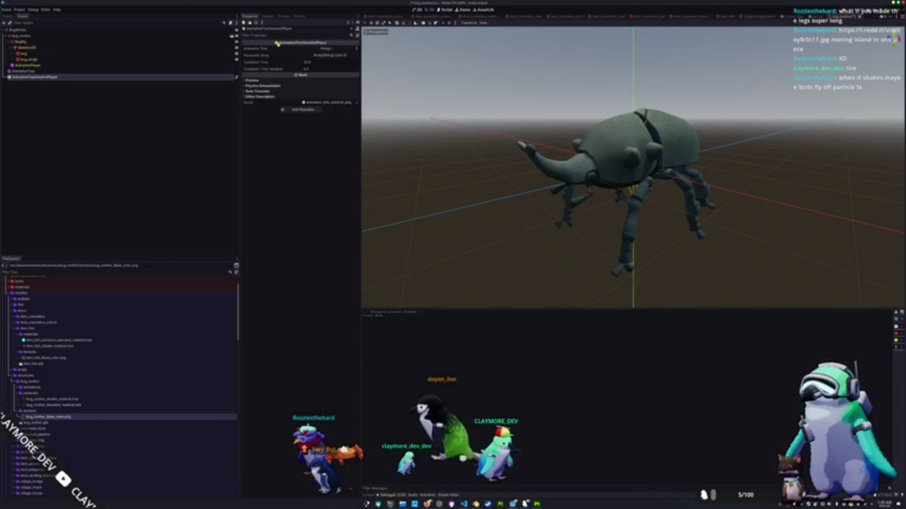
click(336, 50)
double_click(442, 194)
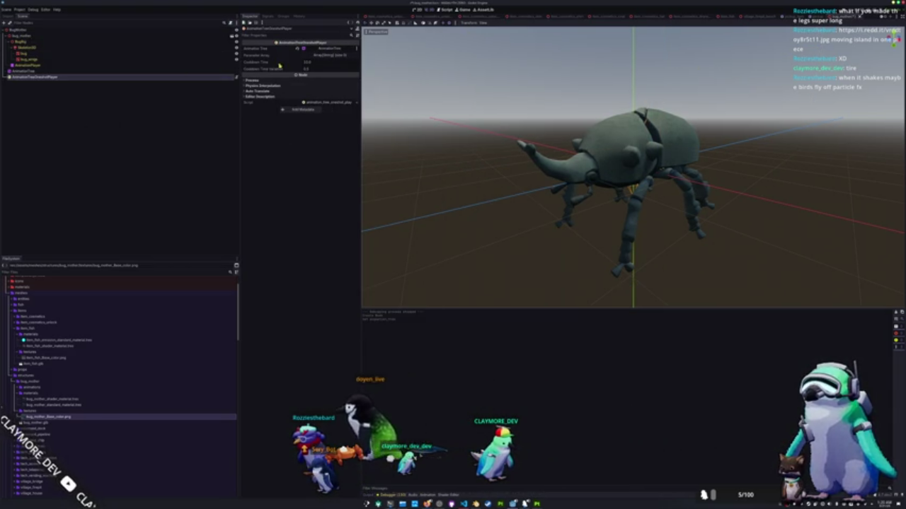
Inspect the AnimationTree's graph and parameters to find Emote Shake
click(124, 70)
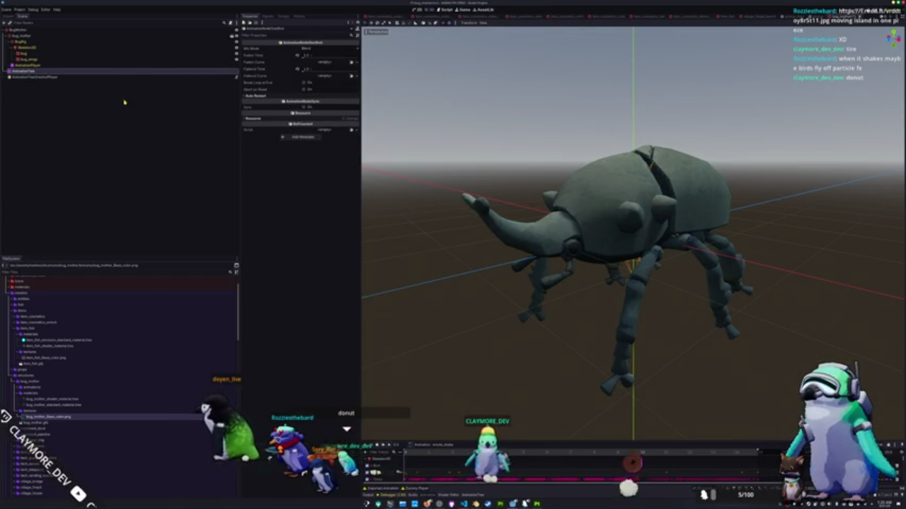
click(28, 72)
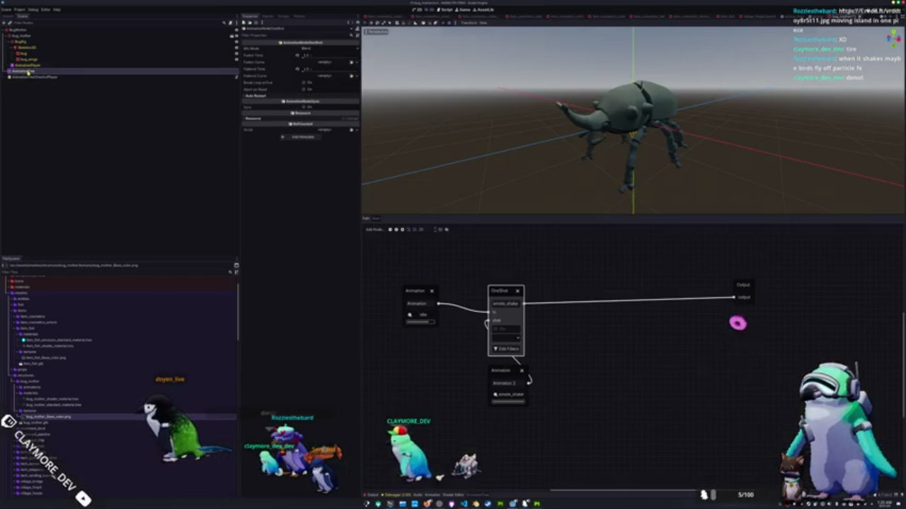
click(32, 65)
click(31, 71)
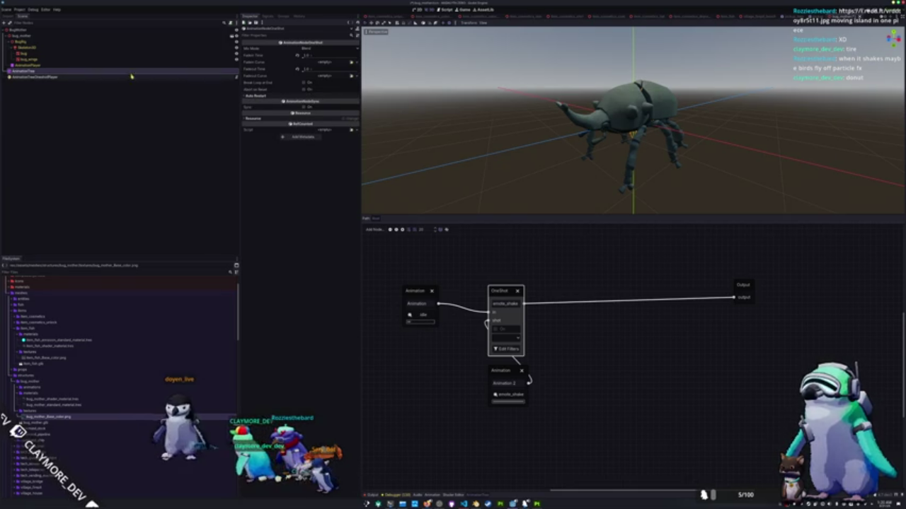
click(82, 71)
click(273, 69)
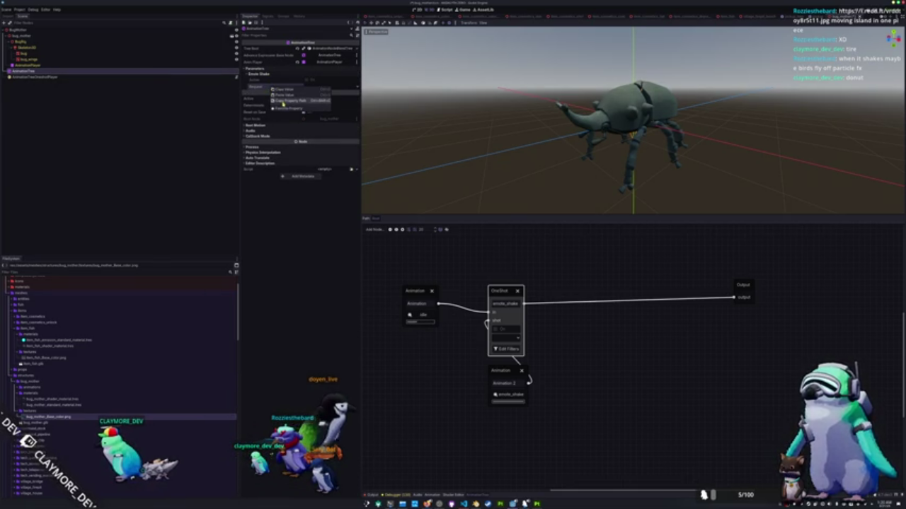
Add one element to the one-shot player's Parameter Array
key(Down)
click(319, 56)
click(322, 70)
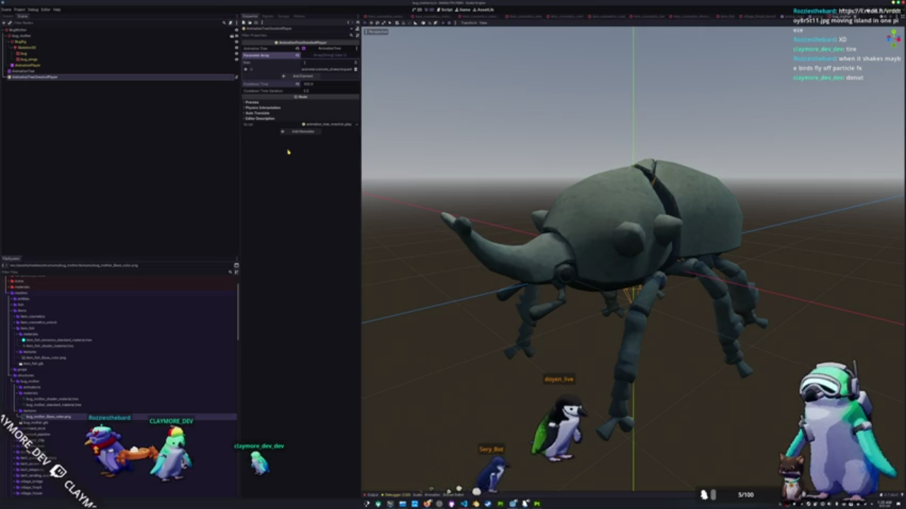
click(160, 151)
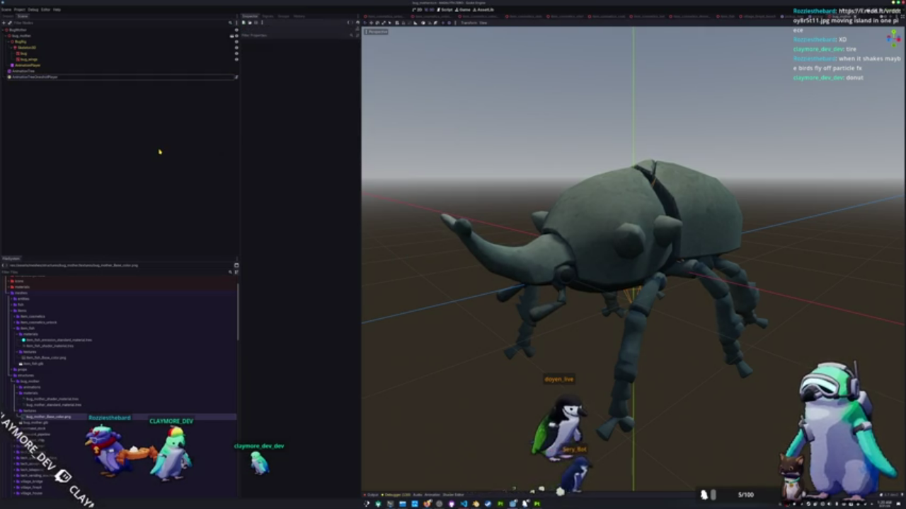
click(127, 76)
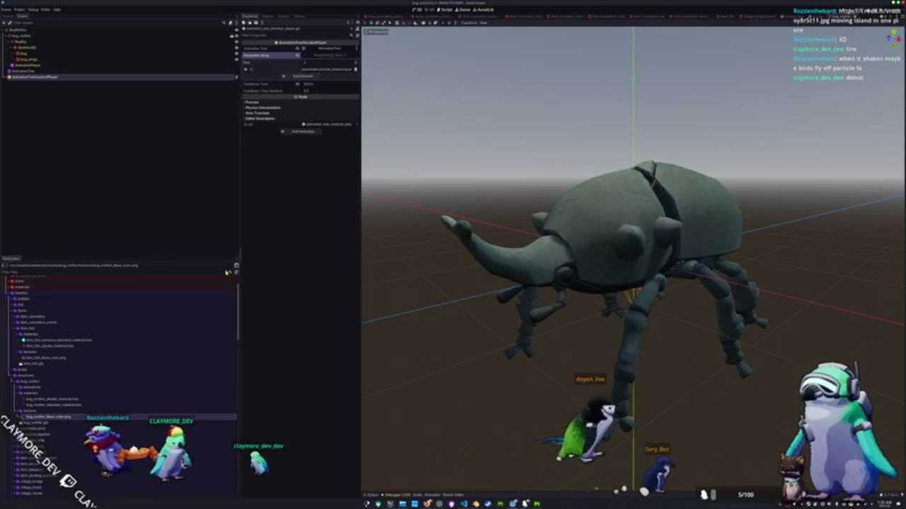
Review the one-shot player script's randomised cooldown line in the external code editor
click(465, 503)
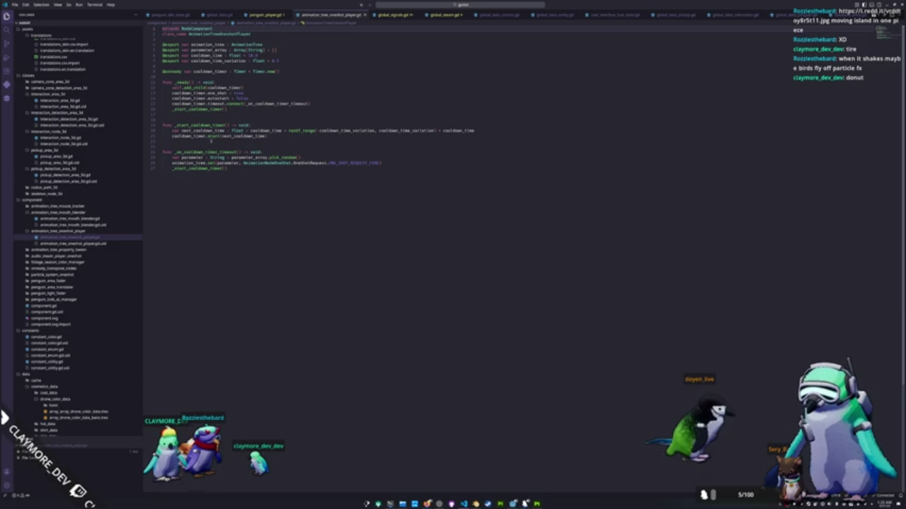
click(312, 131)
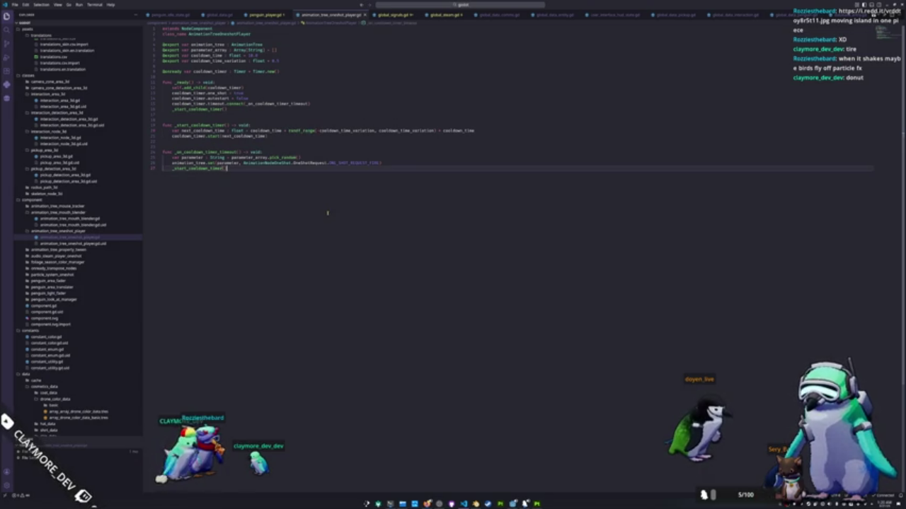
key(alt+Tab)
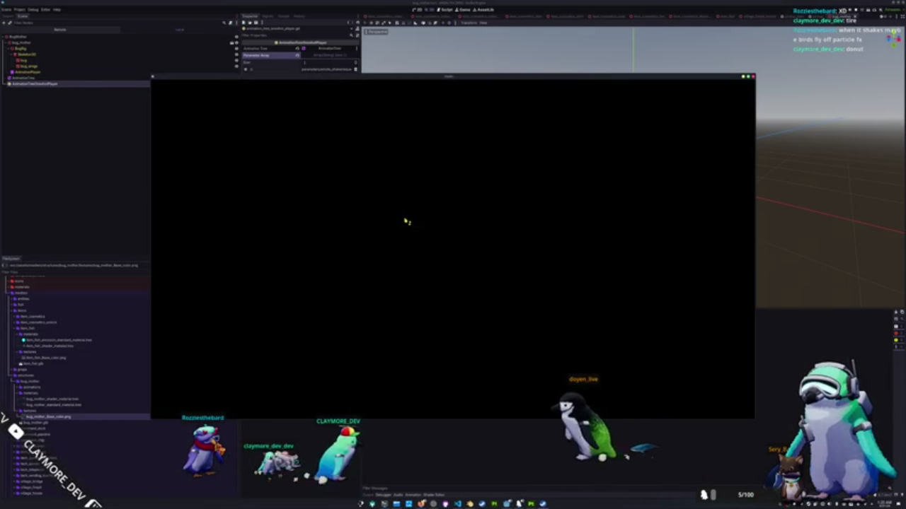
Reposition the running game window and bring it to the front
drag(390, 79, 601, 100)
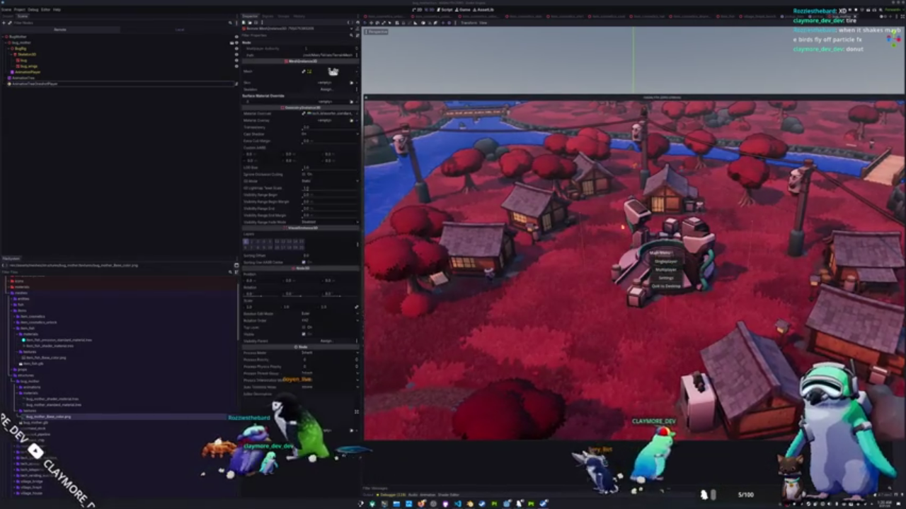
click(472, 10)
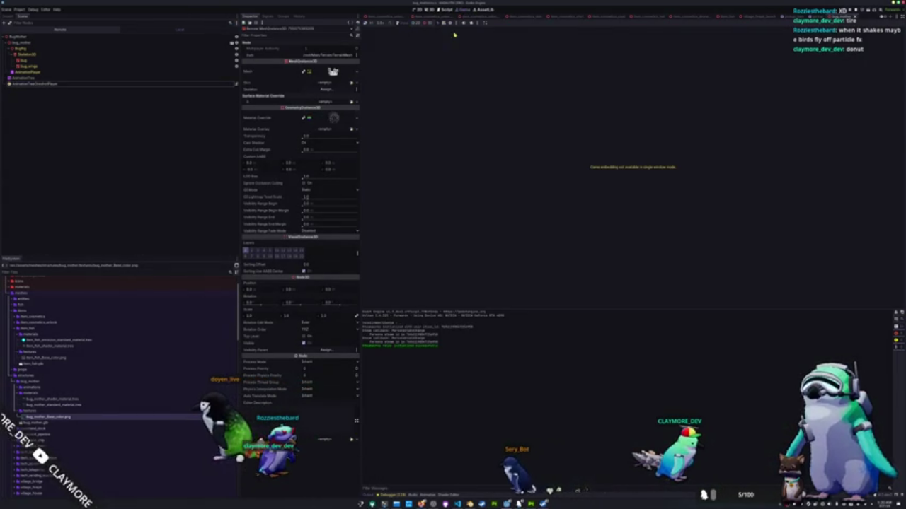
key(alt+Tab)
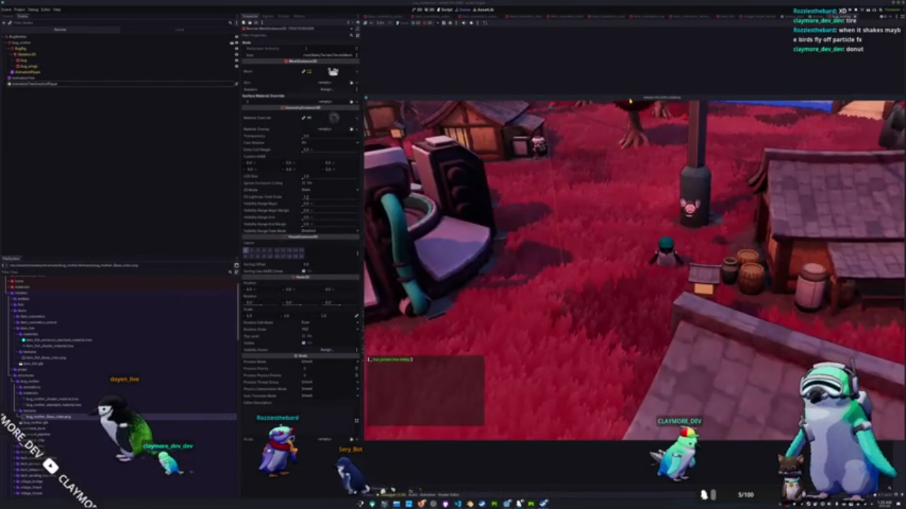
Walk the character through the village into the water to see the beetles, then stop the game
key(s)
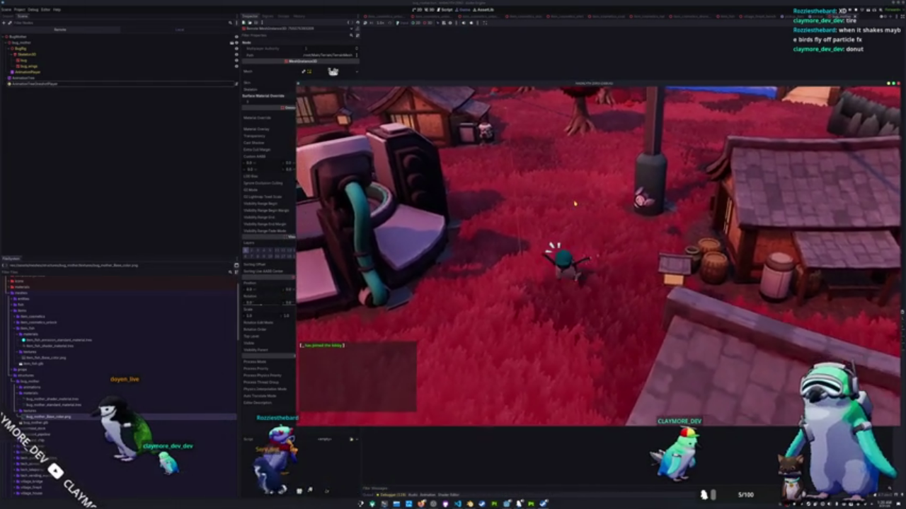
key(s)
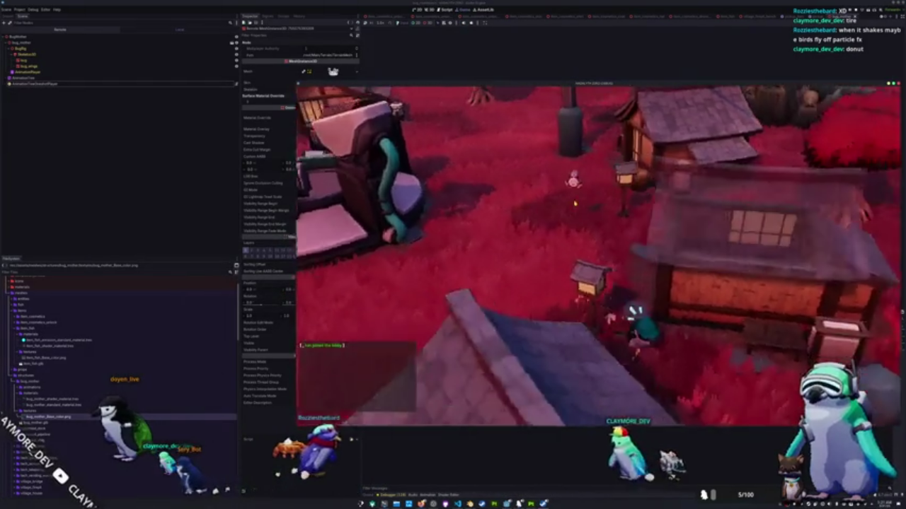
key(d)
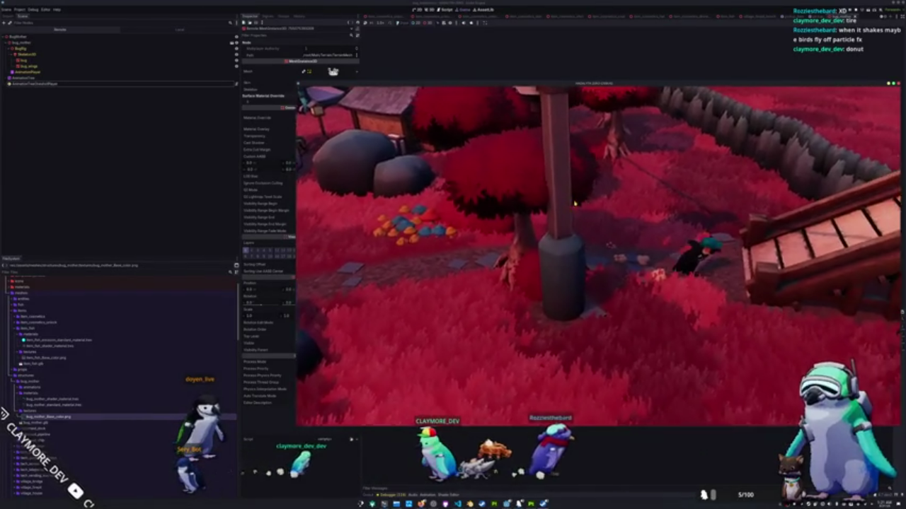
key(d)
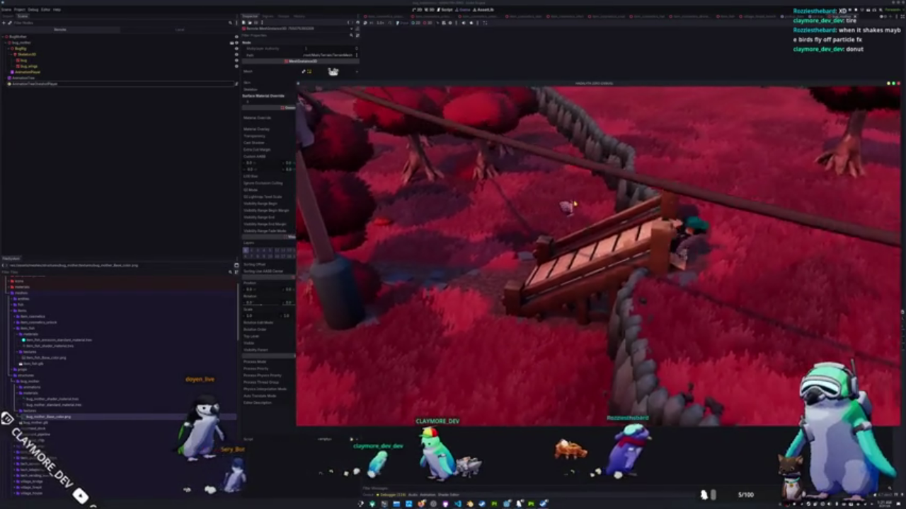
key(d)
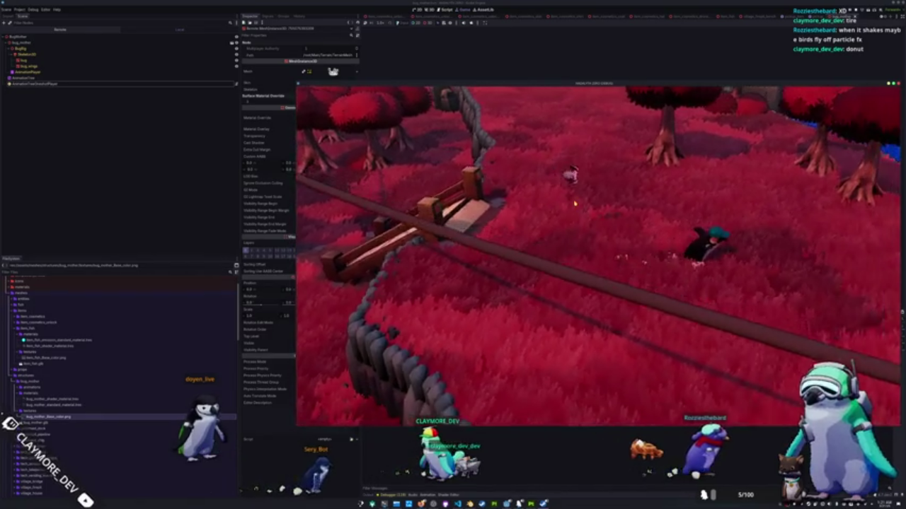
key(d)
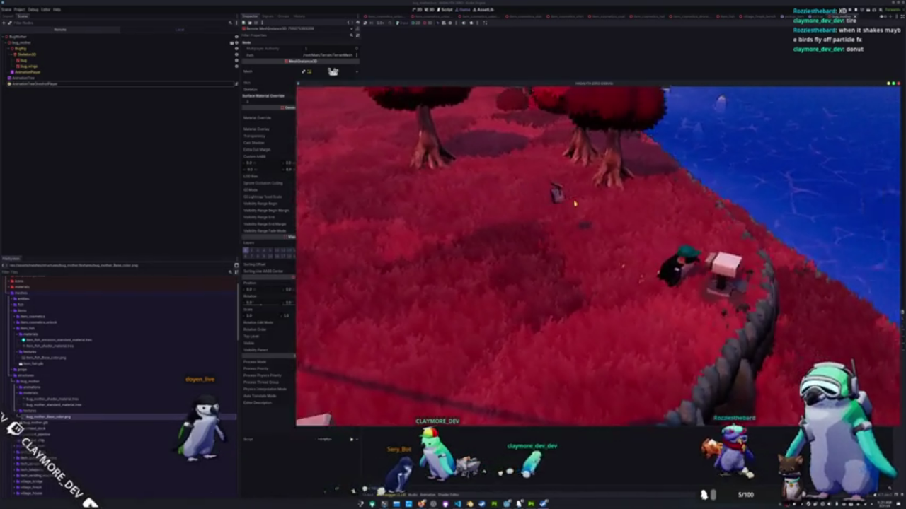
key(d)
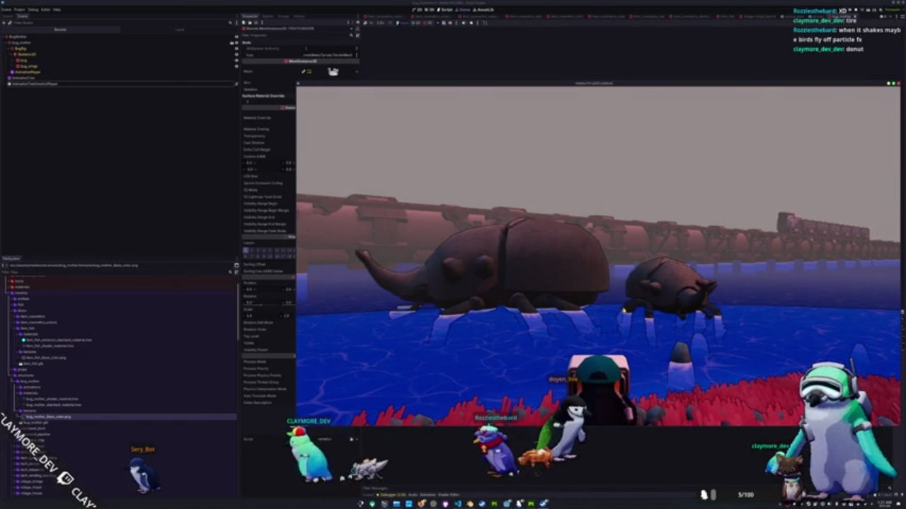
key(F8)
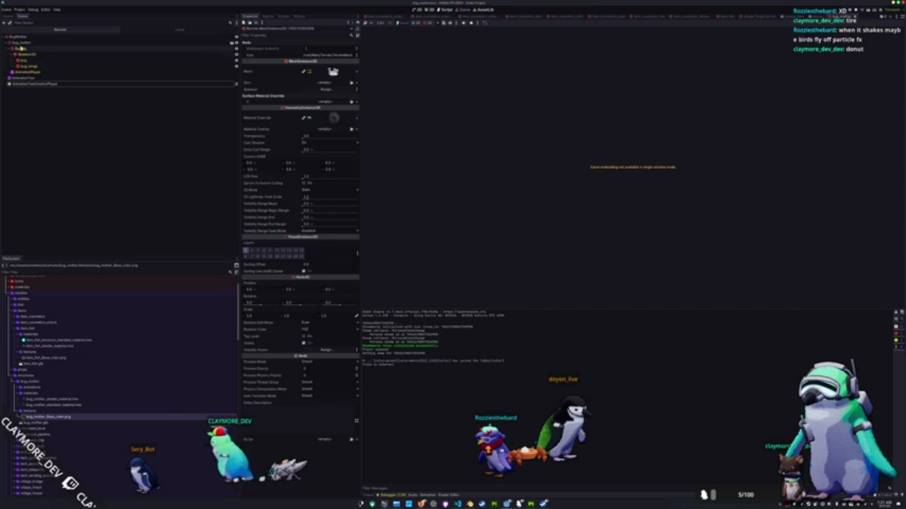
Open and cancel the Add Child Node dialog on BugMother, then run the project again with F5
right_click(30, 36)
click(46, 38)
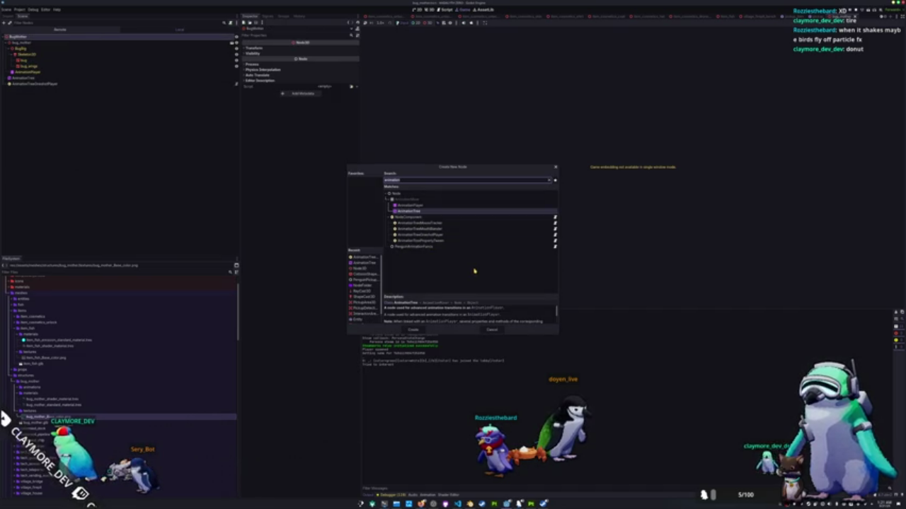
click(491, 330)
key(F5)
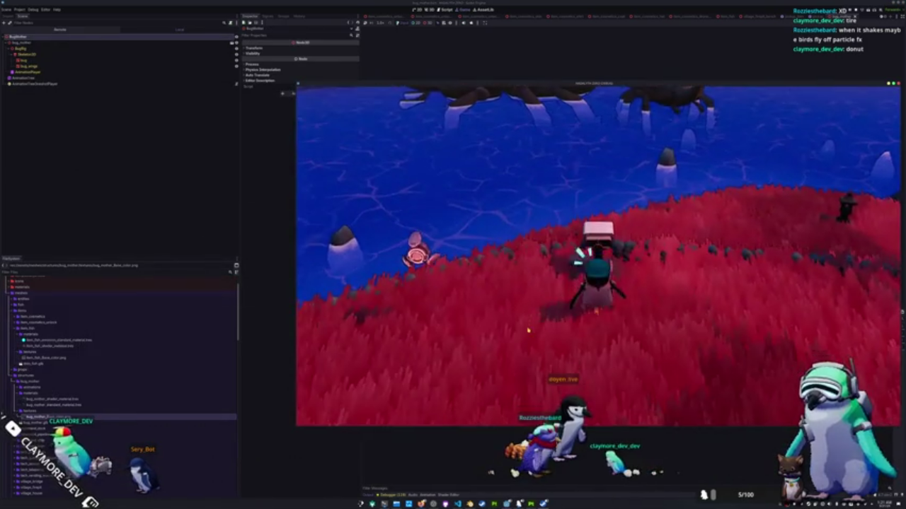
Walk the character past the boulders and across the bridge, then move the game window right
key(w)
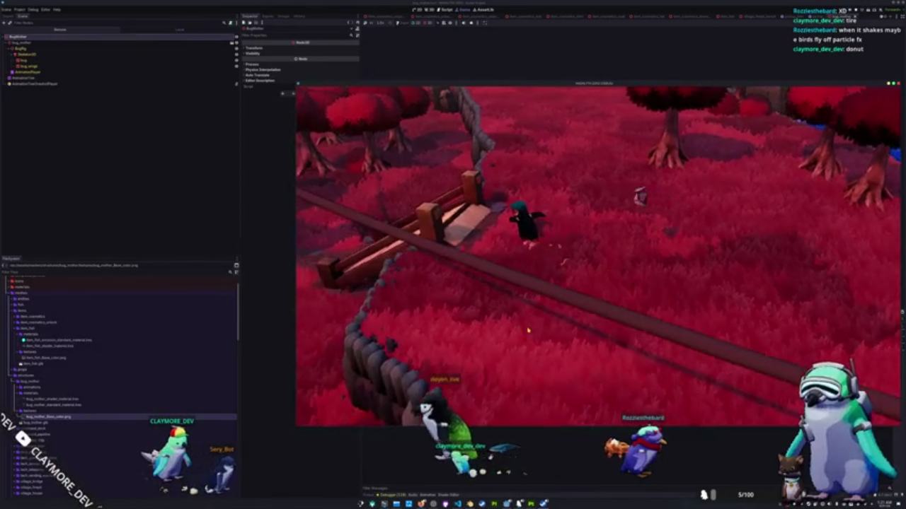
key(w)
key(w)
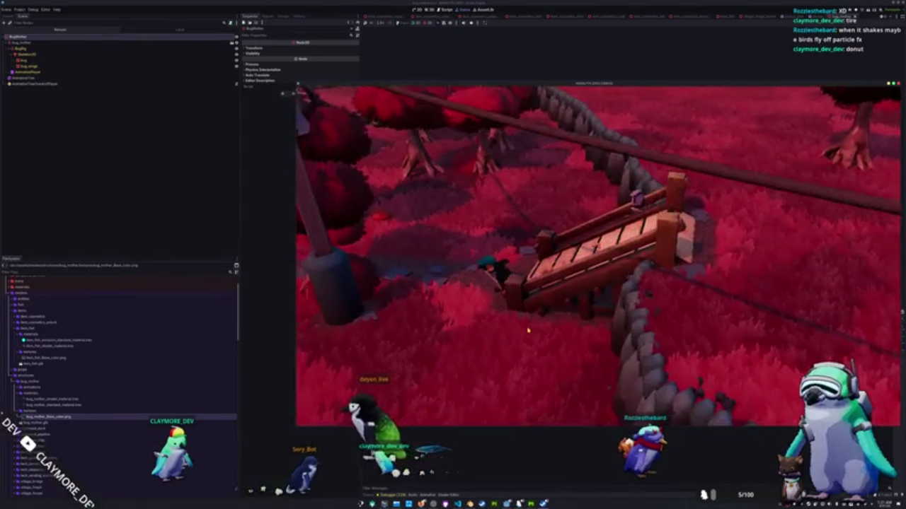
key(w)
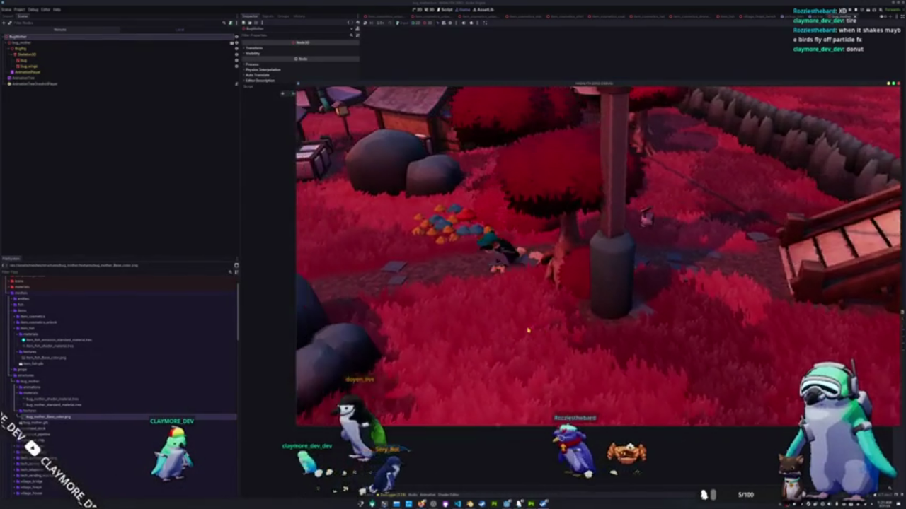
key(w)
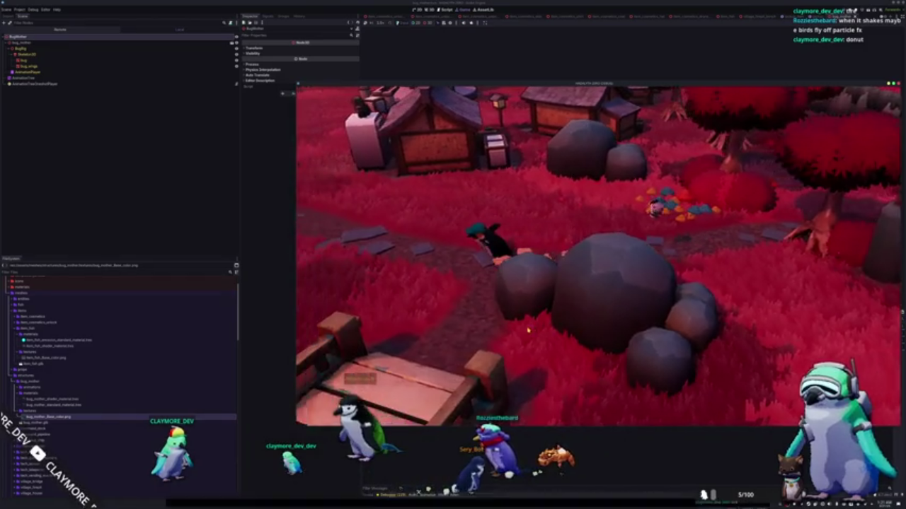
key(w)
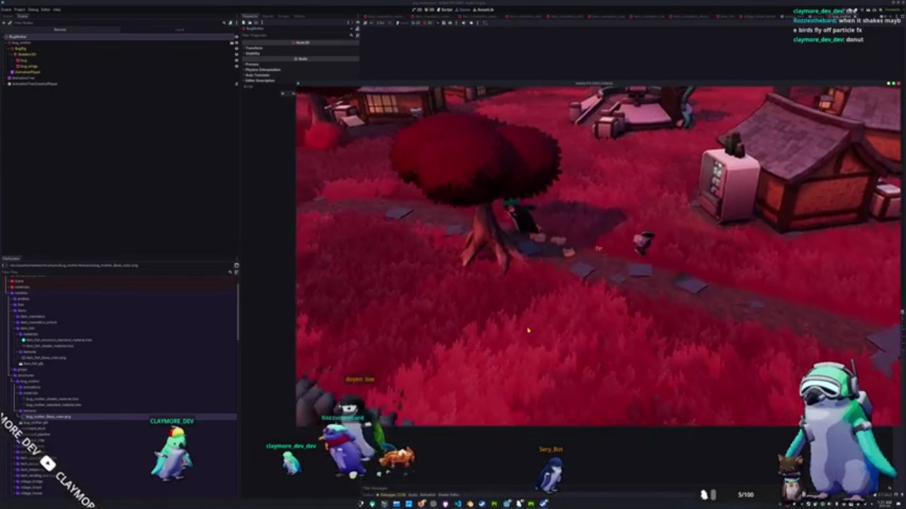
key(w)
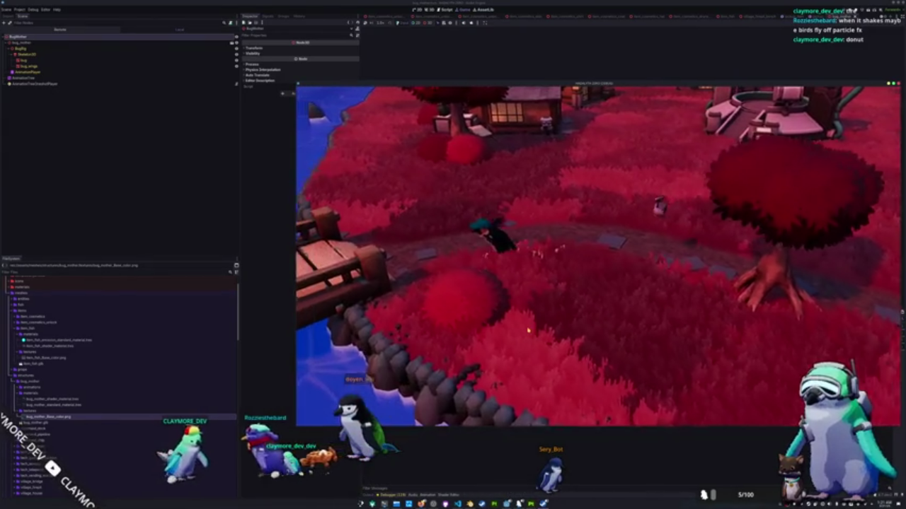
key(w)
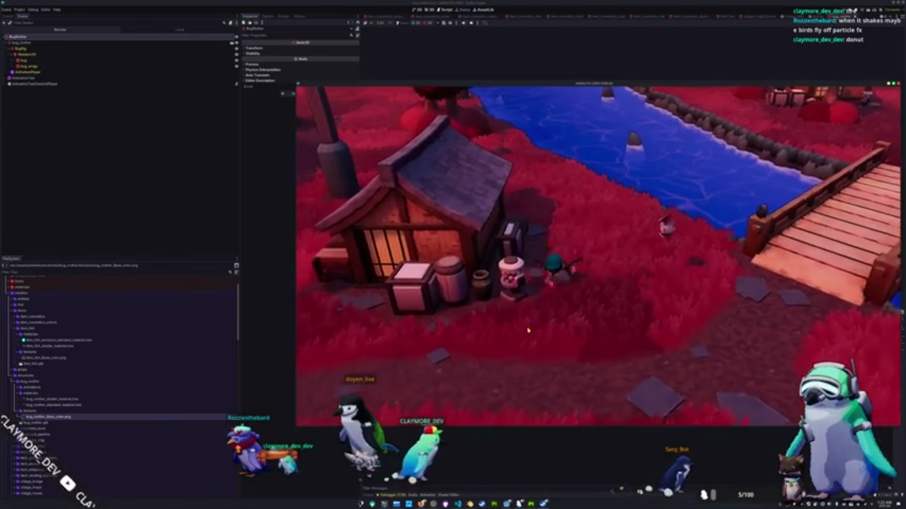
key(a)
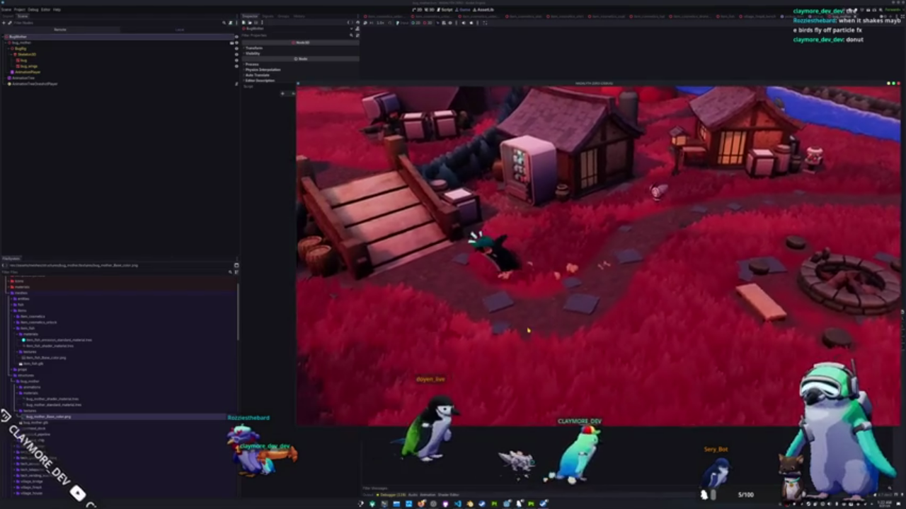
key(w)
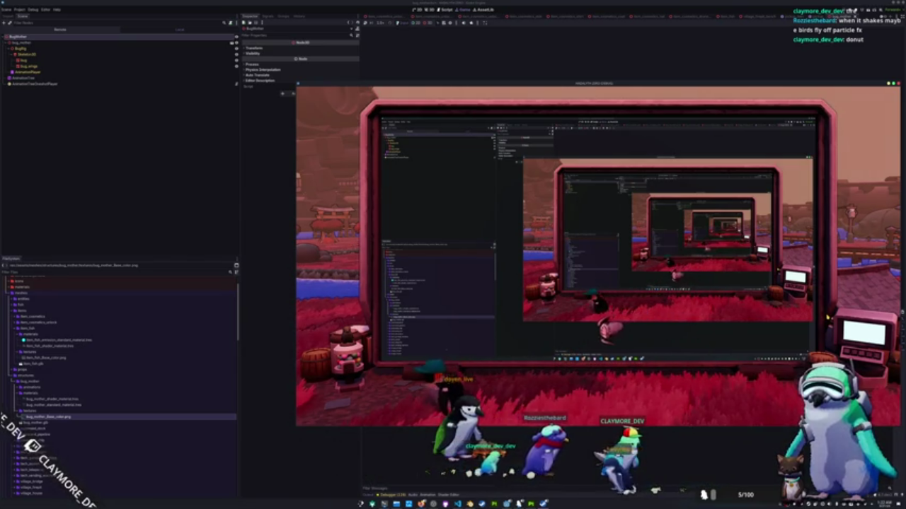
key(Escape)
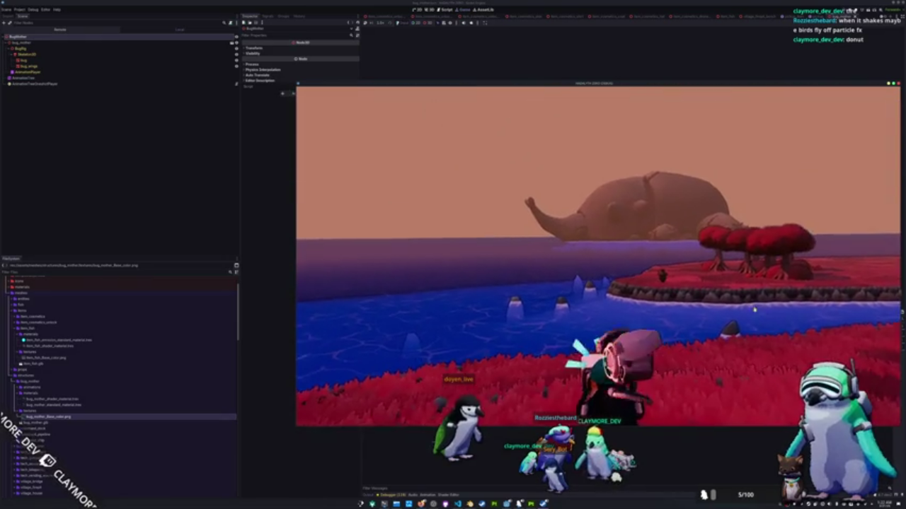
drag(621, 85, 655, 89)
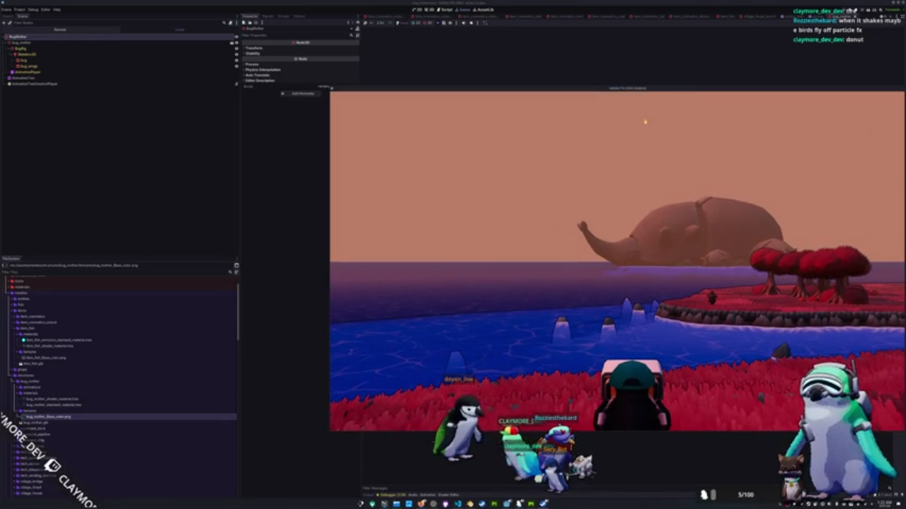
Expand the Remote tree to Terrain > TerrainStructures > Bug and inspect BugMother's AnimationTree Request options
click(73, 32)
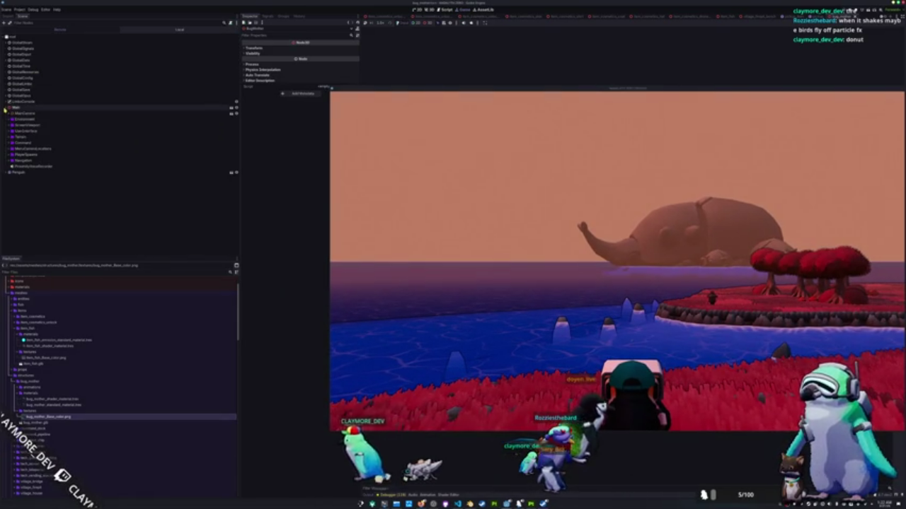
click(9, 149)
click(8, 148)
click(8, 136)
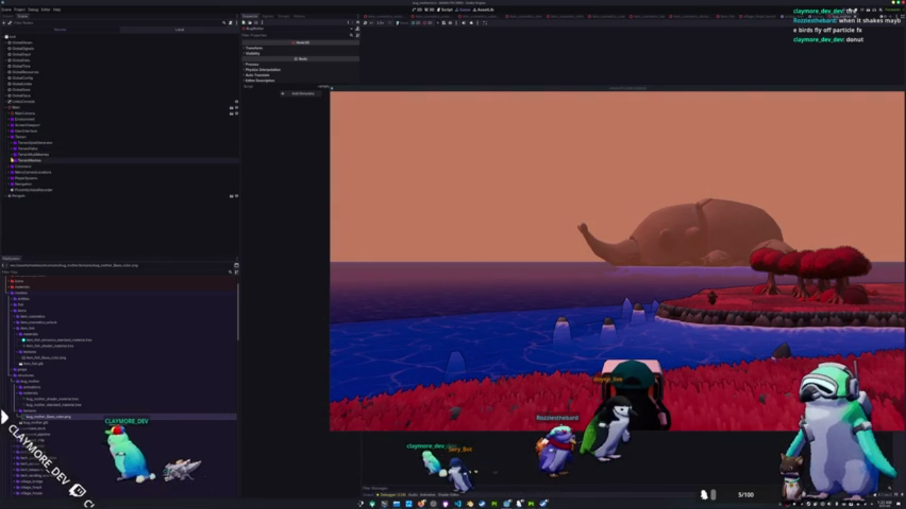
click(12, 160)
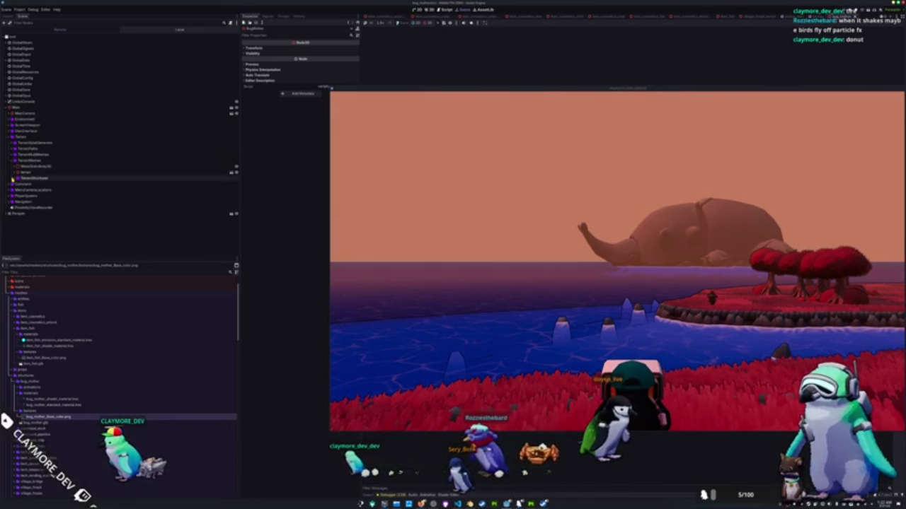
click(13, 177)
click(17, 184)
click(36, 189)
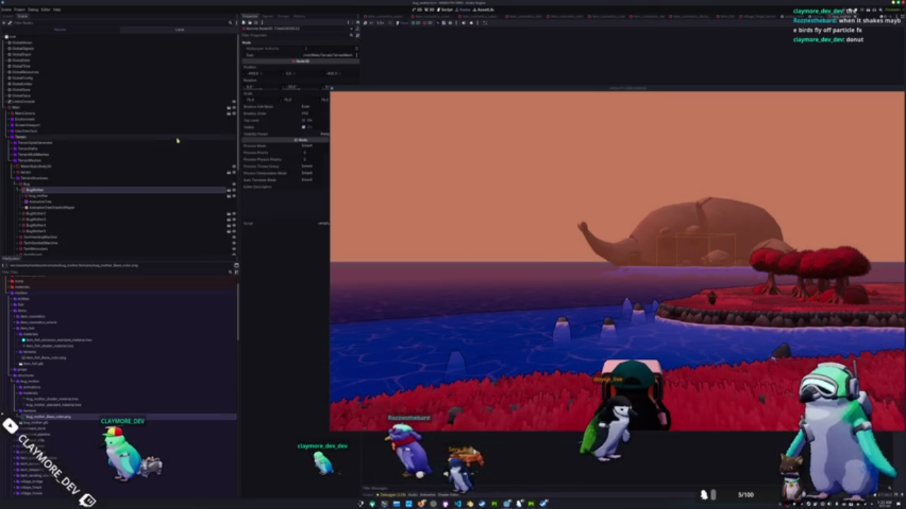
click(170, 202)
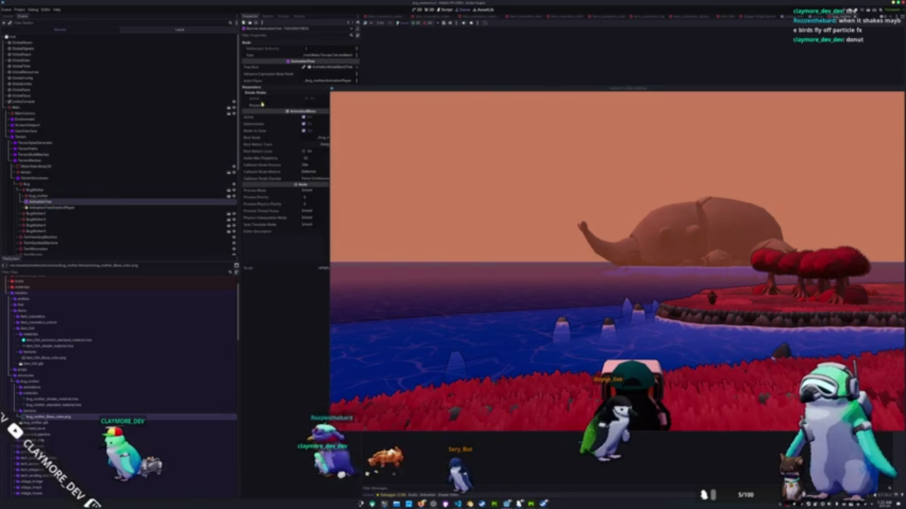
click(312, 104)
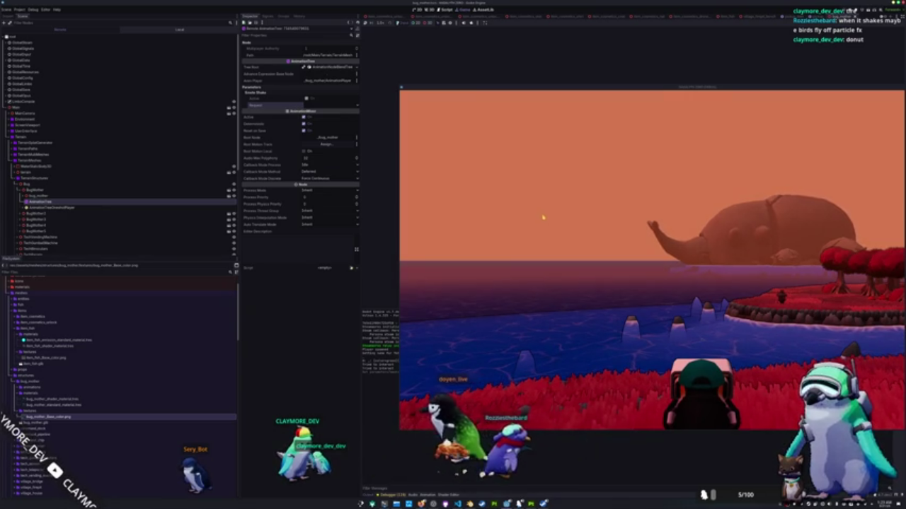
Move the game window up and left and capture a screenshot of the screen
mouse_move(694, 86)
mouse_down()
mouse_move(608, 73)
mouse_move(593, 53)
mouse_move(530, 45)
mouse_move(559, 80)
mouse_up()
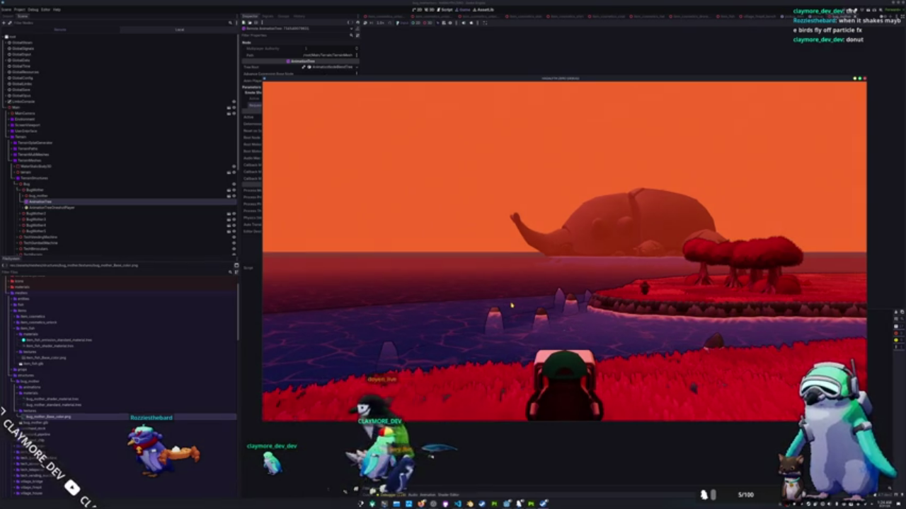
key(Escape)
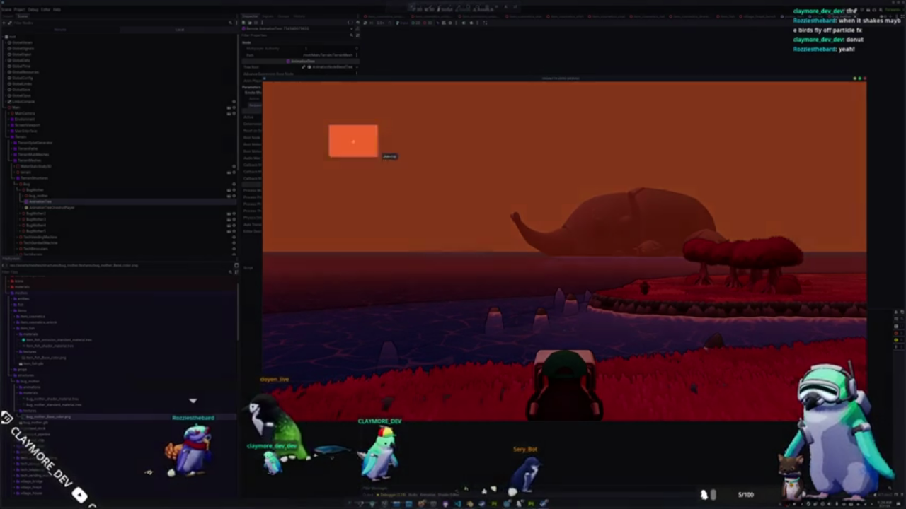
click(353, 141)
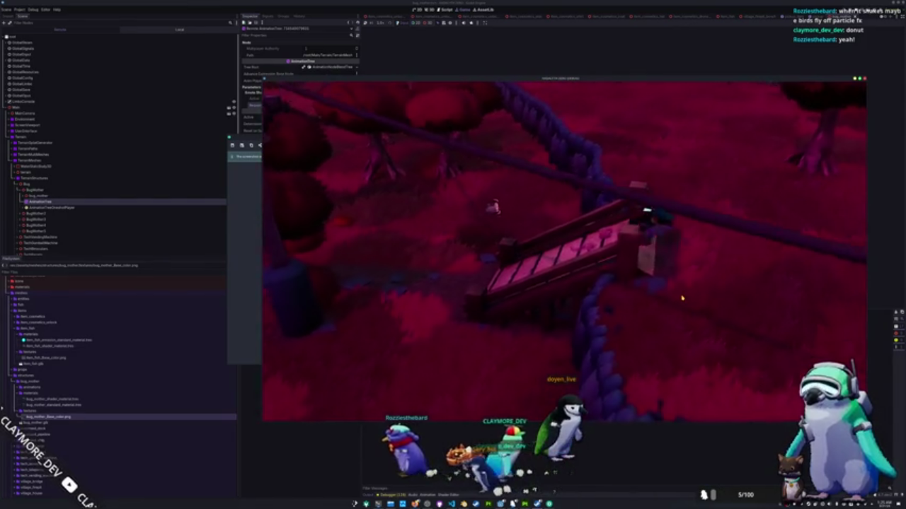
Walk the character across the island to the giant beetles, trigger its burst, then stop the game
key(w)
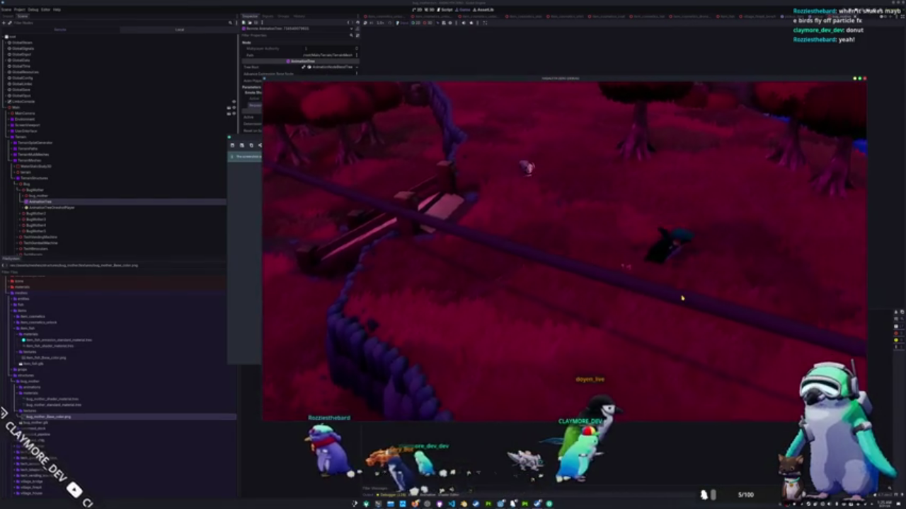
key(w)
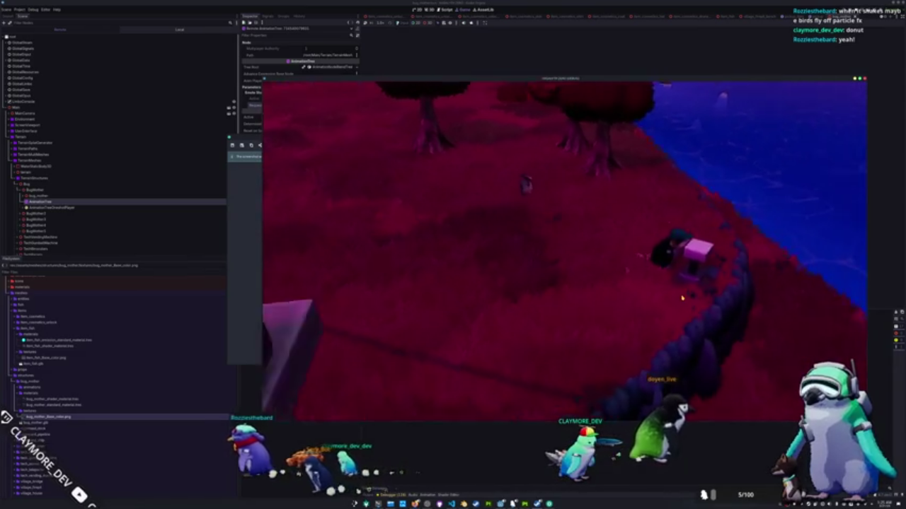
key(w)
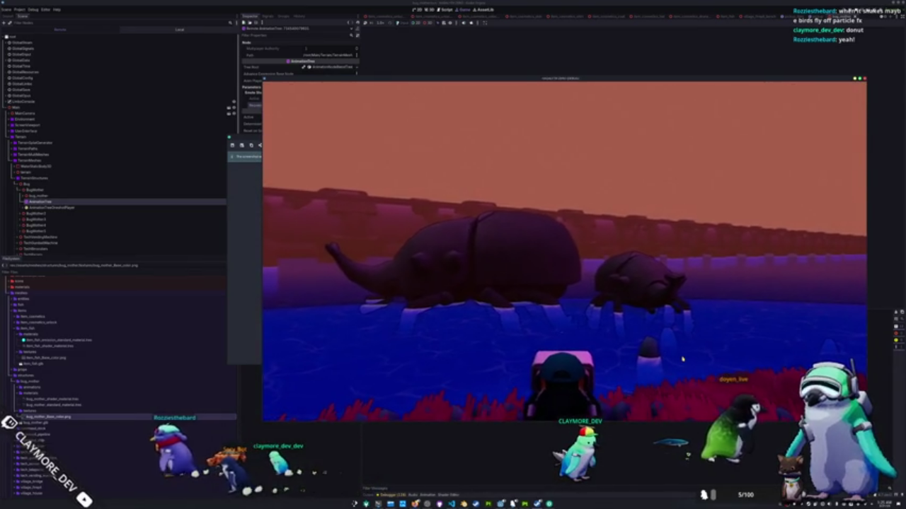
click(682, 358)
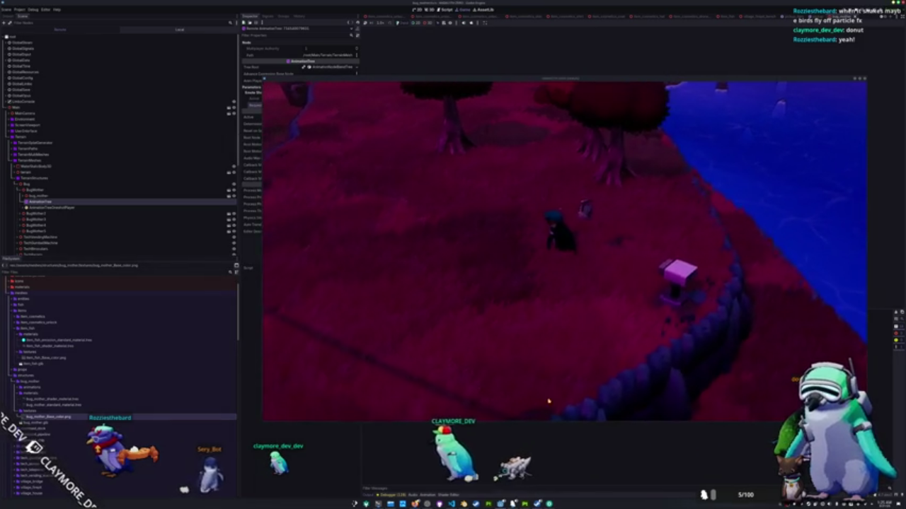
key(F8)
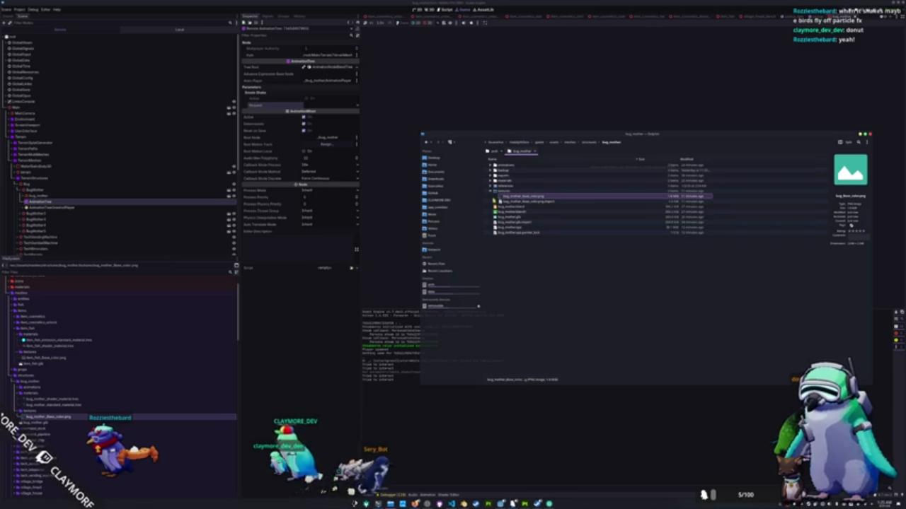
Duplicate the bug_mother folder in structures and rename the copy to 'bug_gl'
key(BackSpace)
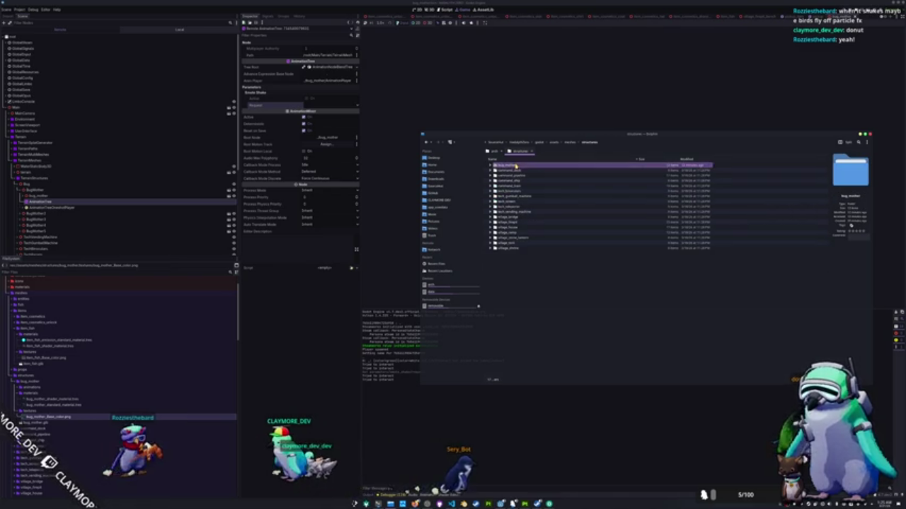
key(ctrl+d)
key(shift+Up)
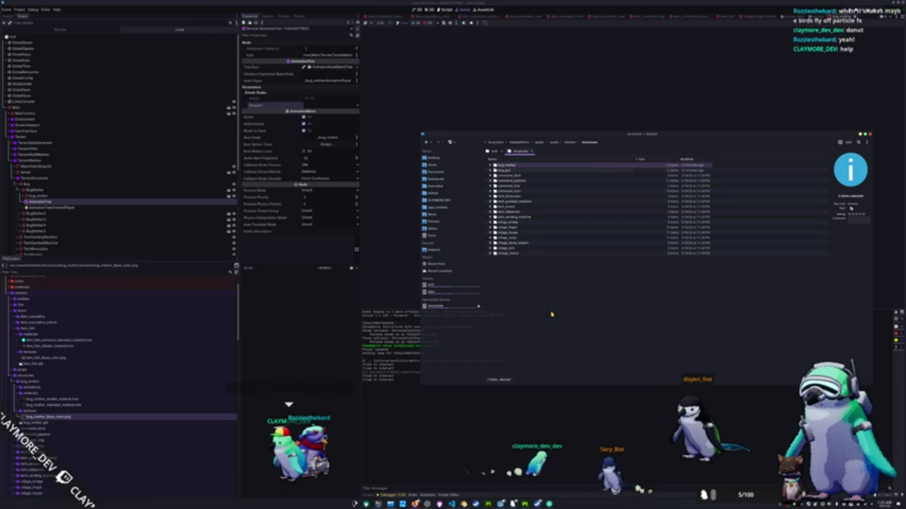
click(542, 274)
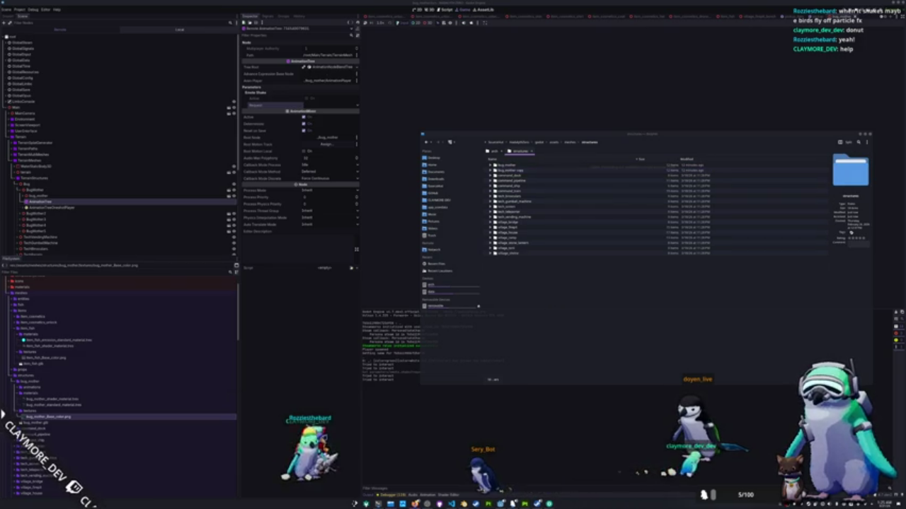
click(516, 171)
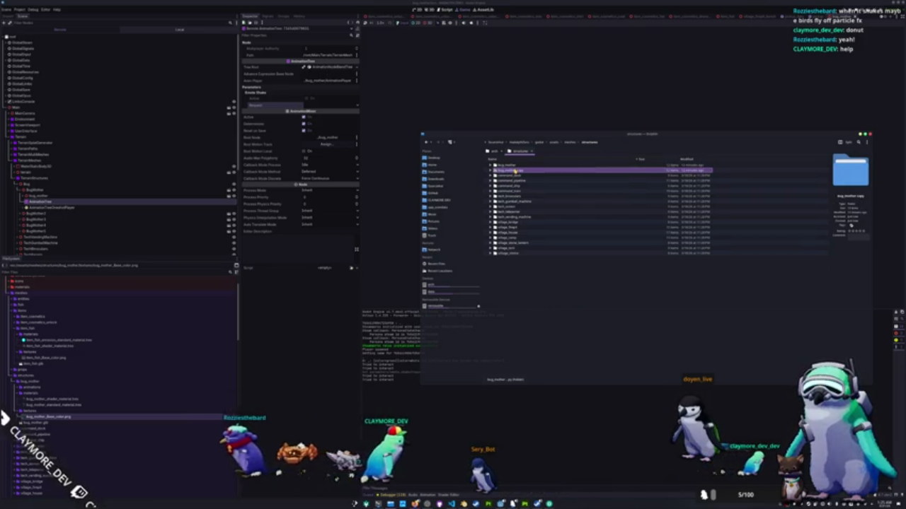
text(bug_gl)
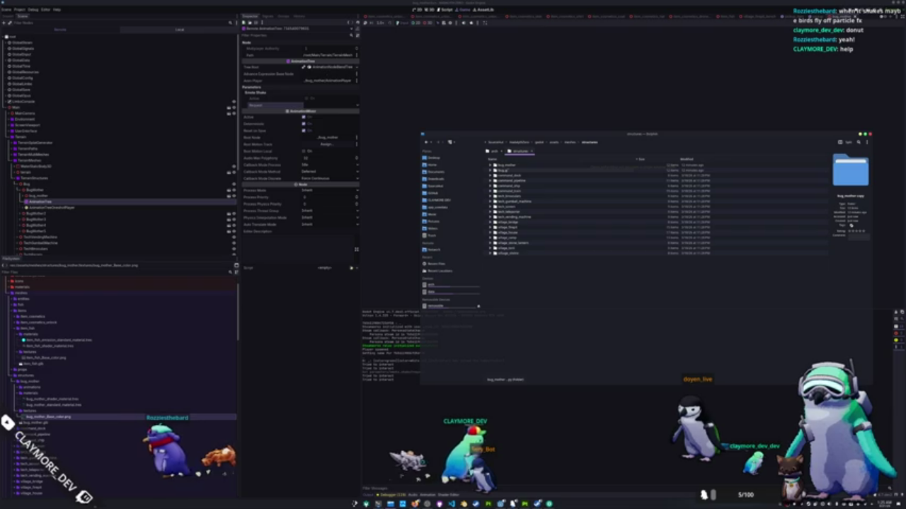
key(Return)
Rename the model and other files inside the copied folder to match
key(Right)
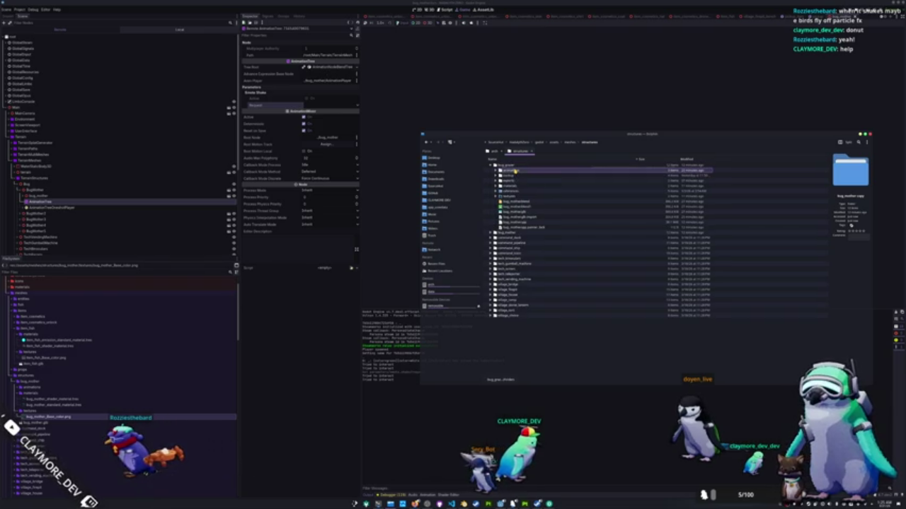
key(Down)
key(Down)
key(Down)
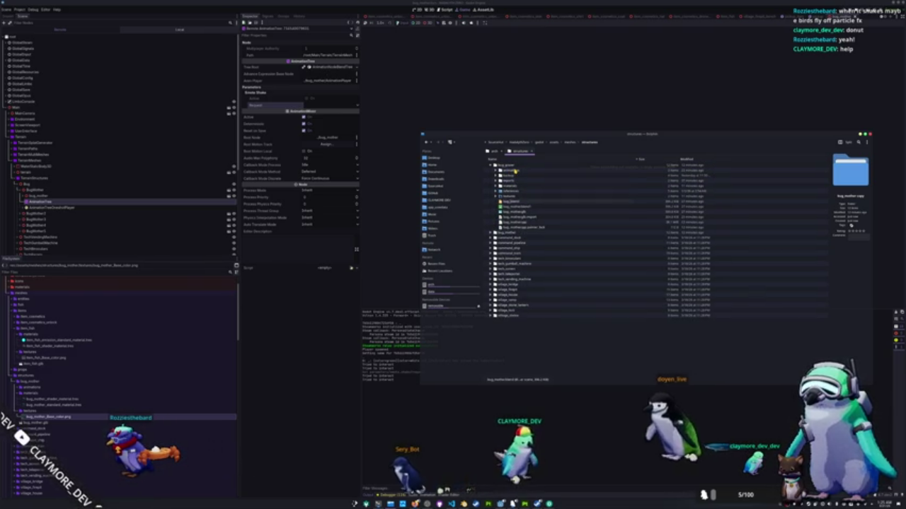
key(F2)
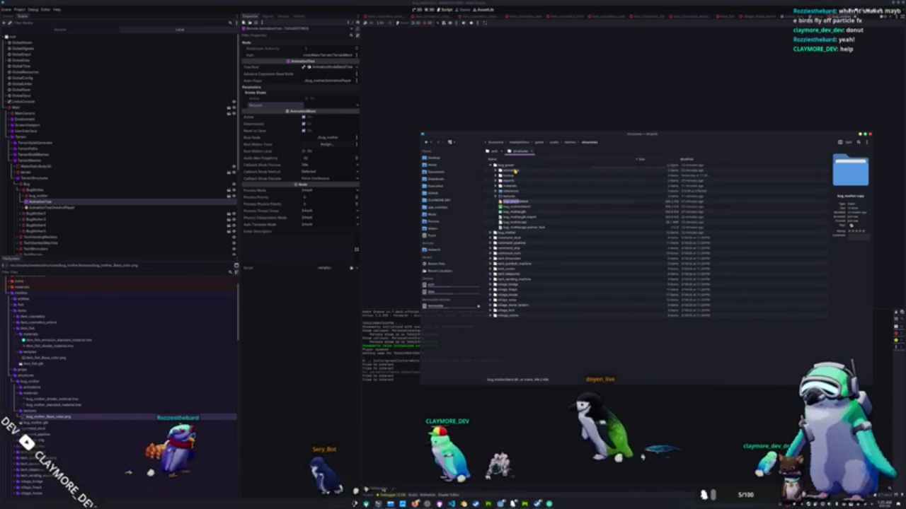
key(Return)
key(Down)
key(F2)
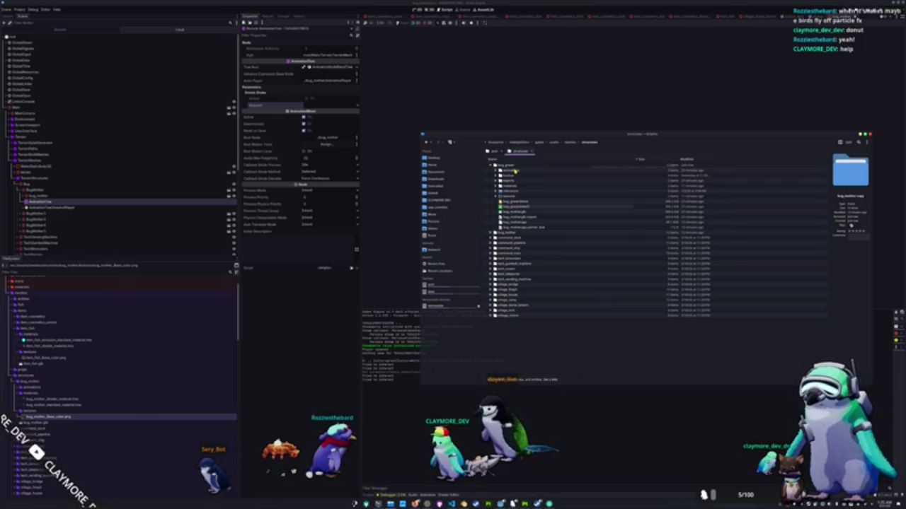
key(Return)
key(Down)
key(F2)
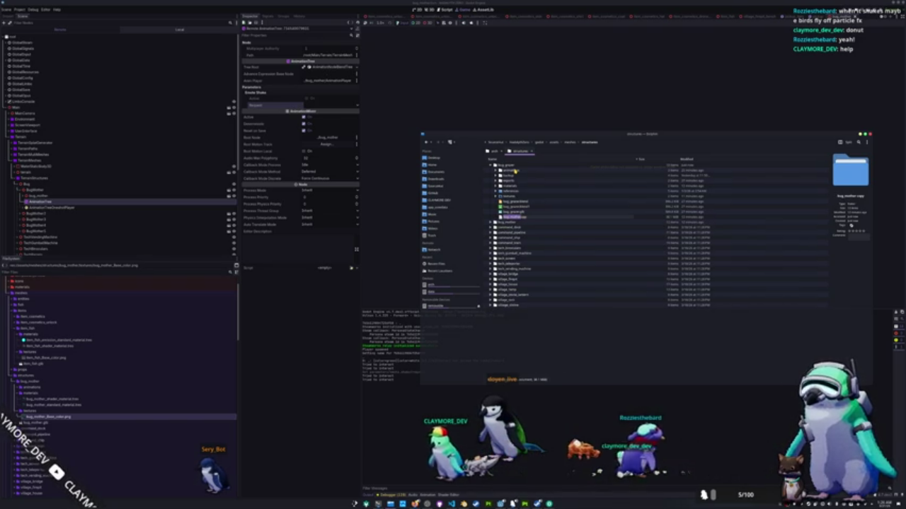
Browse the references and materials subfolders, then close Dolphin
key(Up)
key(Up)
key(Up)
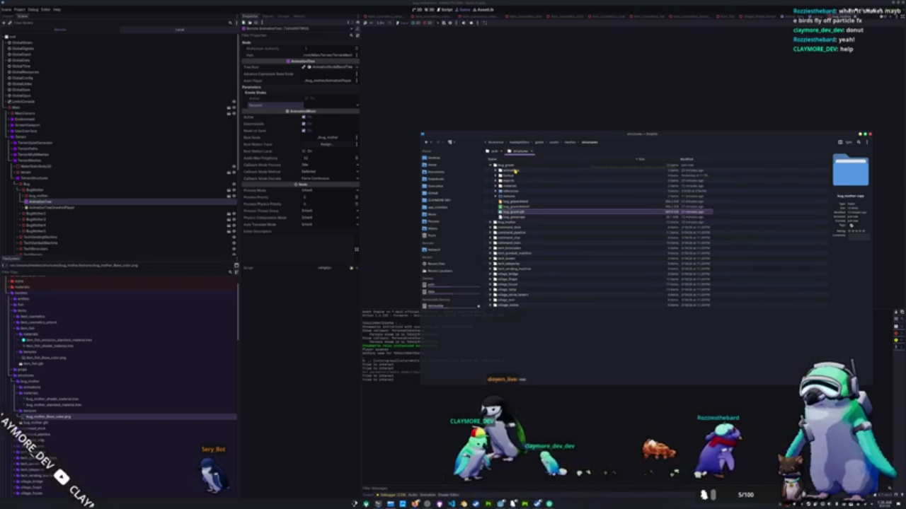
key(Right)
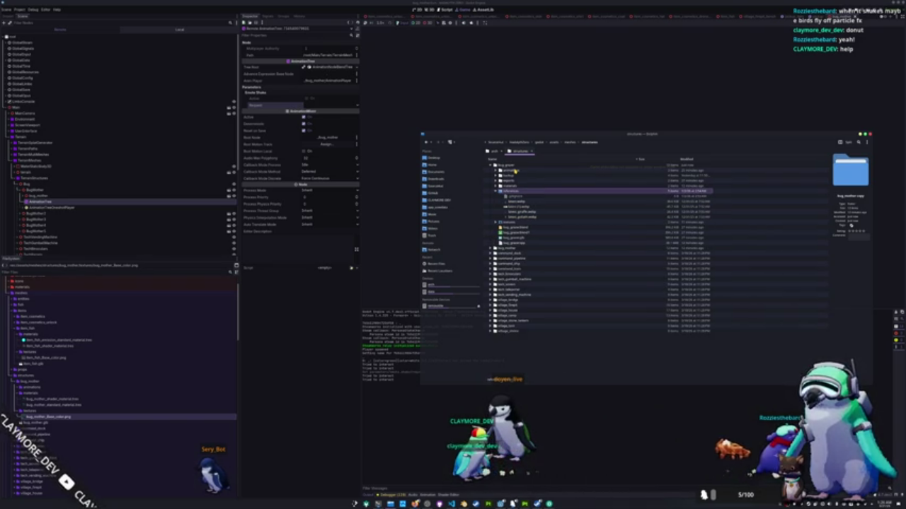
key(Left)
key(Up)
key(Right)
key(Down)
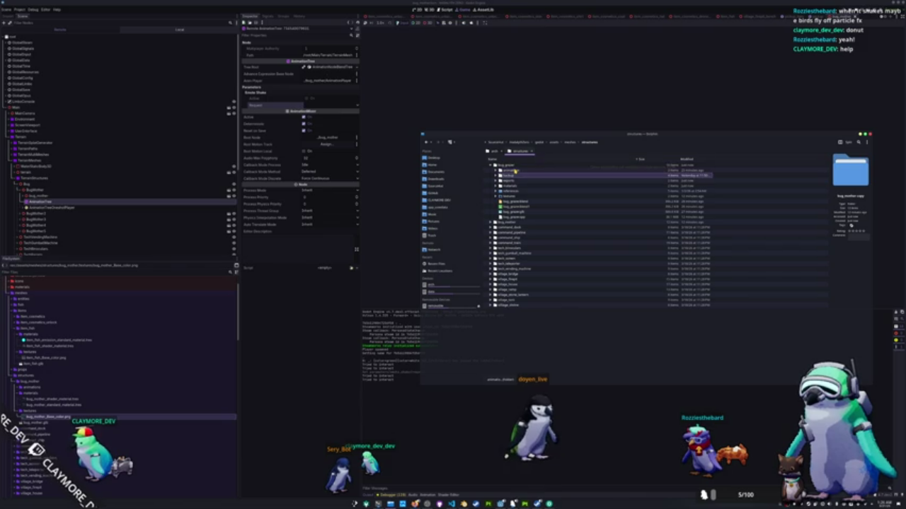
click(501, 443)
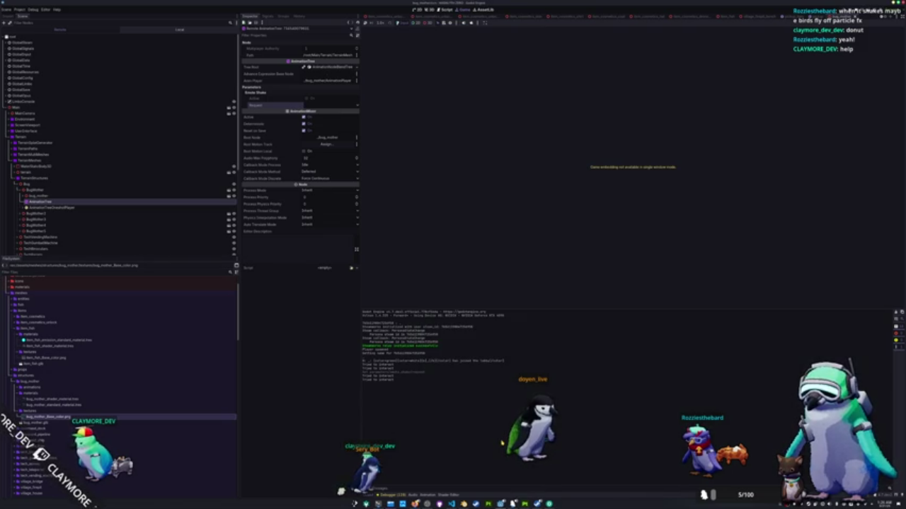
Collapse the materials, textures and bug_mother folders in the FileSystem dock
click(159, 429)
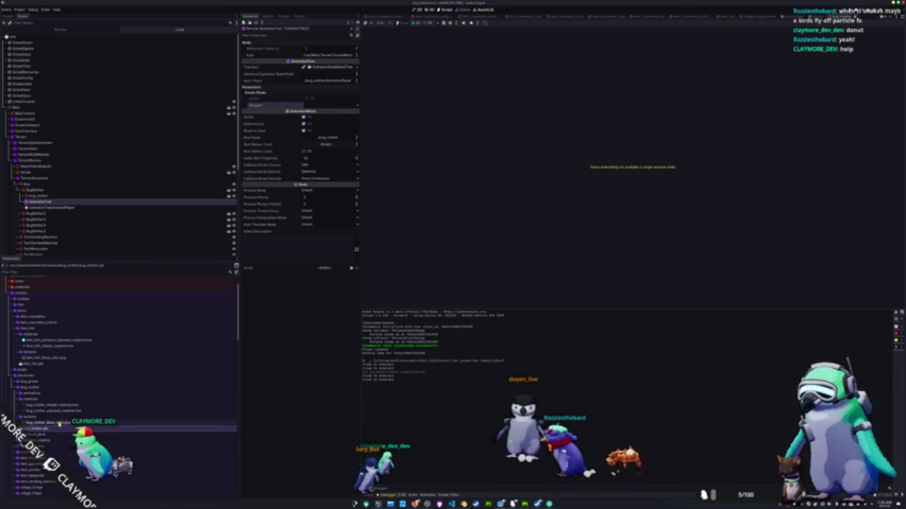
double_click(39, 399)
double_click(39, 404)
double_click(39, 387)
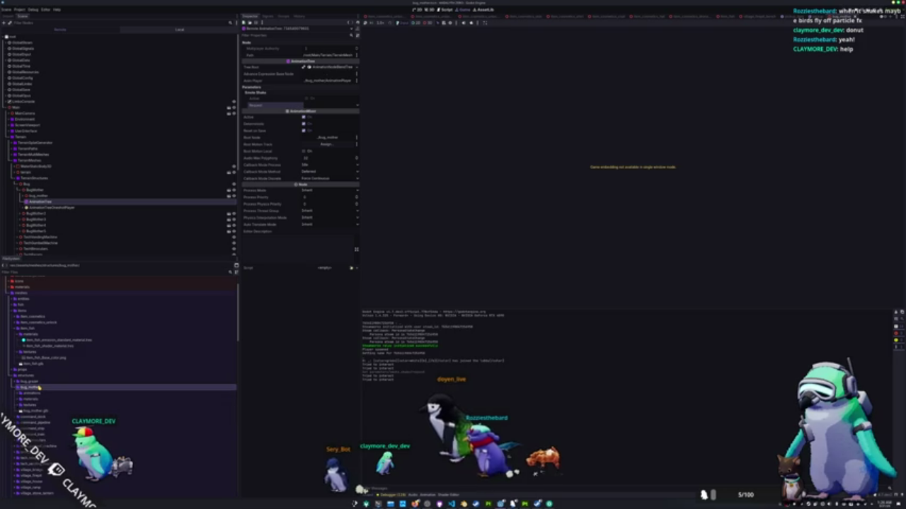
click(41, 382)
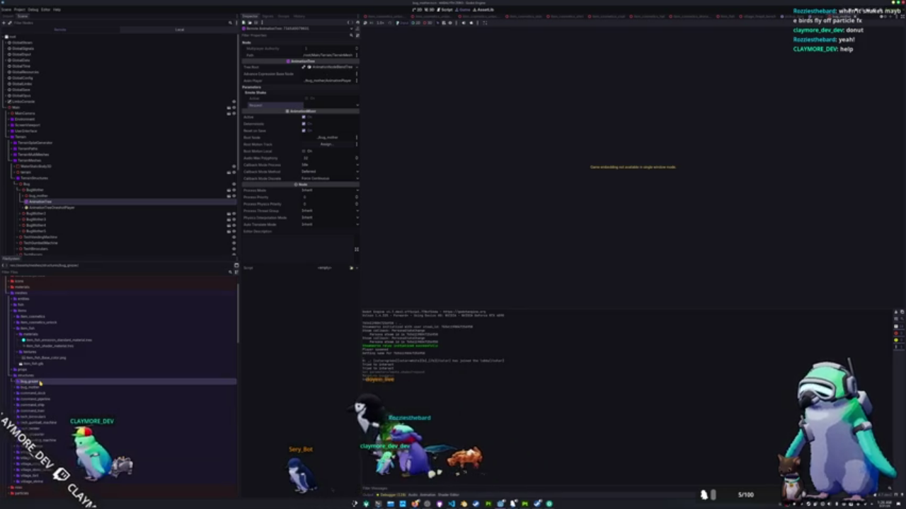
scroll(40, 380, down, 10)
scroll(41, 377, down, 10)
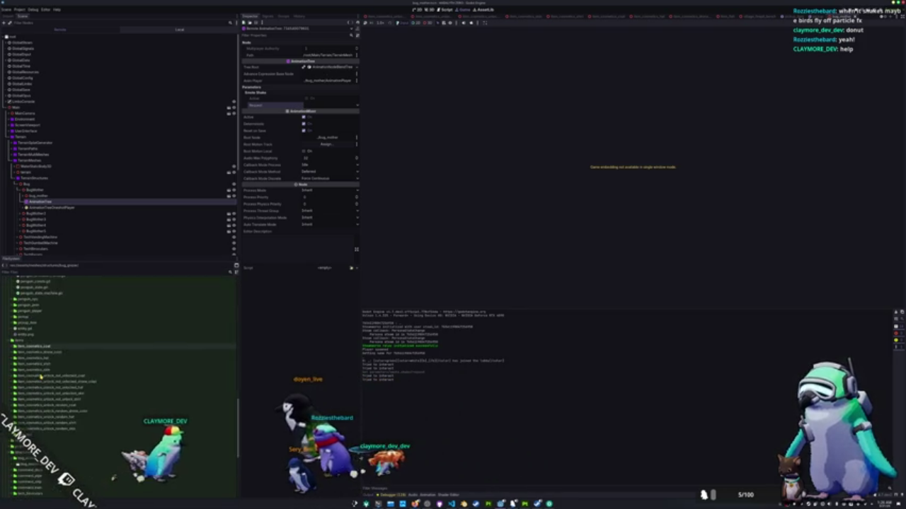
scroll(28, 430, up, 3)
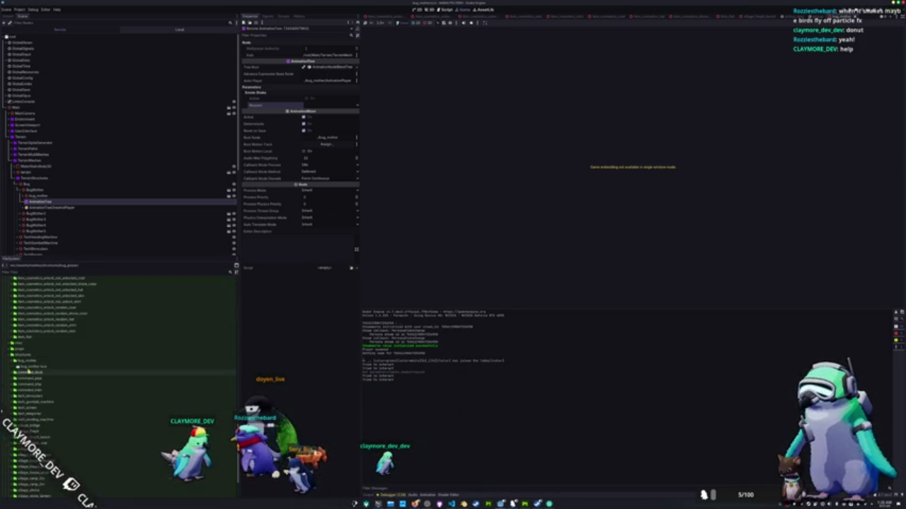
Duplicate the bug_mother folder as bug_grazer and open its new beetle scene
click(29, 362)
key(ctrl+d)
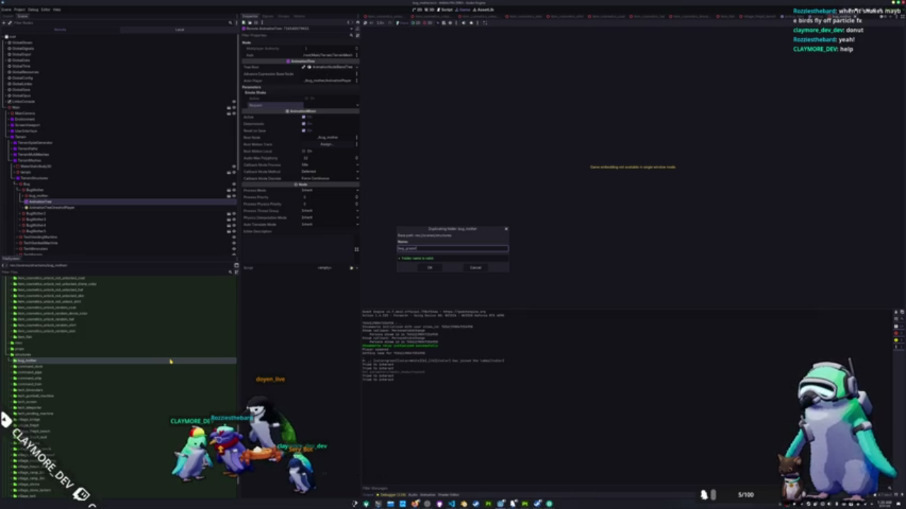
key(Return)
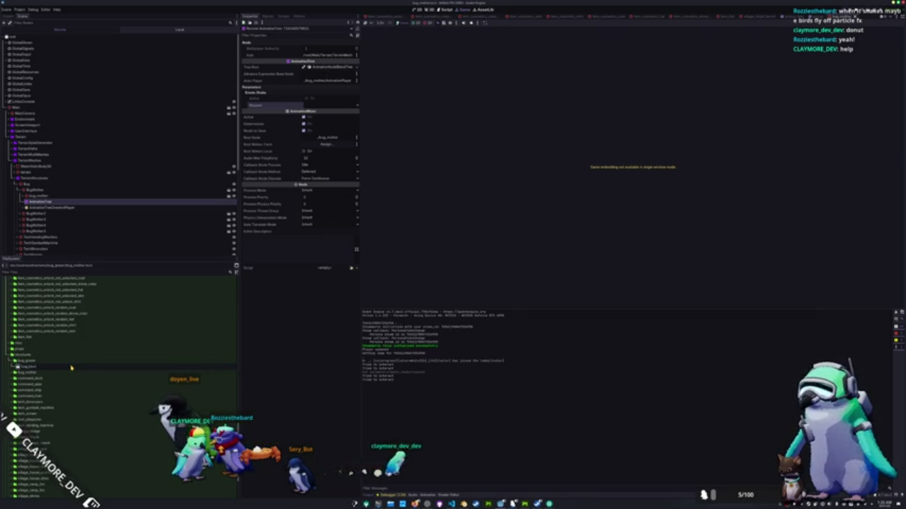
click(71, 367)
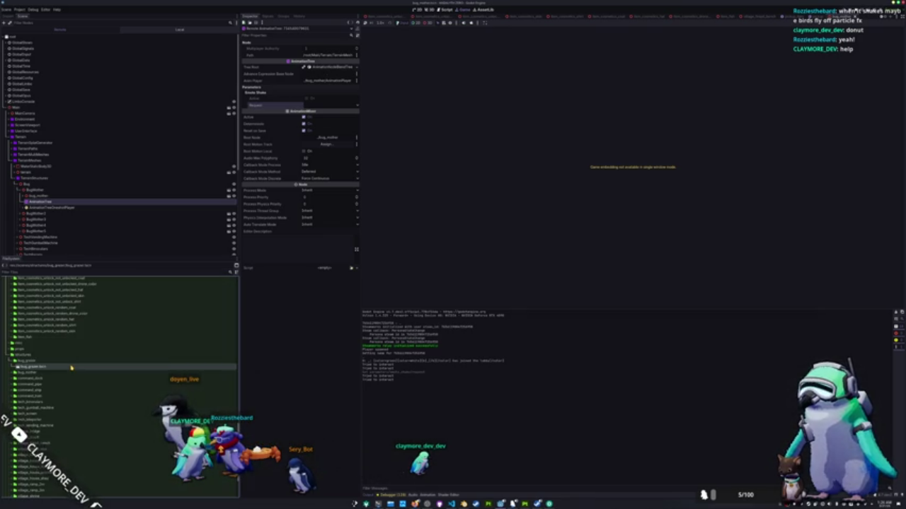
double_click(29, 368)
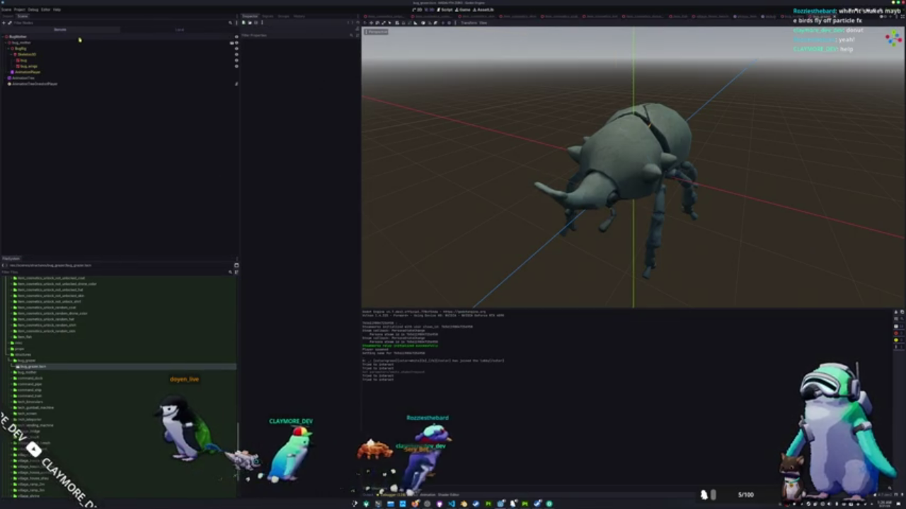
click(81, 37)
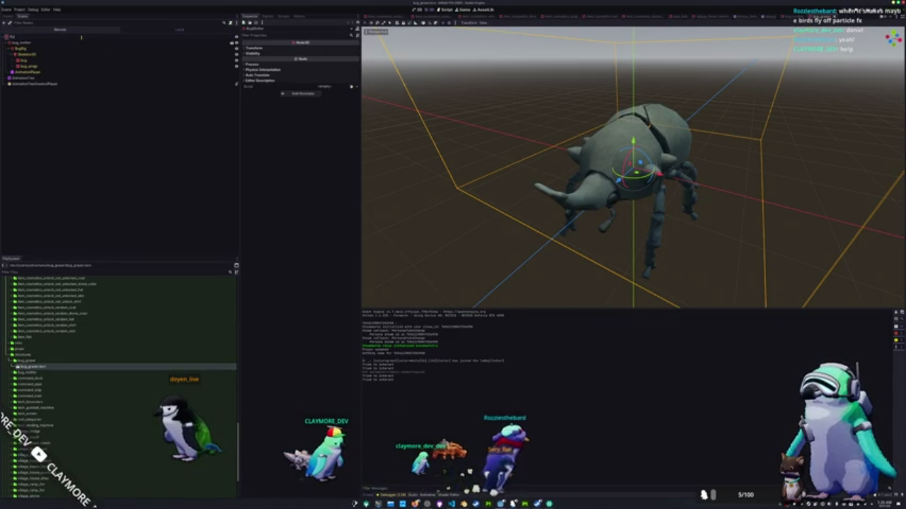
click(81, 37)
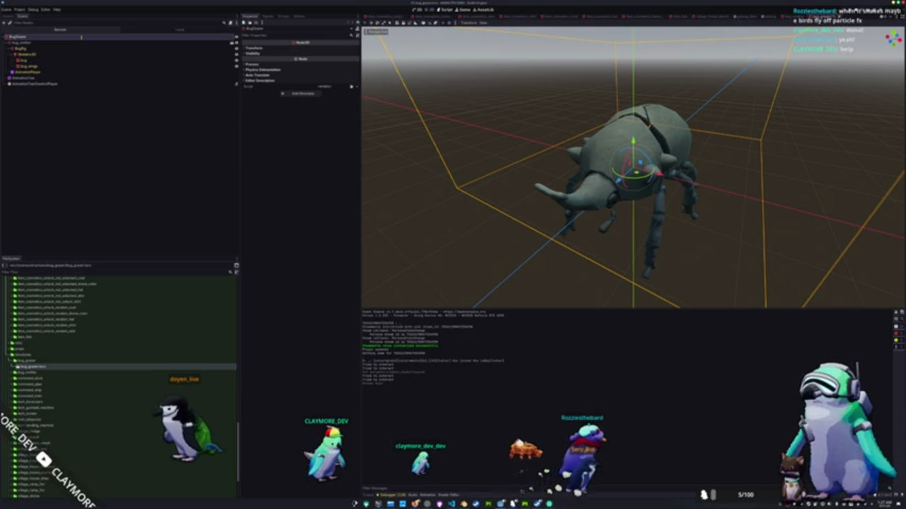
scroll(68, 373, up, 10)
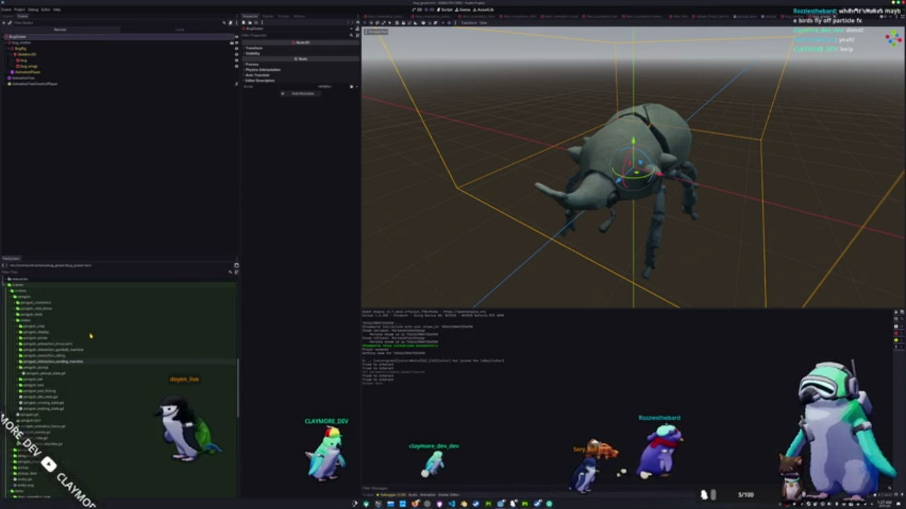
scroll(80, 371, up, 5)
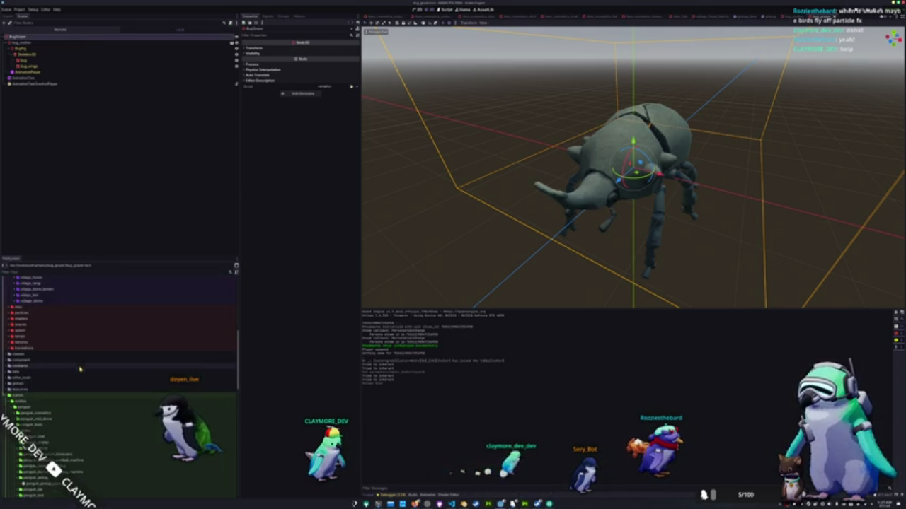
scroll(80, 371, up, 10)
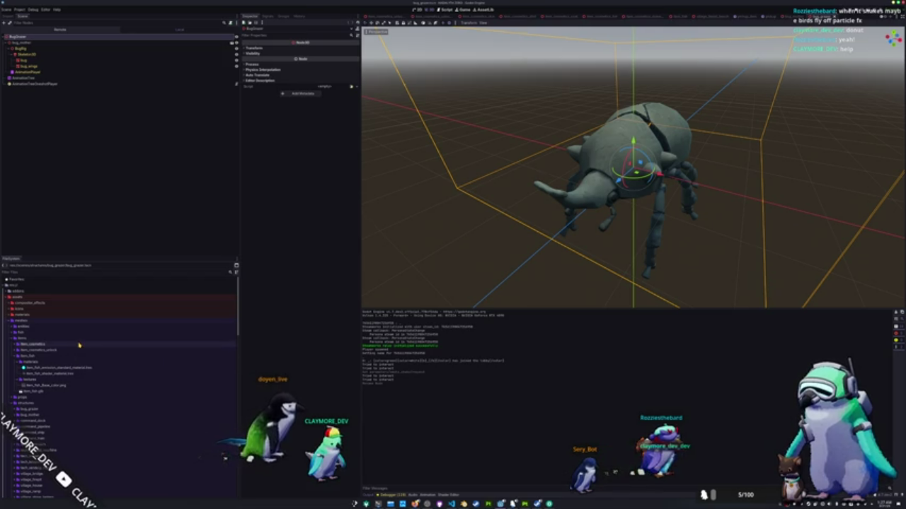
scroll(78, 361, down, 5)
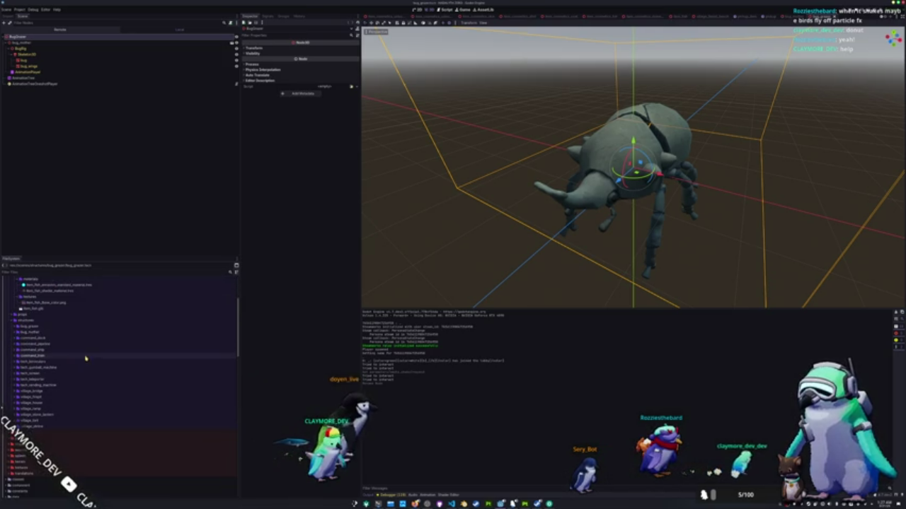
scroll(86, 359, up, 5)
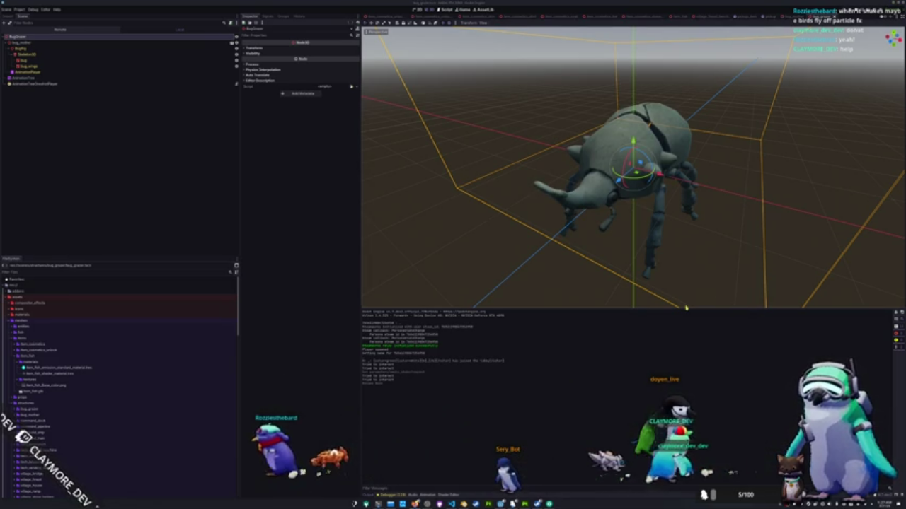
mouse_move(644, 267)
mouse_down()
mouse_move(576, 256)
mouse_move(595, 262)
mouse_move(600, 314)
mouse_move(612, 177)
mouse_move(623, 223)
mouse_move(584, 229)
mouse_move(585, 220)
mouse_move(566, 220)
mouse_up()
Delete the bug_mother node, drag bug_grazer.glb toward the Scene dock, and switch to desktop 2
click(43, 43)
key(Return)
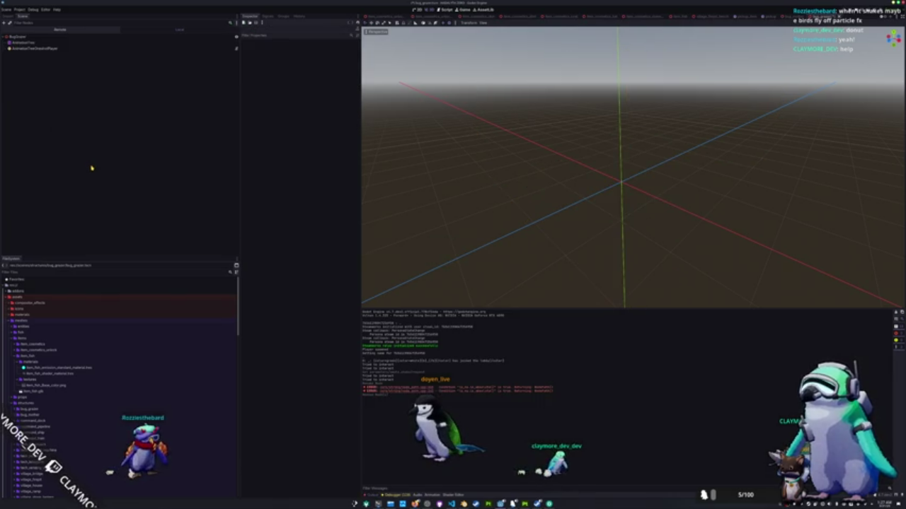
scroll(31, 367, down, 3)
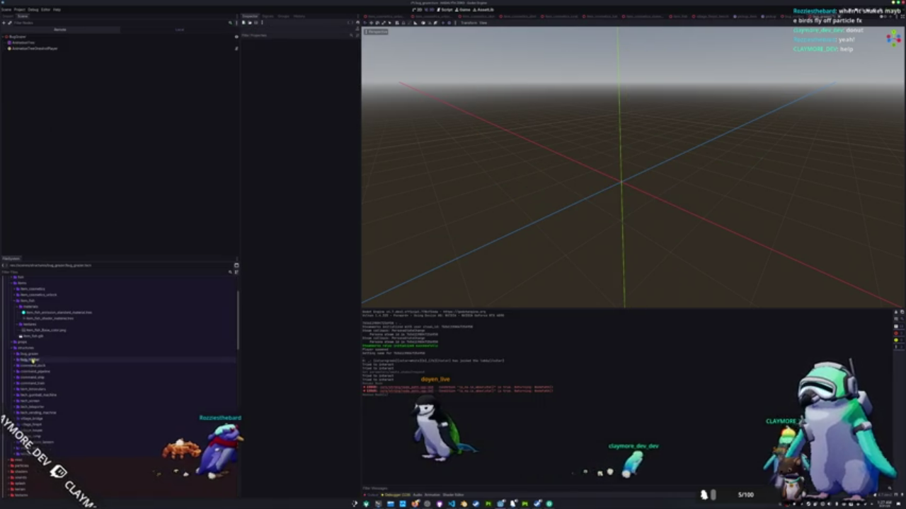
click(17, 354)
mouse_move(31, 380)
mouse_down()
mouse_move(128, 199)
mouse_move(32, 37)
mouse_move(34, 80)
mouse_up()
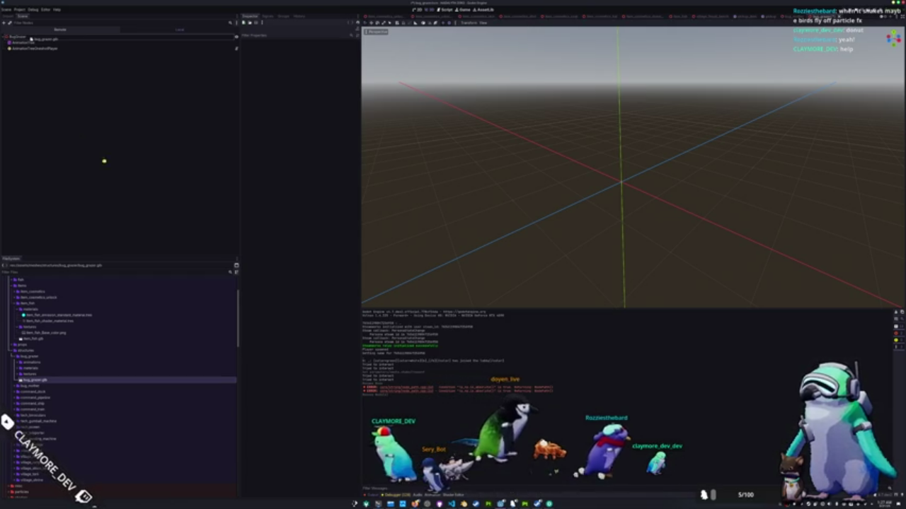
key(super+2)
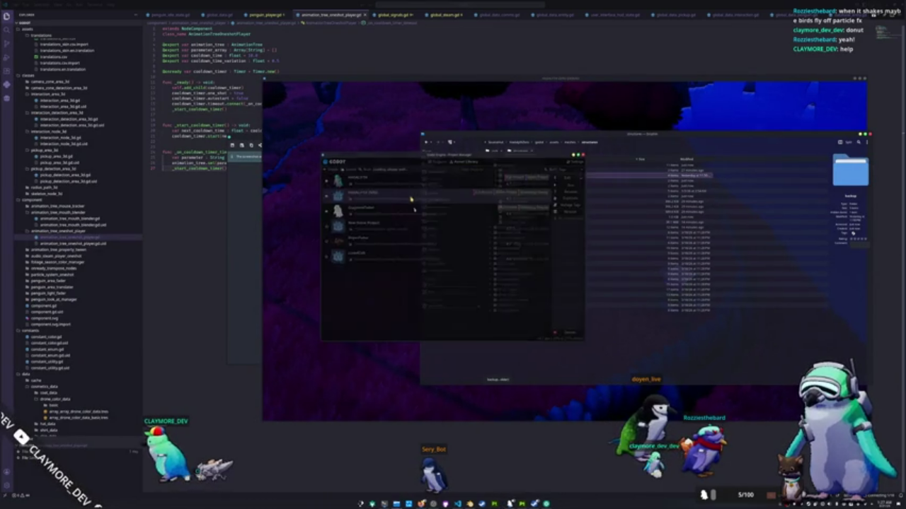
Bring the running game window in front of the Project Manager and Dolphin windows
click(356, 384)
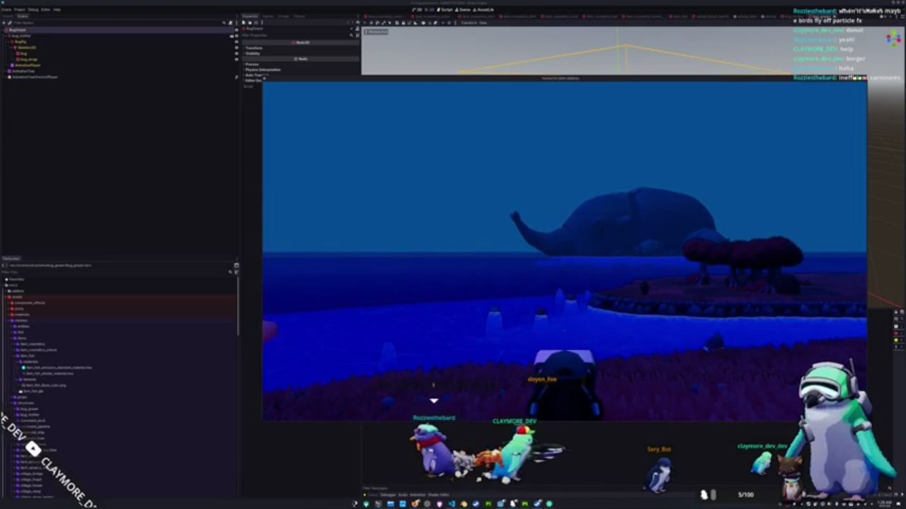
Stop the running game with F8, returning to the bug scene editor
key(F8)
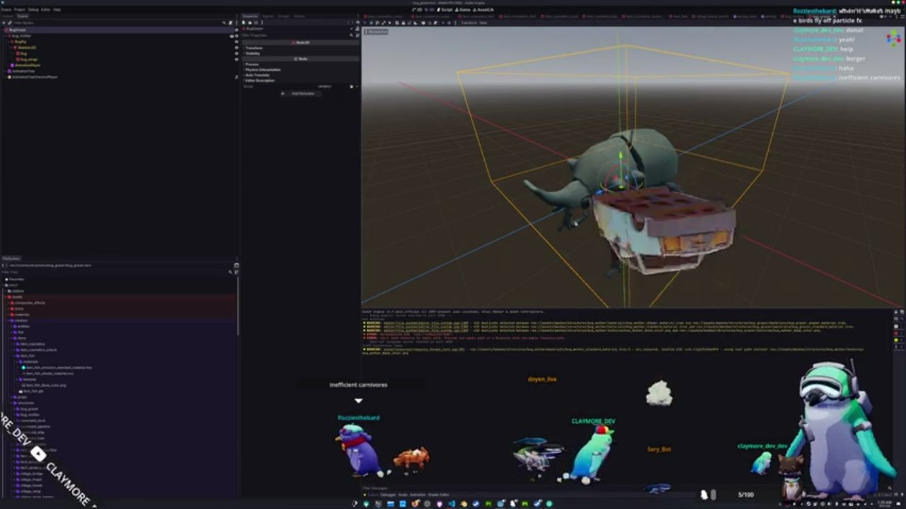
Add a bug_grazer instance to the bug scene and delete the old bug_mother node
click(21, 36)
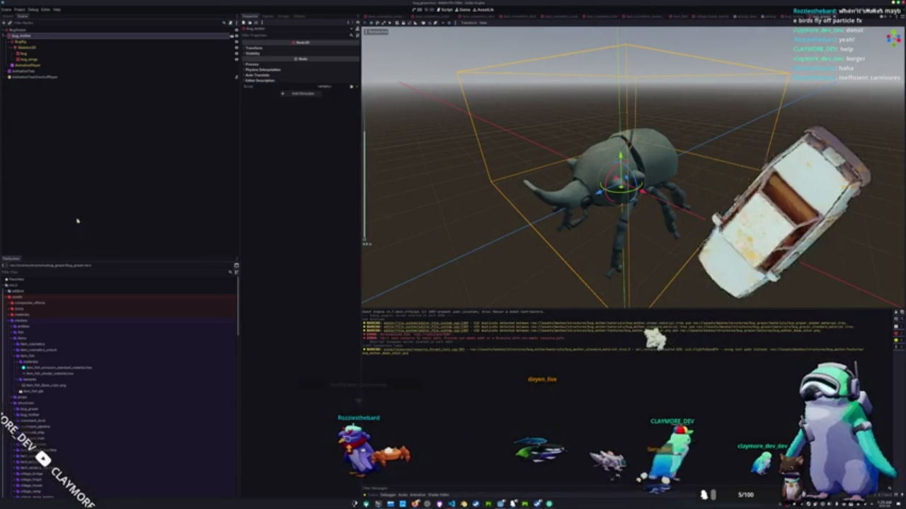
scroll(53, 367, down, 5)
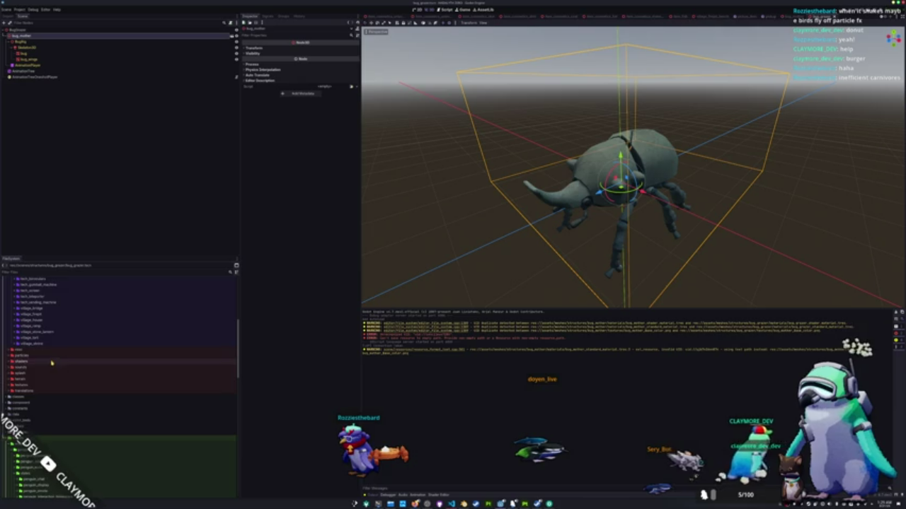
scroll(52, 363, up, 4)
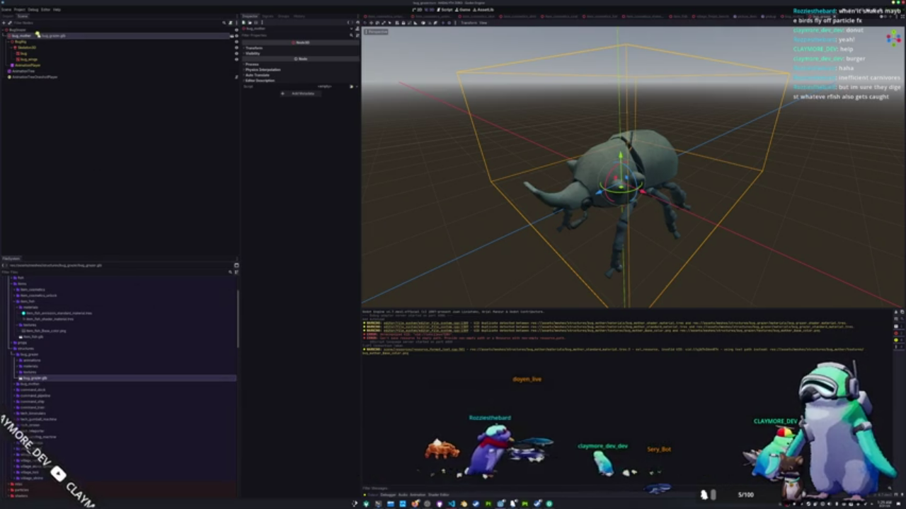
drag(38, 32, 27, 36)
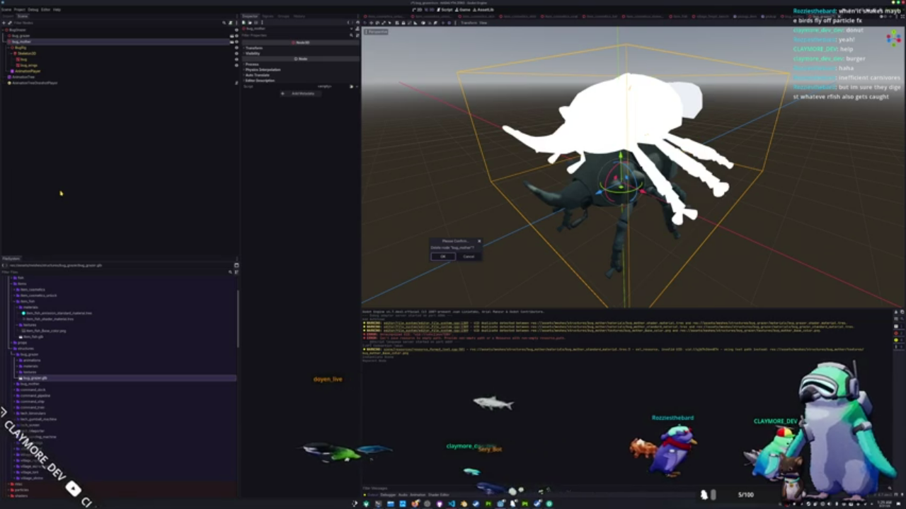
key(Return)
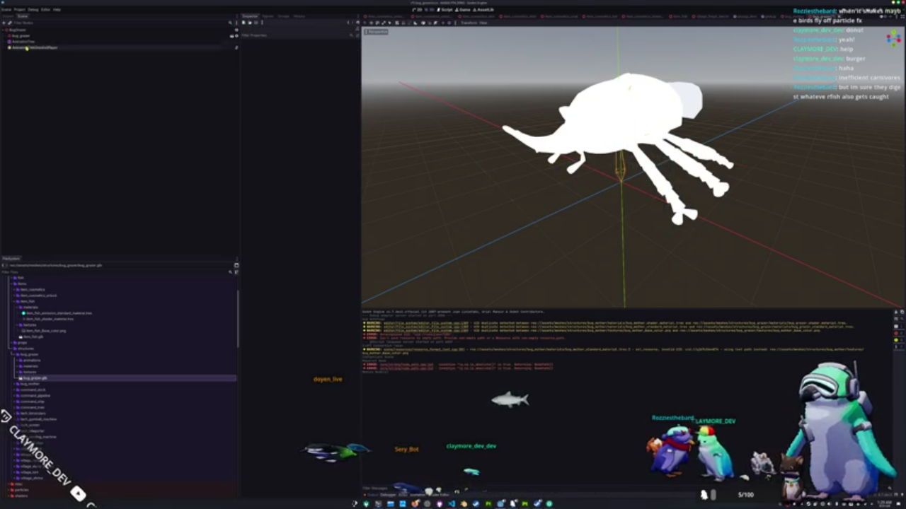
Make bug_grazer's children editable, set the AnimationTree's Anim Player to AnimationPlayer, and expand the body mesh's geometry
click(30, 42)
right_click(88, 36)
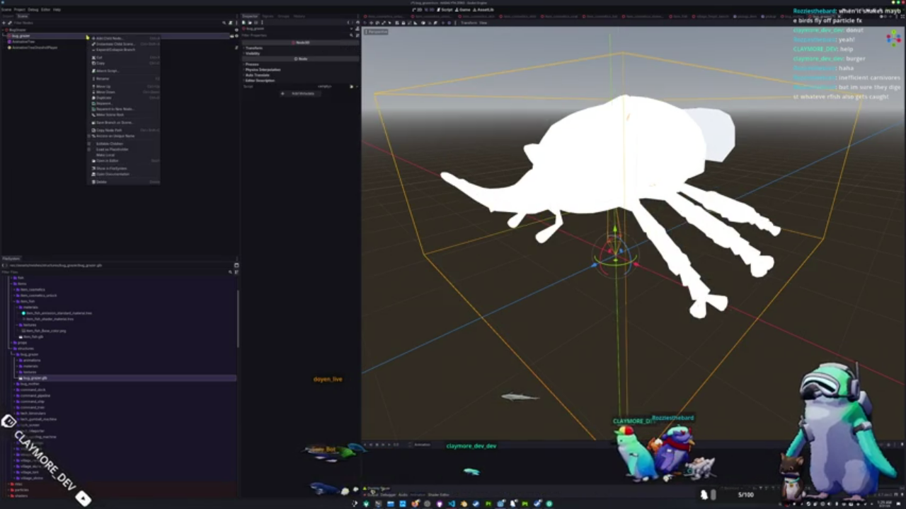
click(113, 144)
click(28, 70)
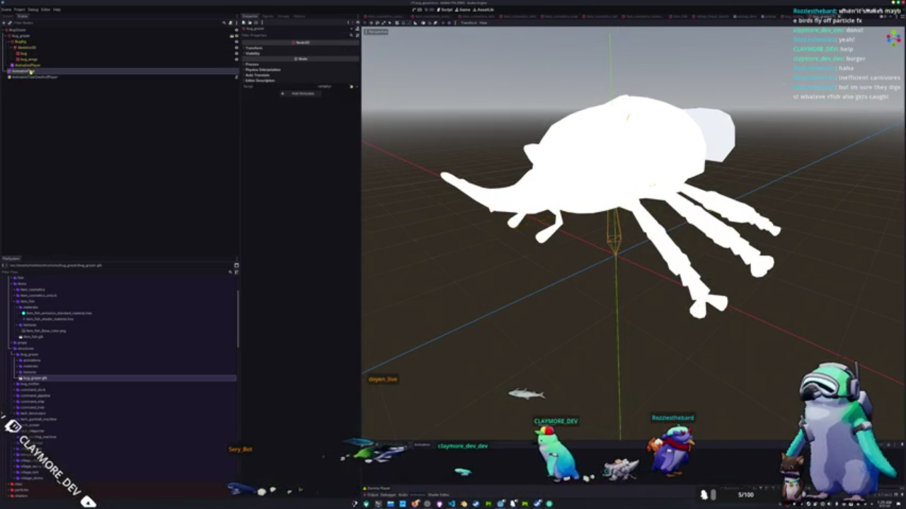
click(324, 62)
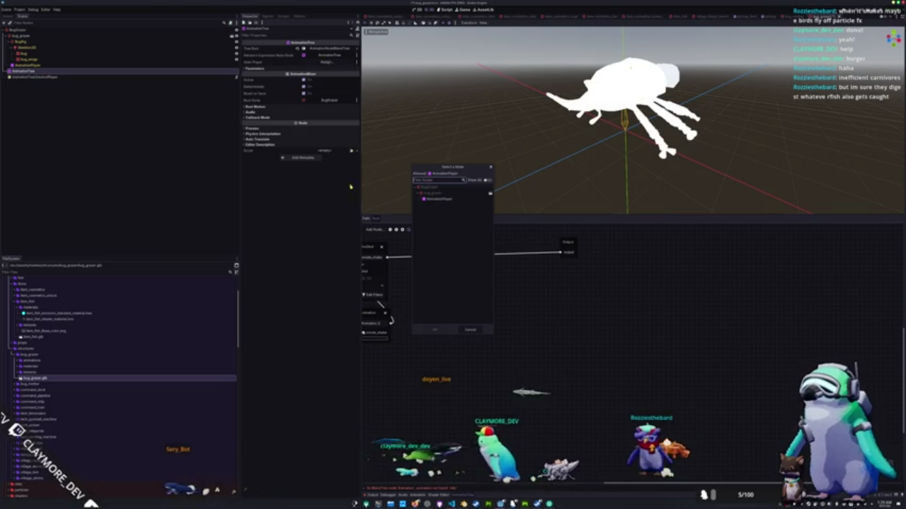
double_click(440, 198)
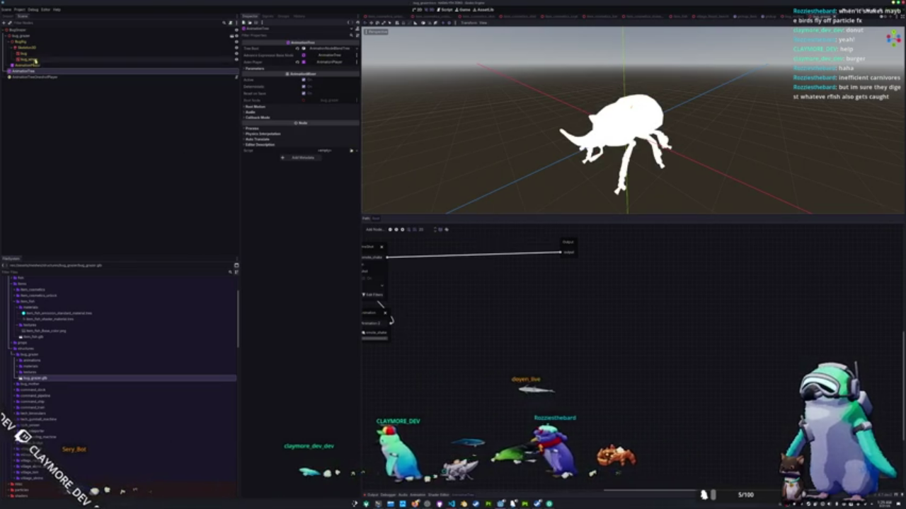
click(24, 53)
click(253, 79)
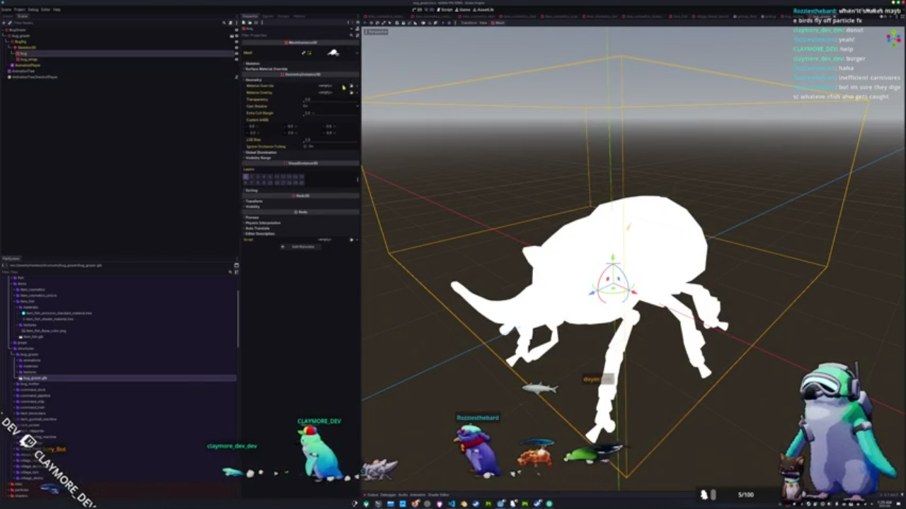
Apply bug_grazer_standard_material.tres as the beetle mesh's Material Override
click(351, 85)
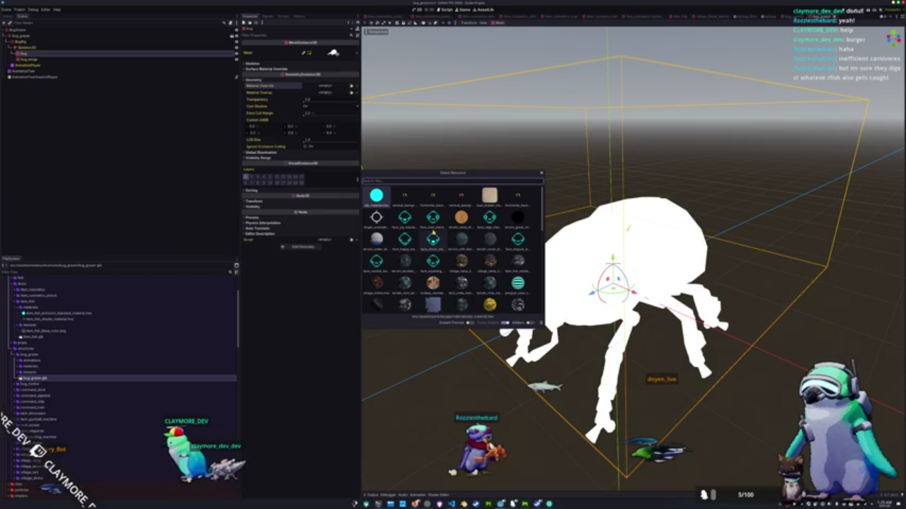
text(bug_green)
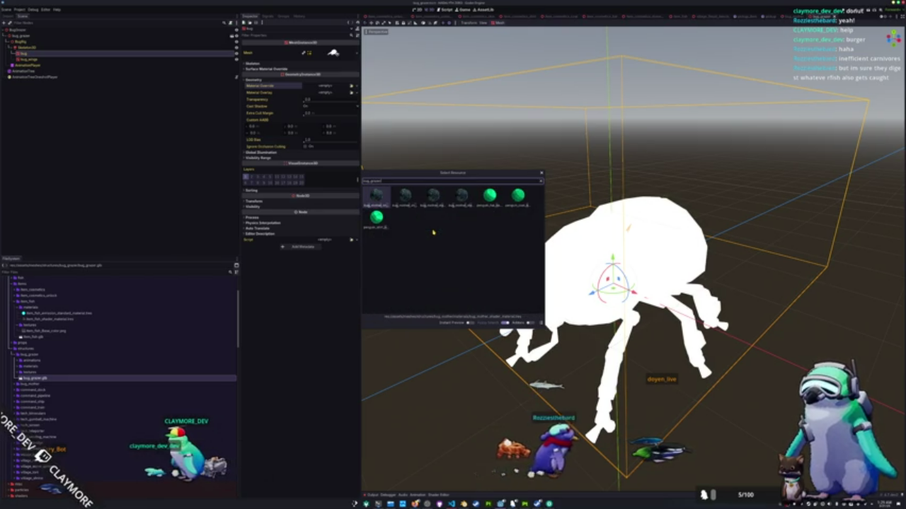
key(Right)
key(Right)
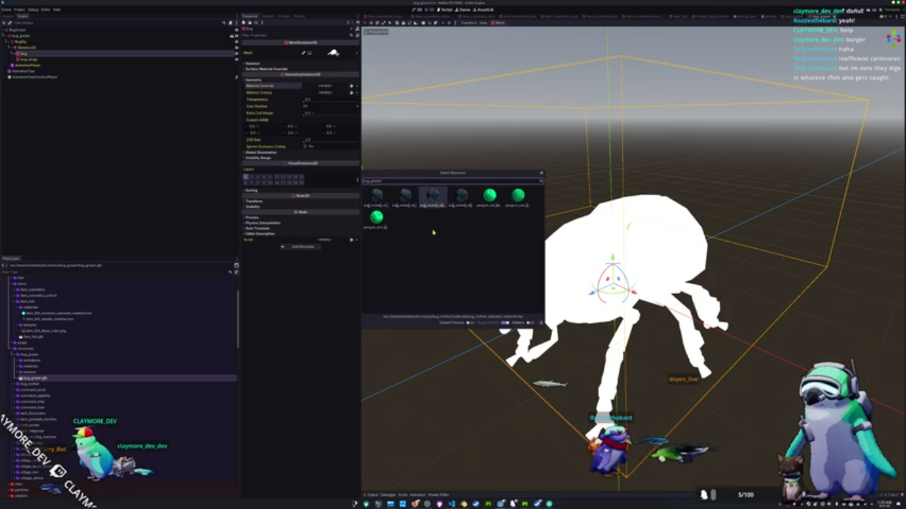
key(Escape)
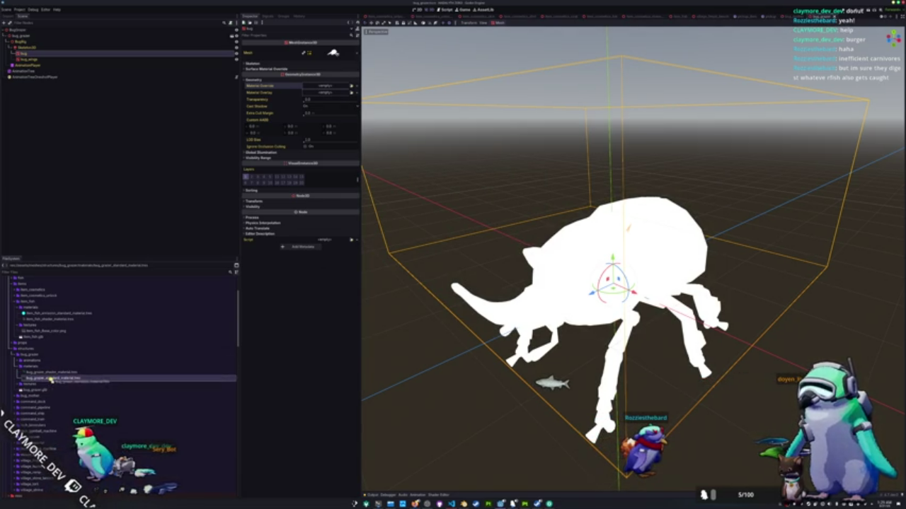
drag(51, 380, 296, 128)
drag(317, 85, 319, 86)
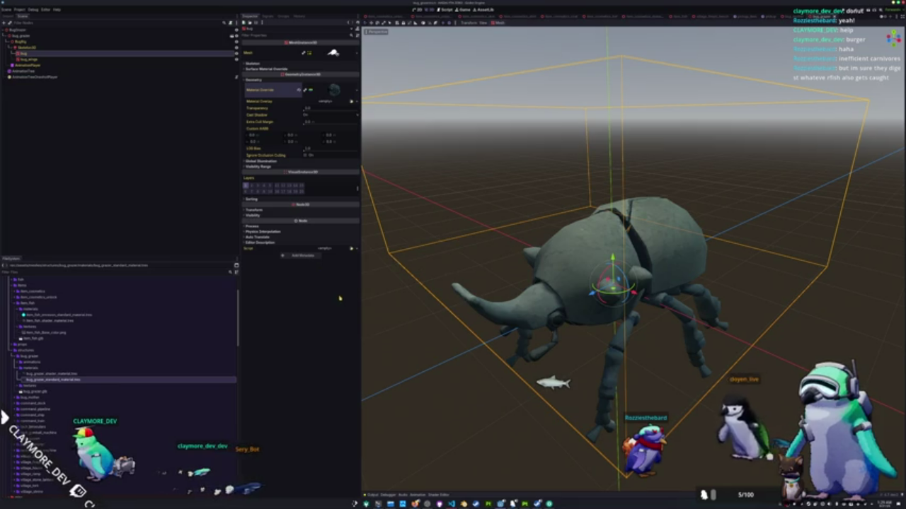
Save the bug scene and return to the main world scene
click(420, 333)
scroll(420, 333, down, 3)
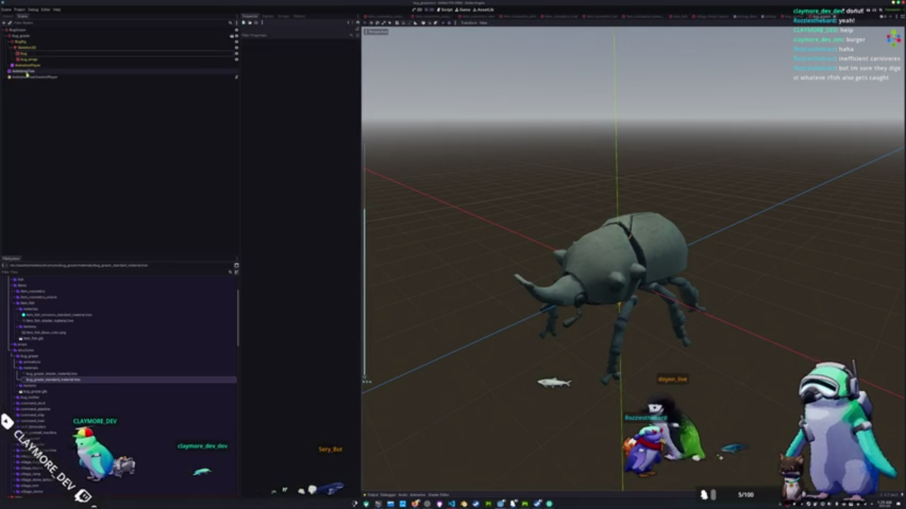
click(26, 72)
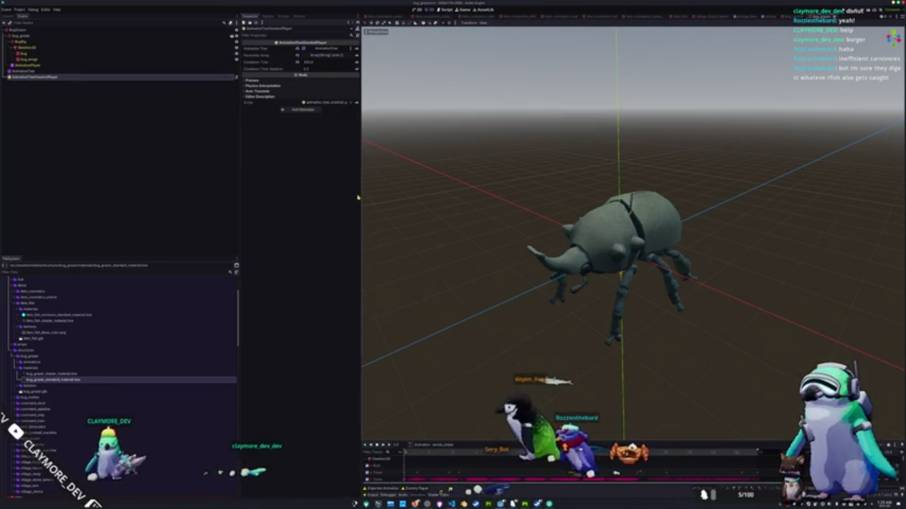
click(447, 182)
key(ctrl+s)
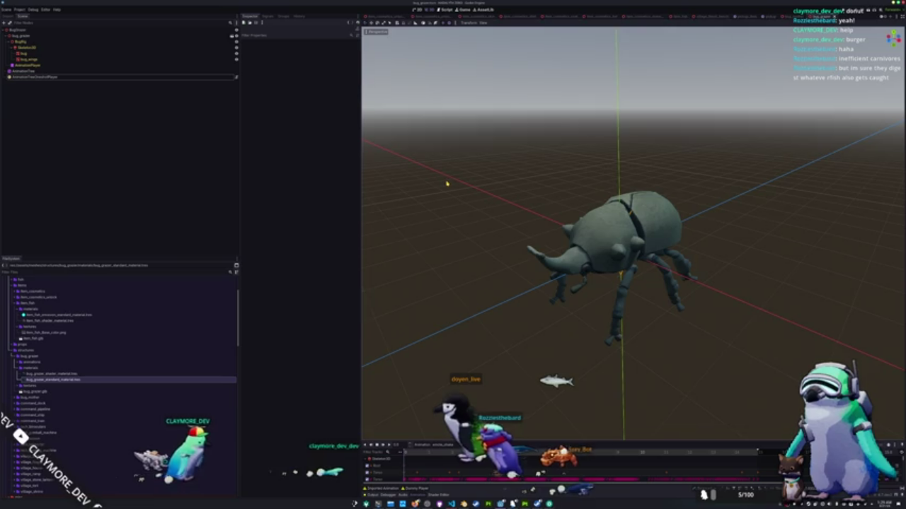
click(121, 76)
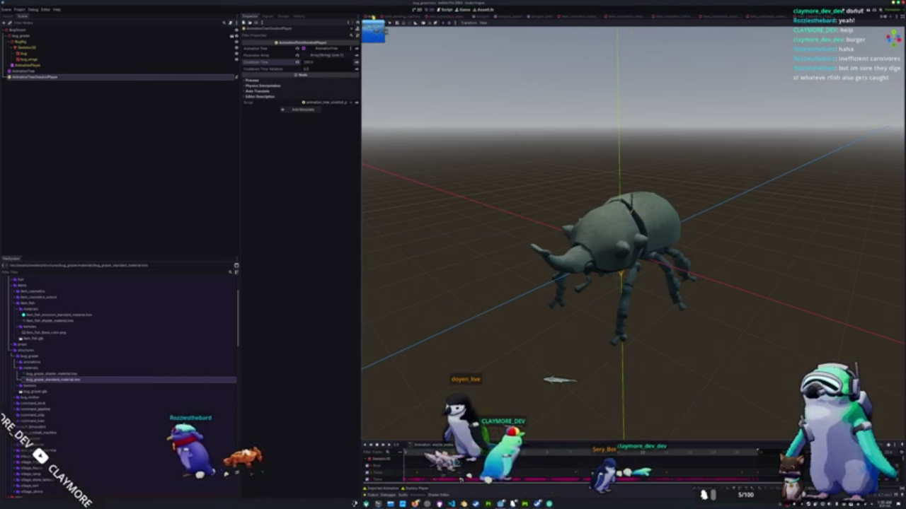
key(ctrl+Tab)
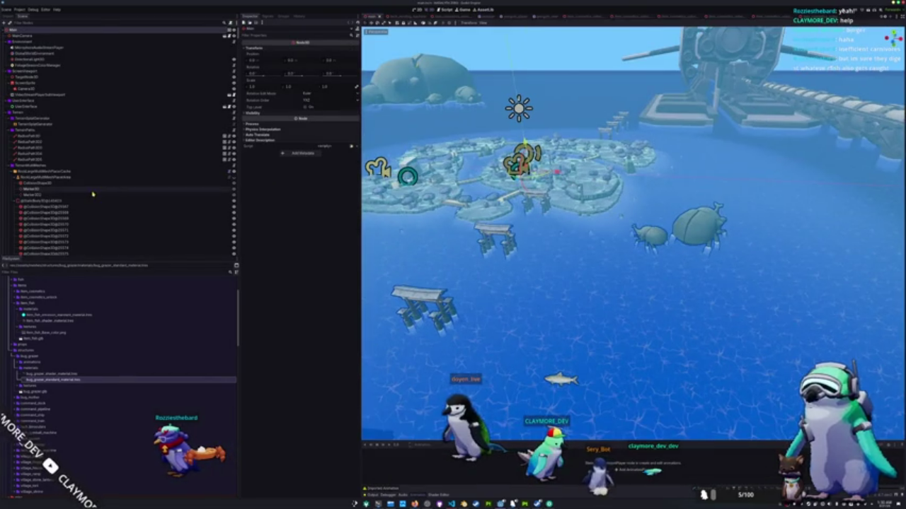
Step down the Scene tree past the mesh caches to select BugMother2
scroll(50, 111, down, 10)
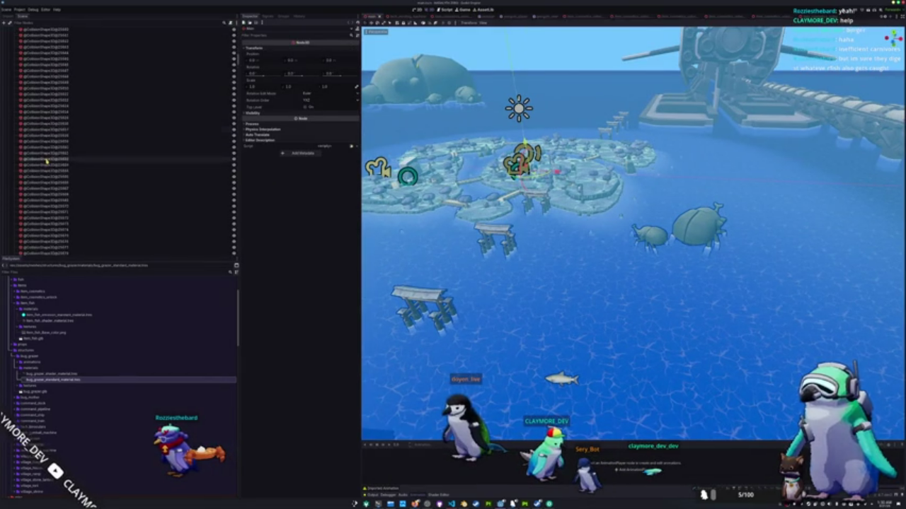
scroll(42, 156, up, 5)
click(37, 145)
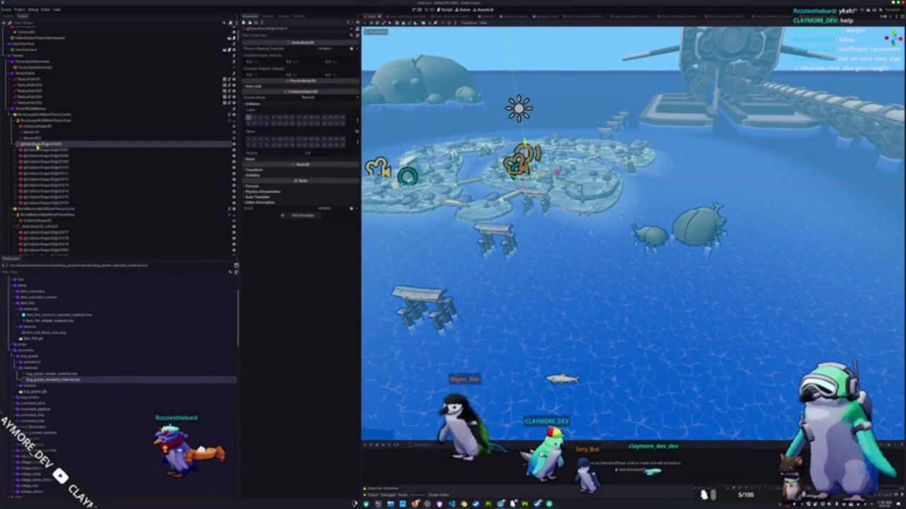
key(Left)
key(Left)
key(Down)
key(Right)
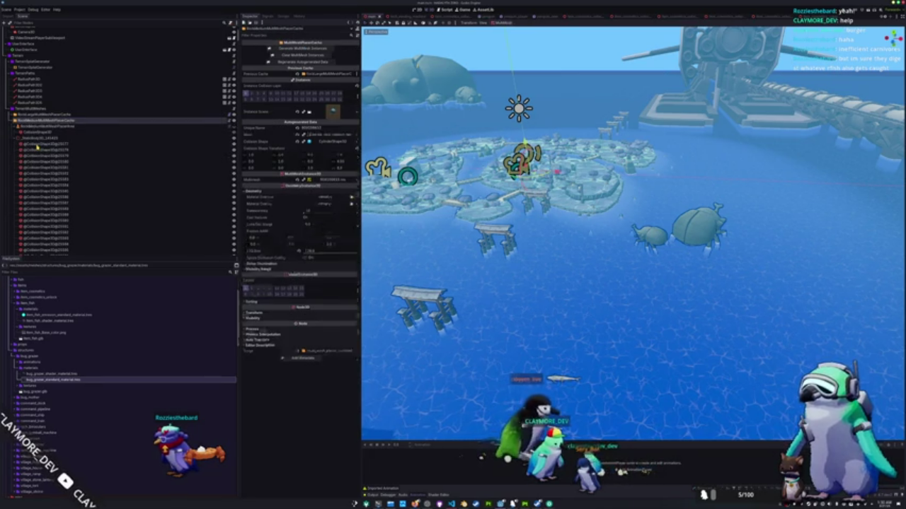
key(Down)
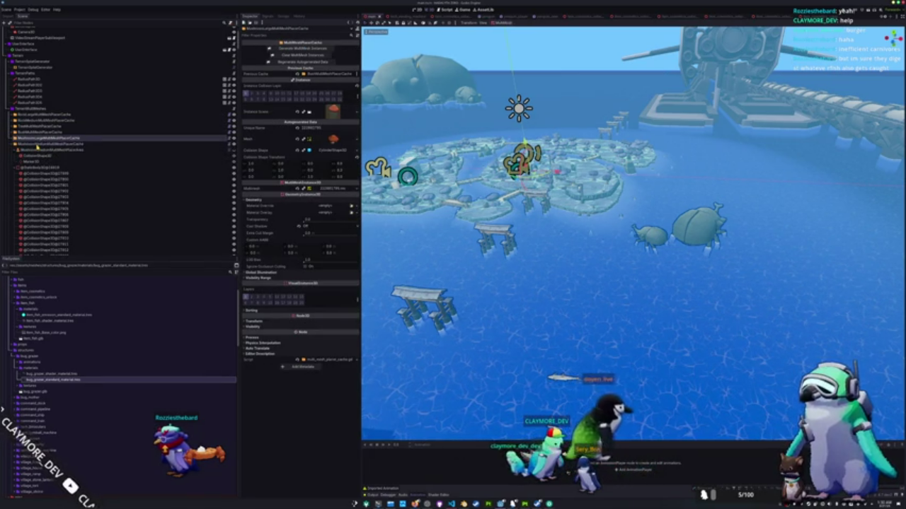
key(Left)
key(Down)
key(Right)
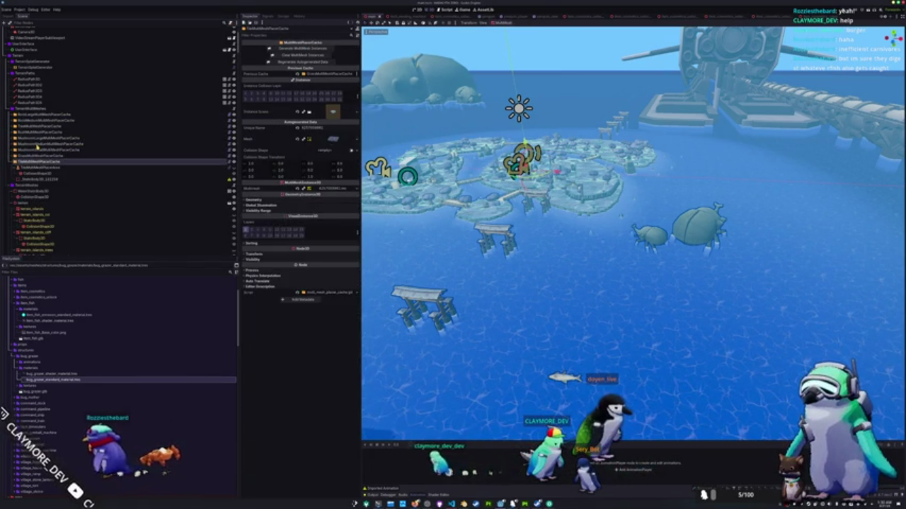
key(Down)
key(Down)
key(Down)
key(Left)
key(Down)
key(Down)
key(Down)
key(Down)
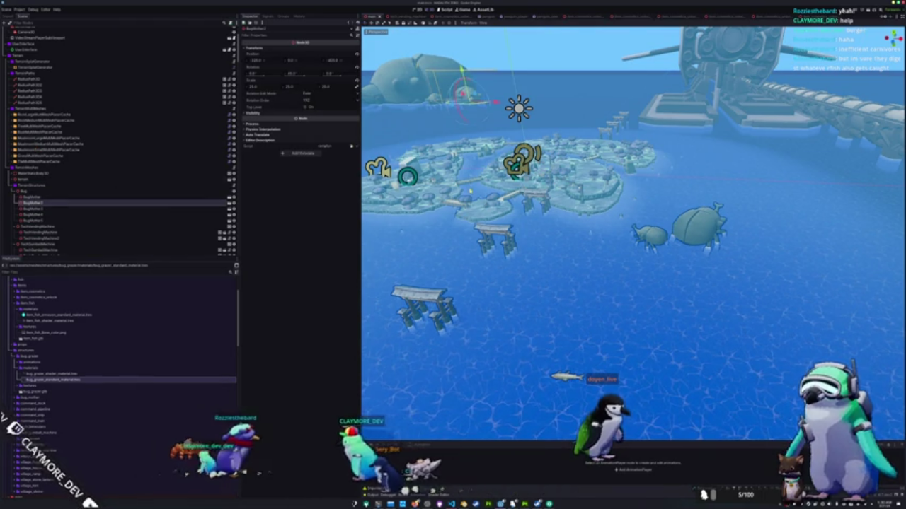
Switch to Top Orthogonal view, zoom in, and frame BugMother2
key(KP_7)
scroll(512, 231, up, 5)
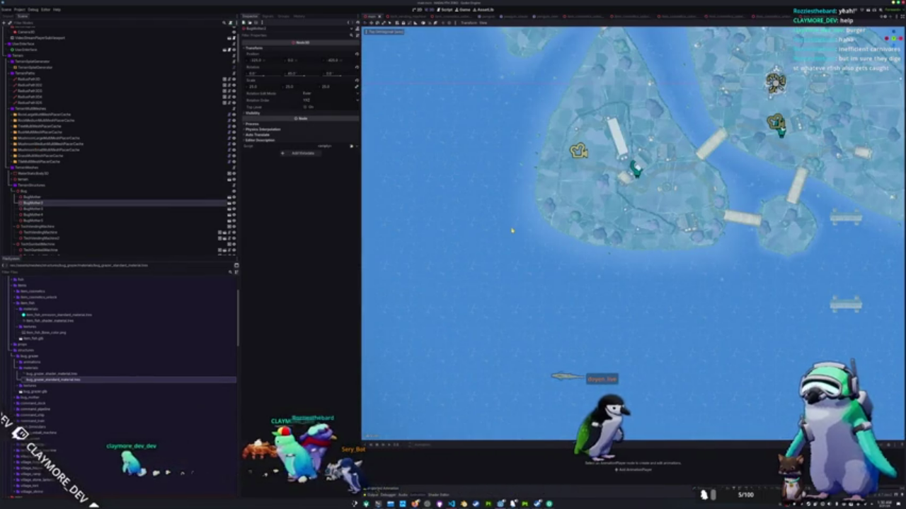
scroll(518, 214, up, 10)
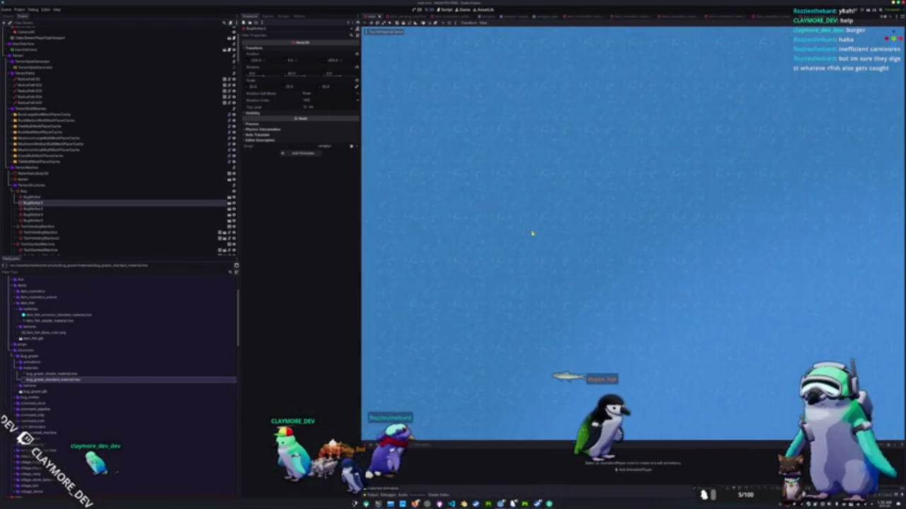
key(f)
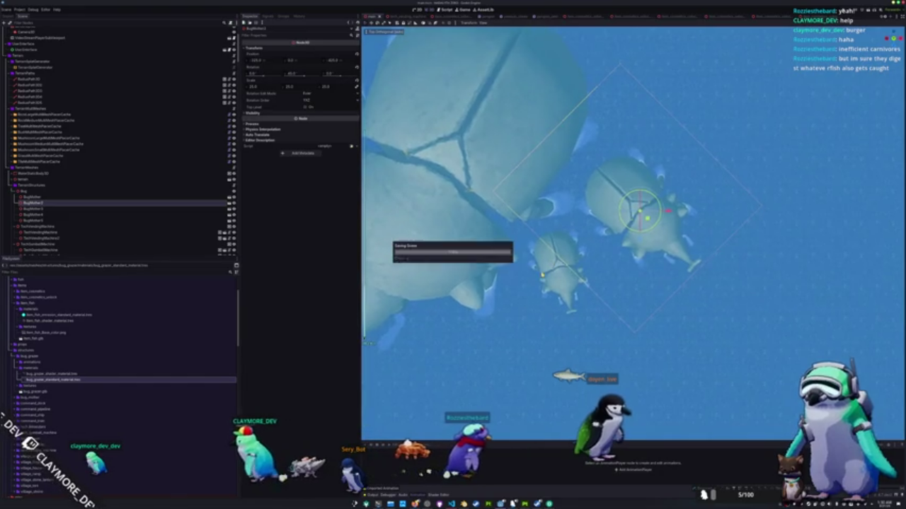
Add a BugGrazer instance to the Bug group and delete BugMother3
click(35, 391)
scroll(42, 382, up, 5)
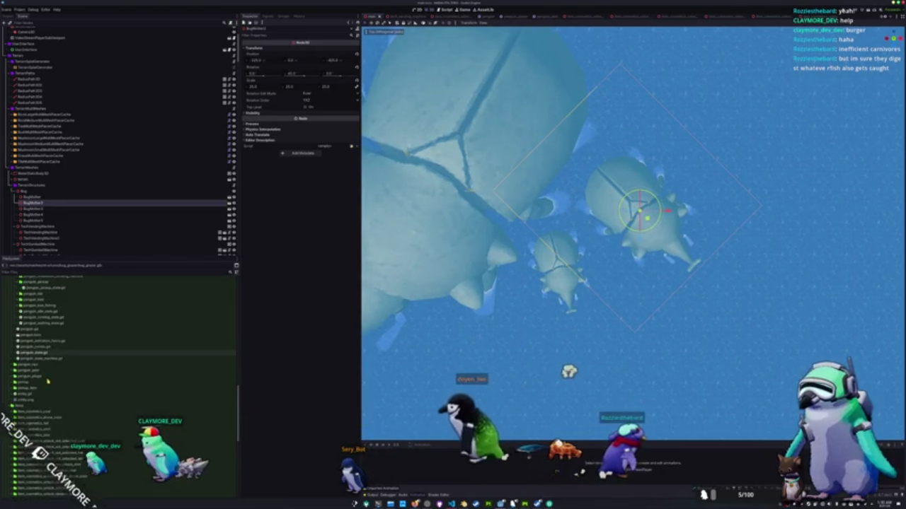
scroll(47, 381, down, 2)
scroll(47, 380, down, 10)
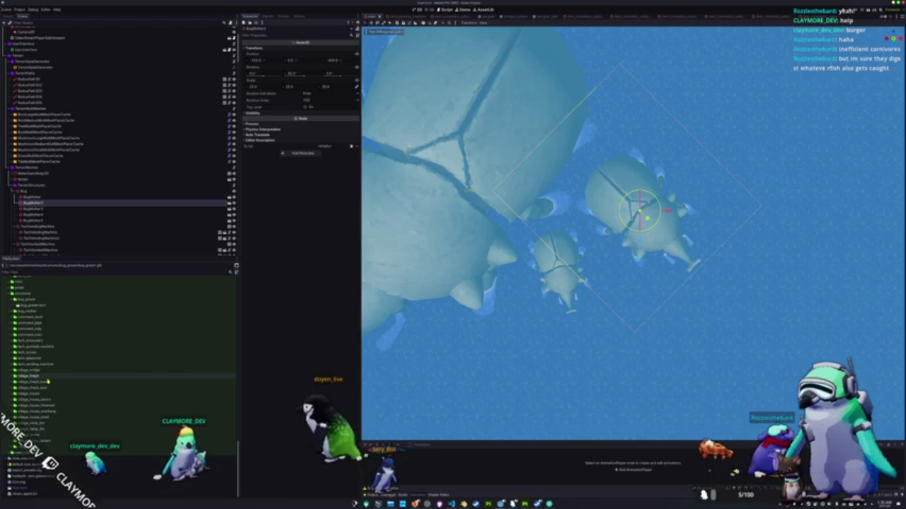
scroll(47, 382, up, 8)
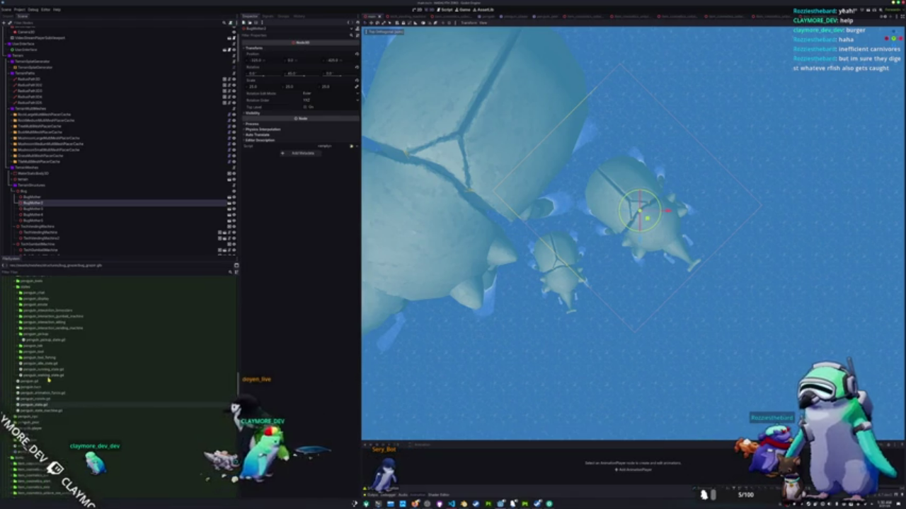
scroll(49, 381, down, 10)
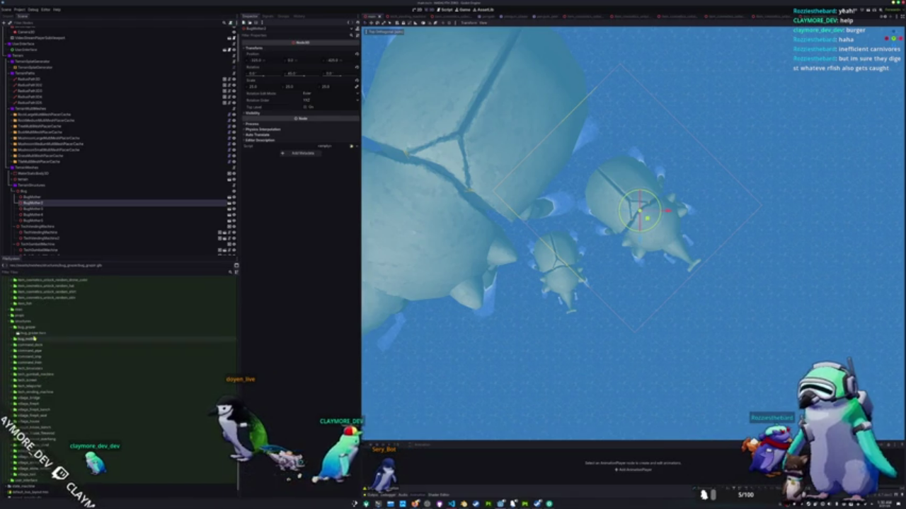
drag(29, 333, 42, 200)
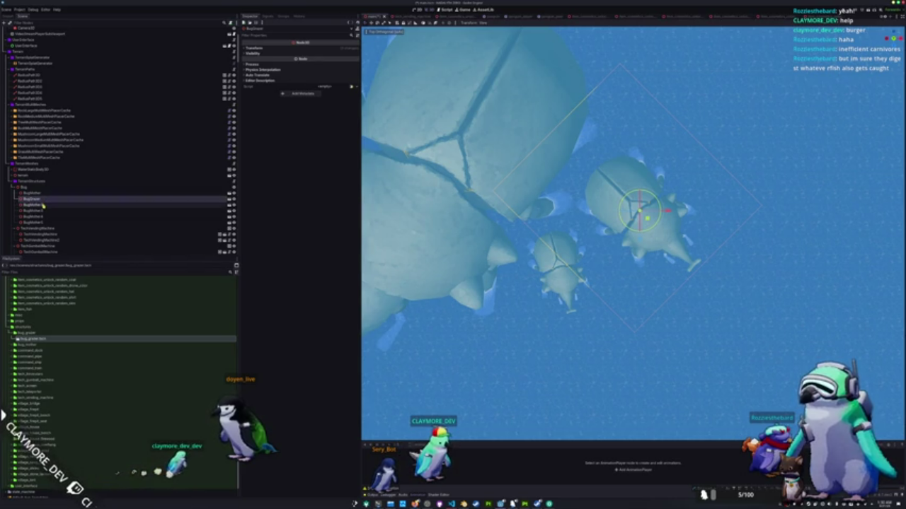
click(44, 205)
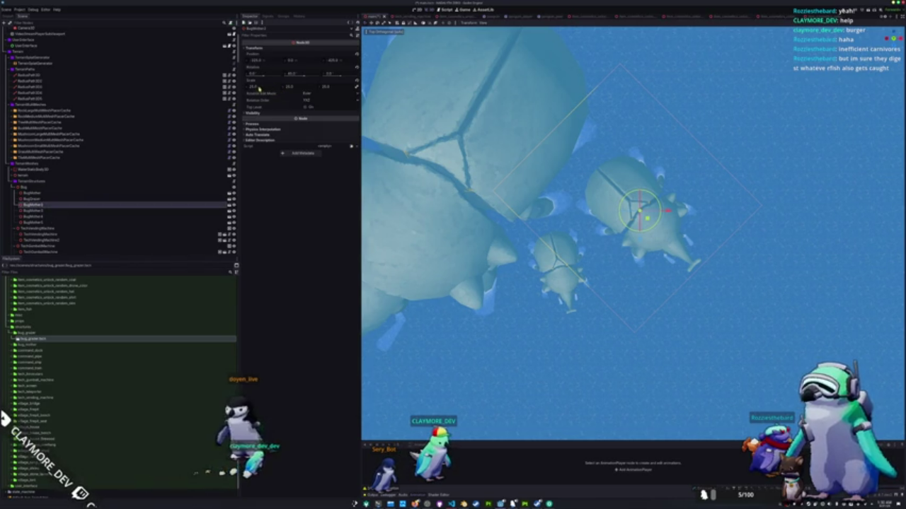
click(55, 198)
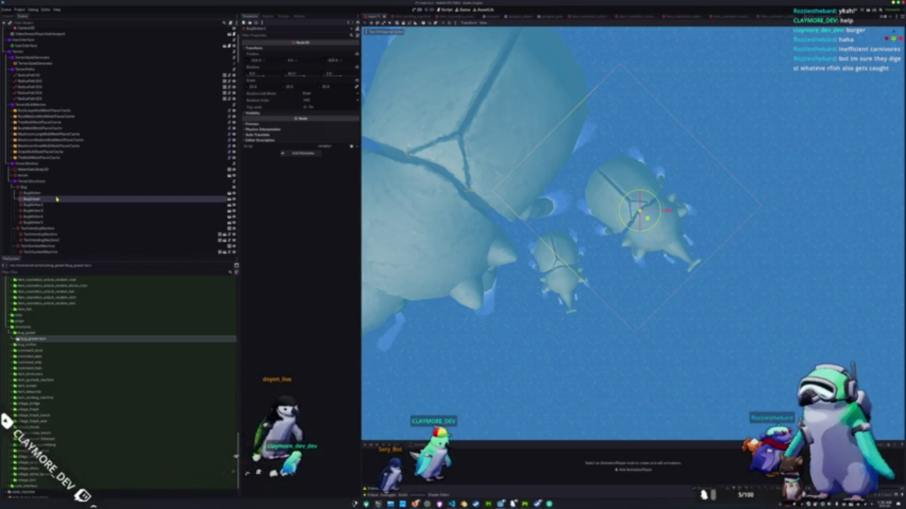
click(254, 48)
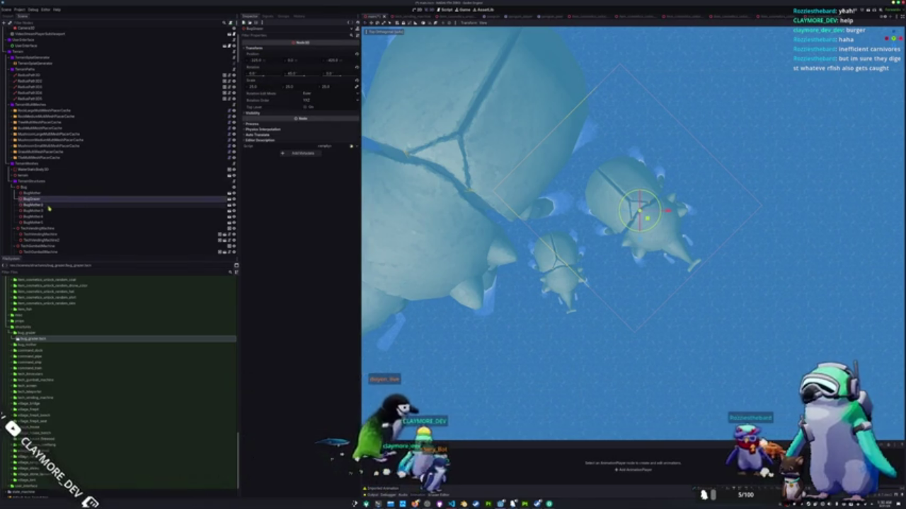
key(Return)
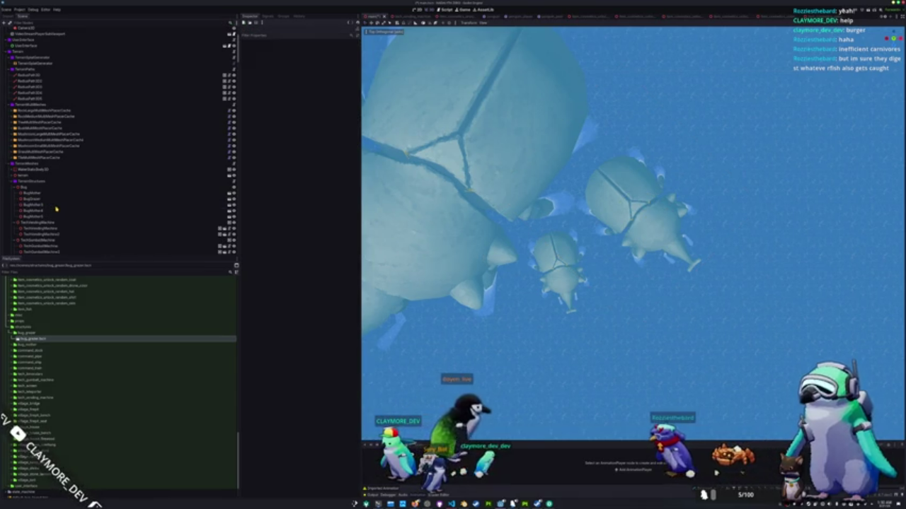
Add a second grazer instance, then delete the extra bug node
drag(26, 341, 36, 204)
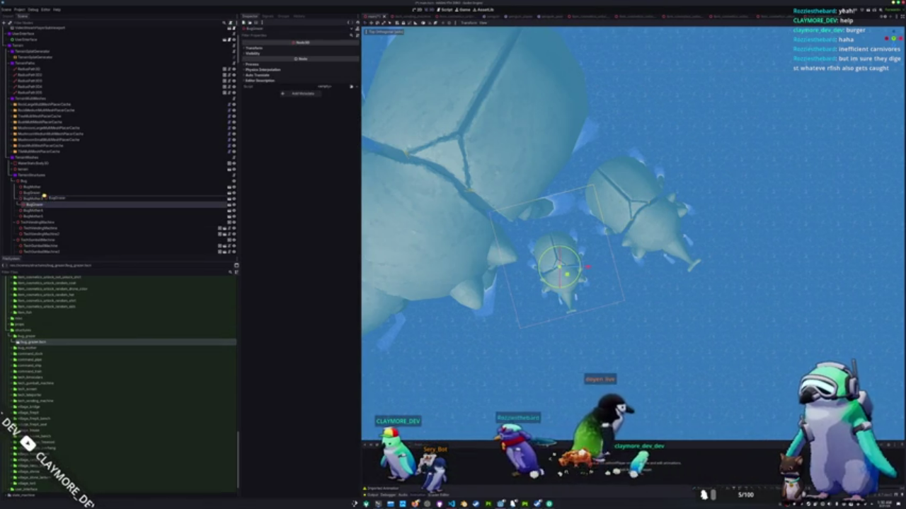
click(40, 204)
key(Delete)
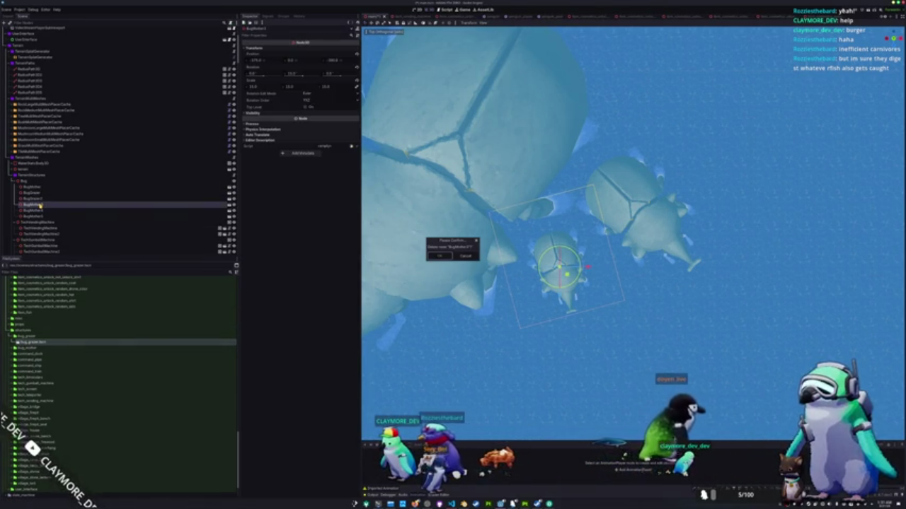
key(Return)
Place a green bug instance in the Bug group and delete the BugMother node
mouse_move(30, 342)
mouse_down()
mouse_move(94, 217)
mouse_move(40, 194)
mouse_move(41, 206)
mouse_up()
key(Delete)
key(Return)
mouse_move(32, 351)
mouse_down()
mouse_move(59, 213)
mouse_move(47, 203)
mouse_up()
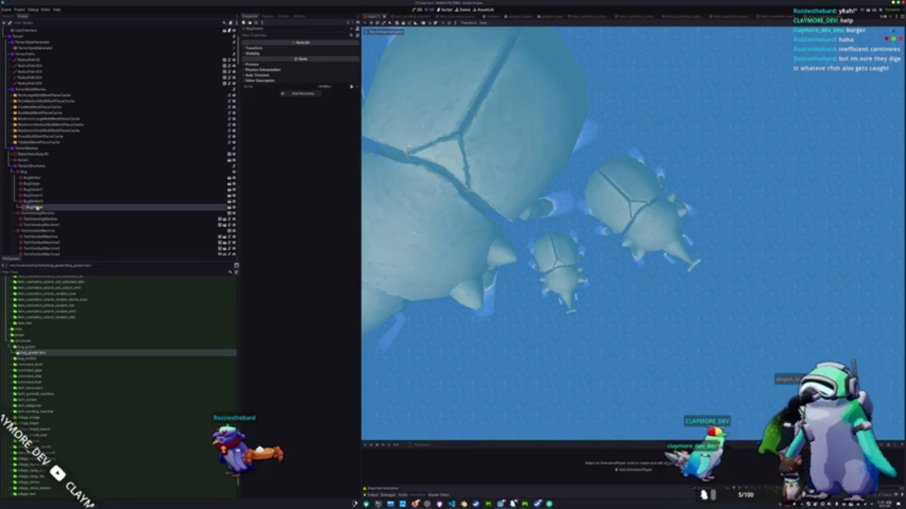
click(44, 208)
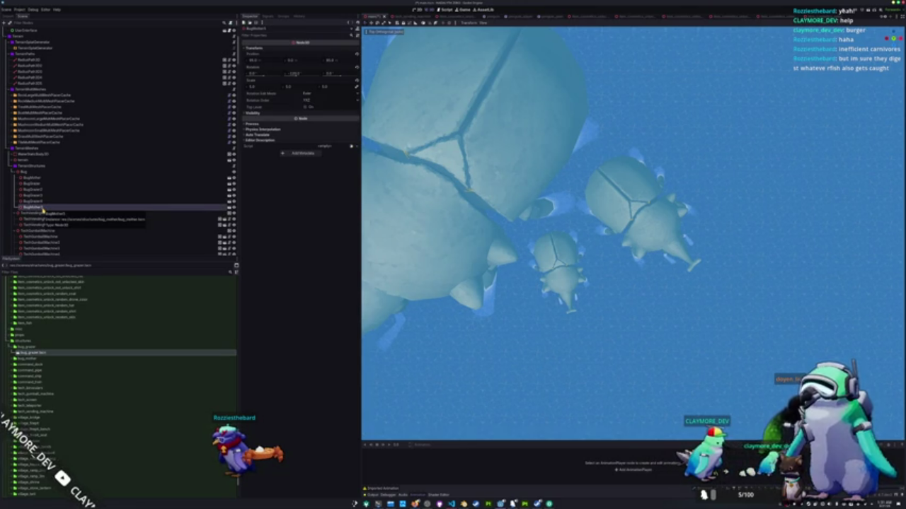
key(Delete)
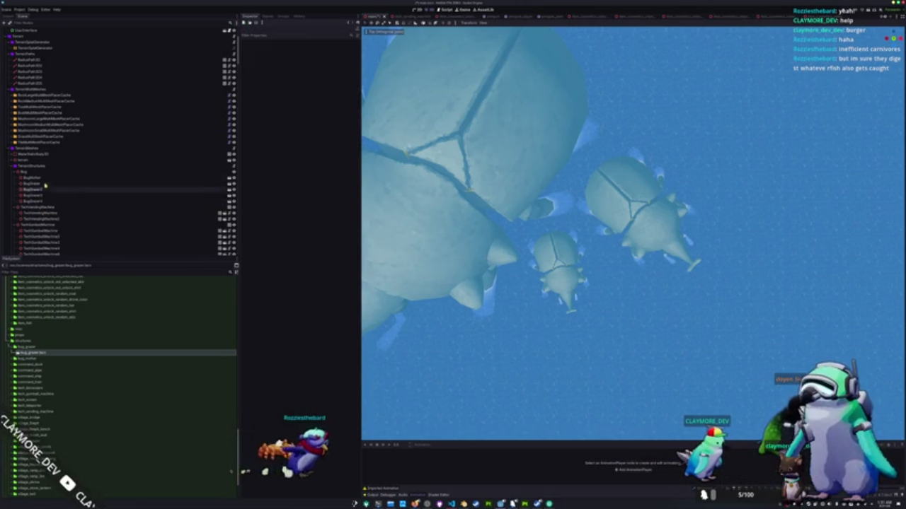
Check BugMother's transform values and save the world scene
click(44, 201)
click(561, 276)
scroll(562, 276, down, 5)
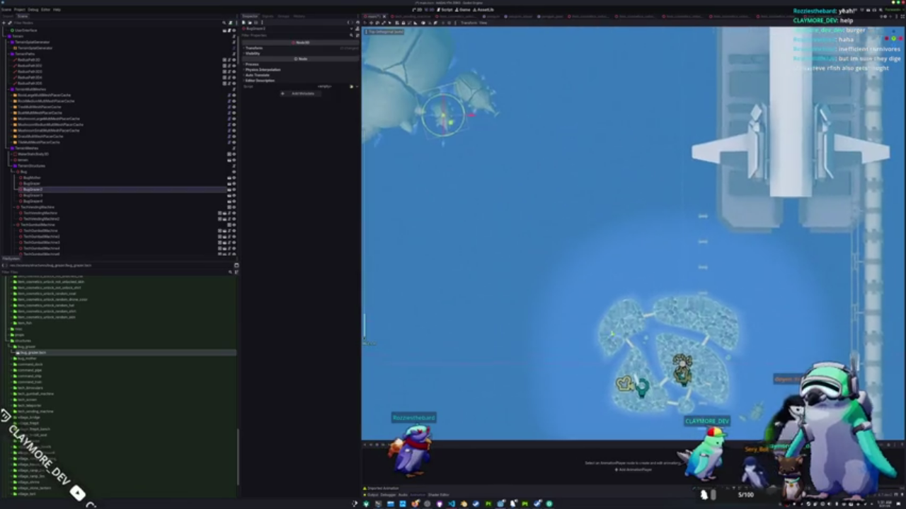
click(444, 117)
scroll(444, 117, up, 5)
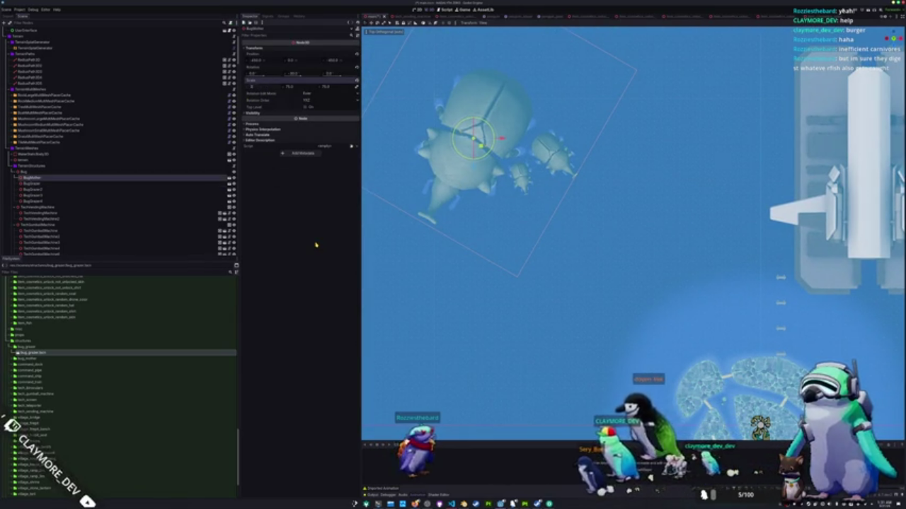
scroll(576, 262, up, 3)
scroll(576, 262, down, 3)
scroll(607, 236, up, 2)
key(ctrl+s)
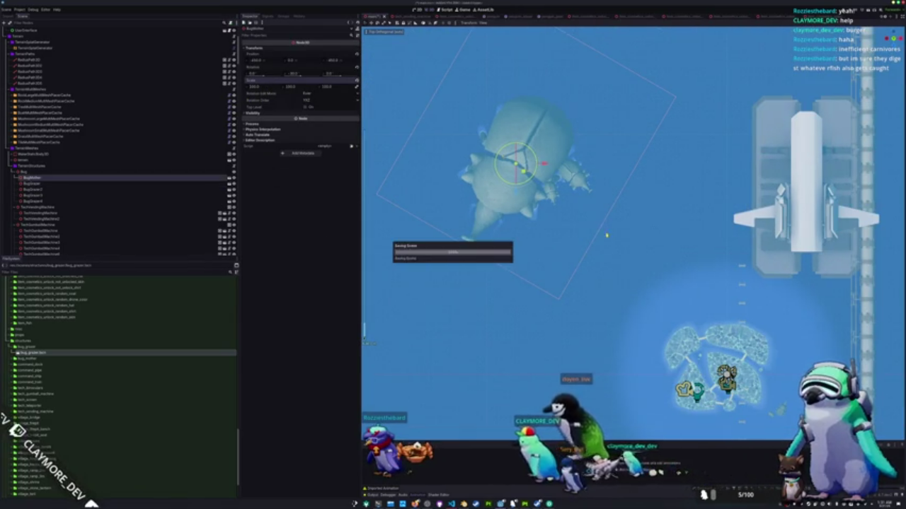
mouse_move(522, 172)
mouse_down()
mouse_move(495, 163)
mouse_move(507, 167)
mouse_up()
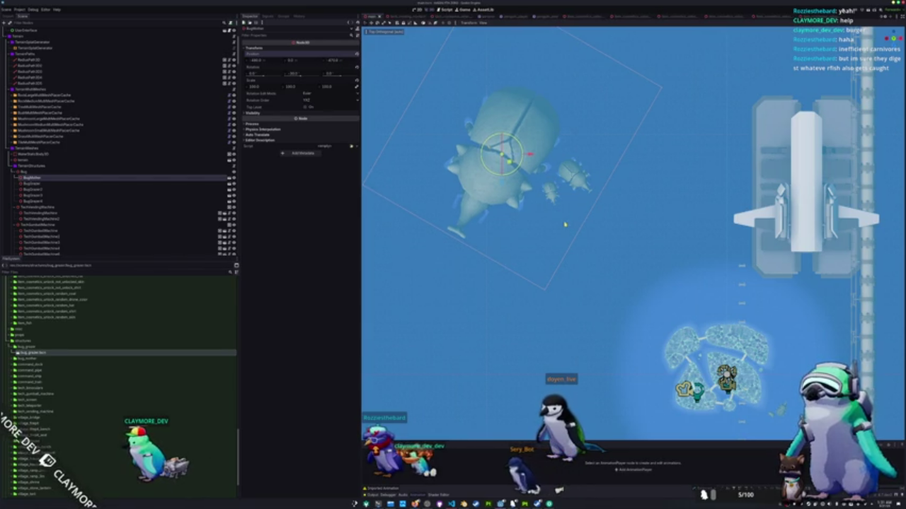
scroll(564, 225, down, 2)
drag(577, 269, 566, 254)
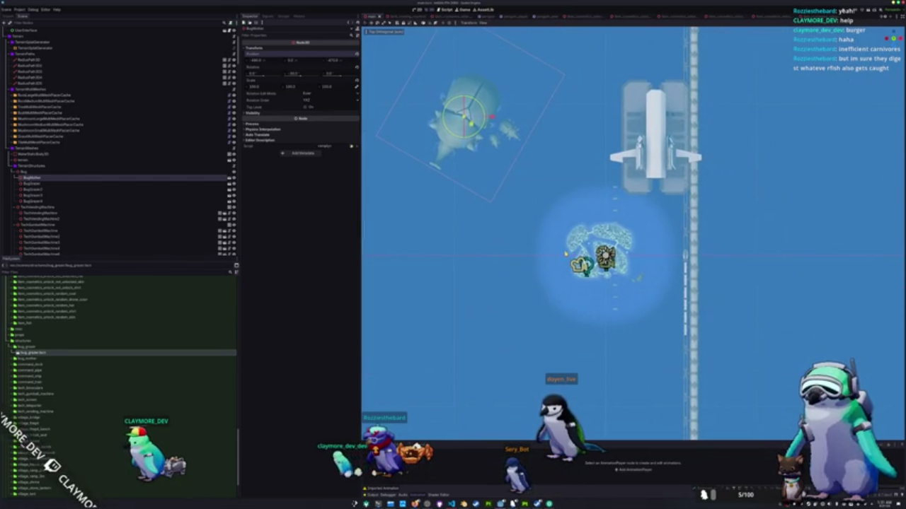
key(KP_8)
key(KP_8)
key(KP_8)
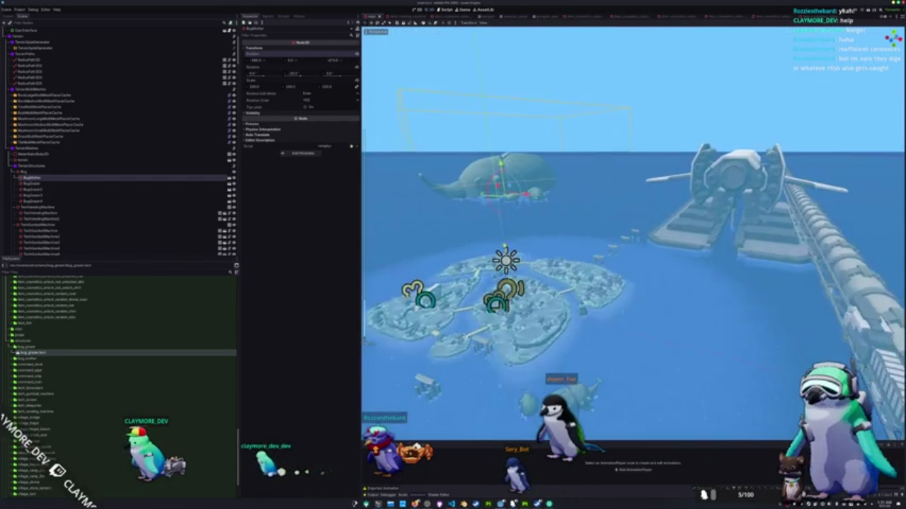
key(KP_8)
key(KP_8)
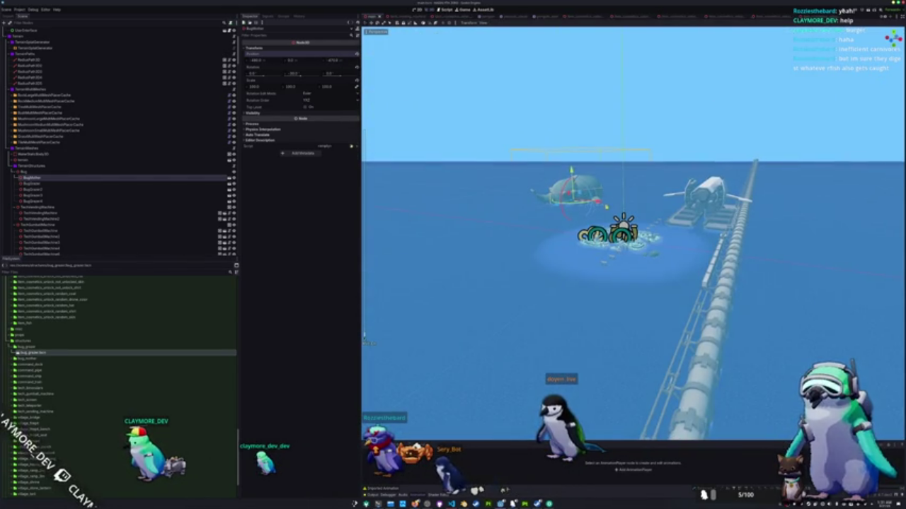
key(KP_4)
key(KP_2)
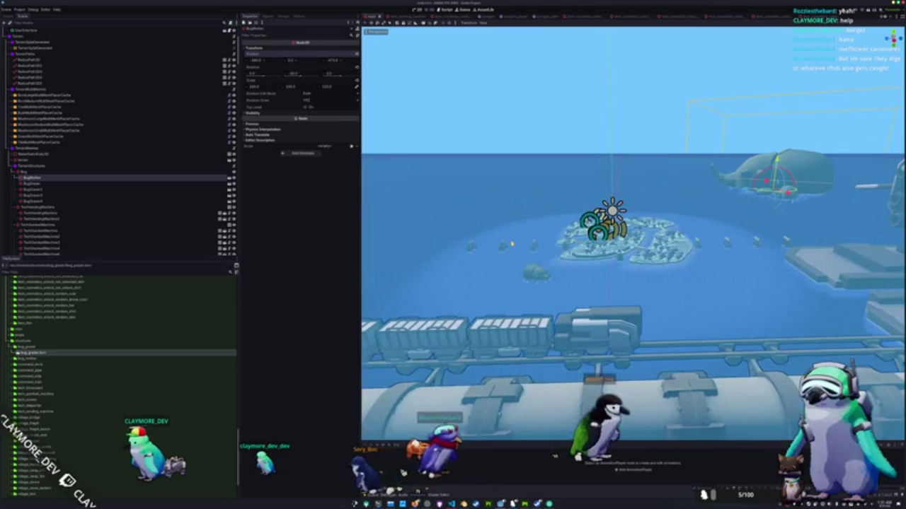
key(KP_8)
key(KP_6)
key(KP_6)
key(KP_6)
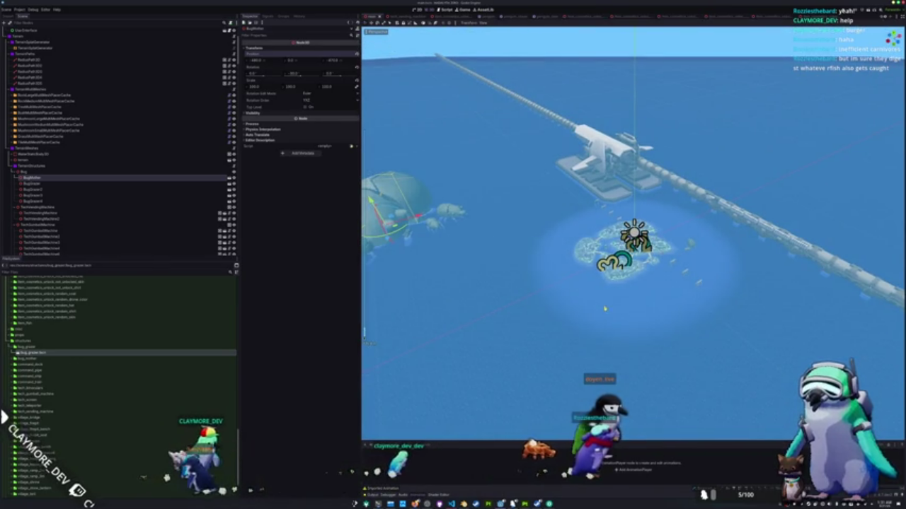
key(KP_6)
key(KP_6)
key(KP_6)
scroll(554, 306, up, 6)
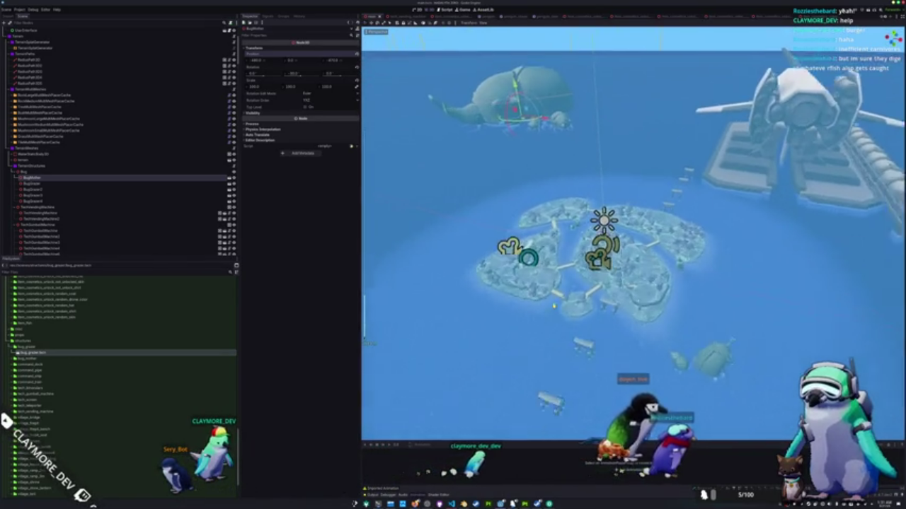
scroll(554, 305, down, 5)
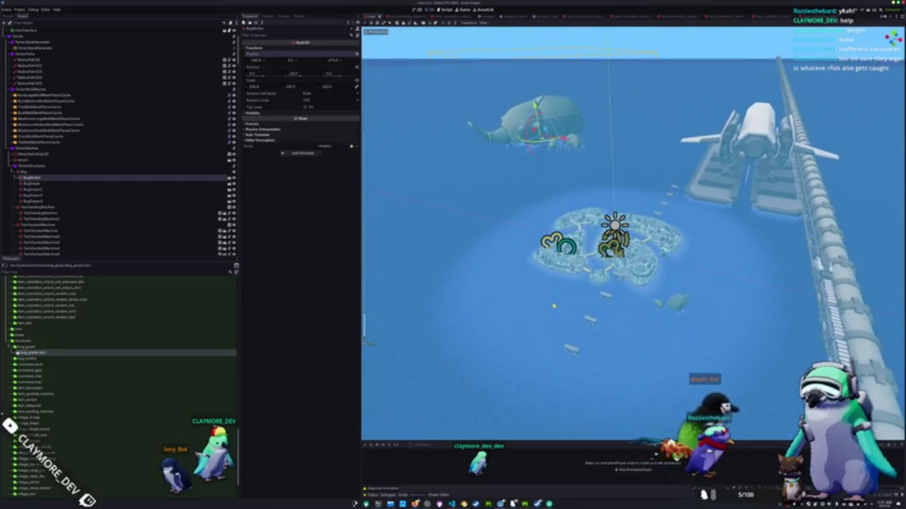
key(KP_7)
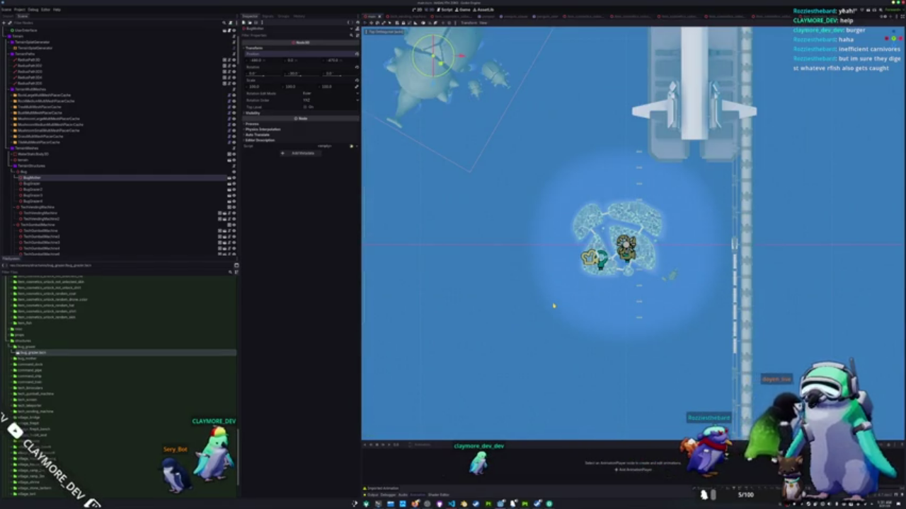
Return to top view, pan to the beetles, and select the smaller grazer
scroll(559, 286, down, 2)
scroll(561, 284, up, 3)
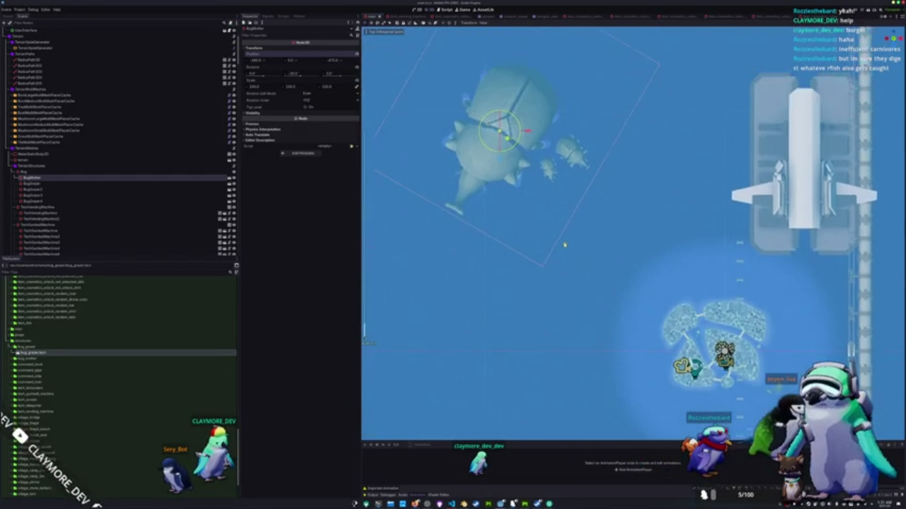
scroll(561, 284, down, 2)
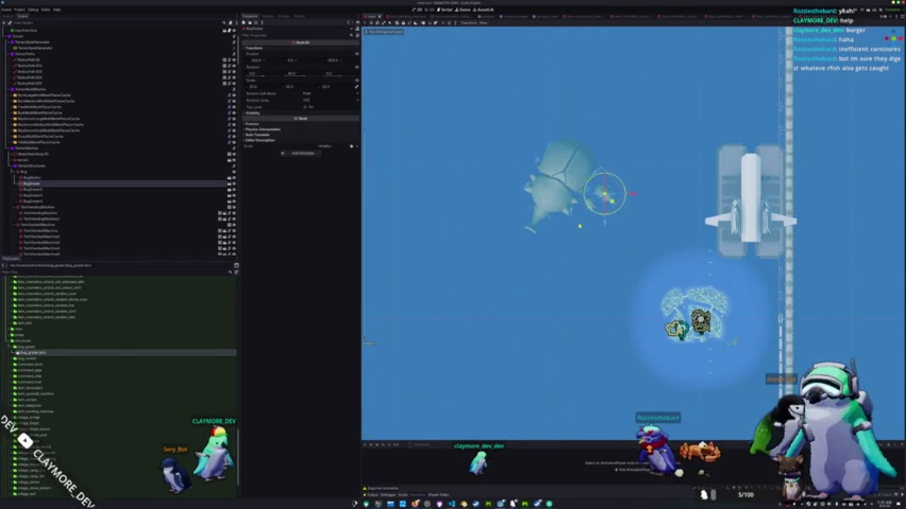
drag(561, 231, 501, 165)
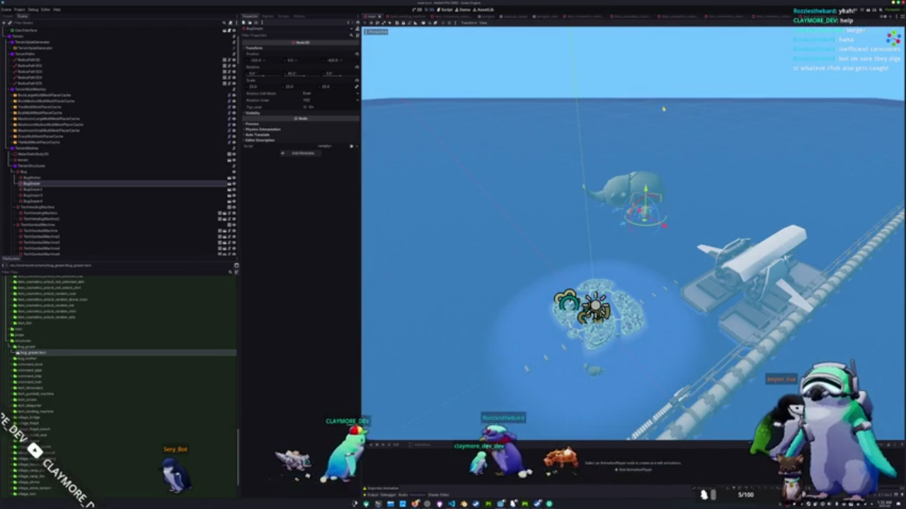
key(KP_7)
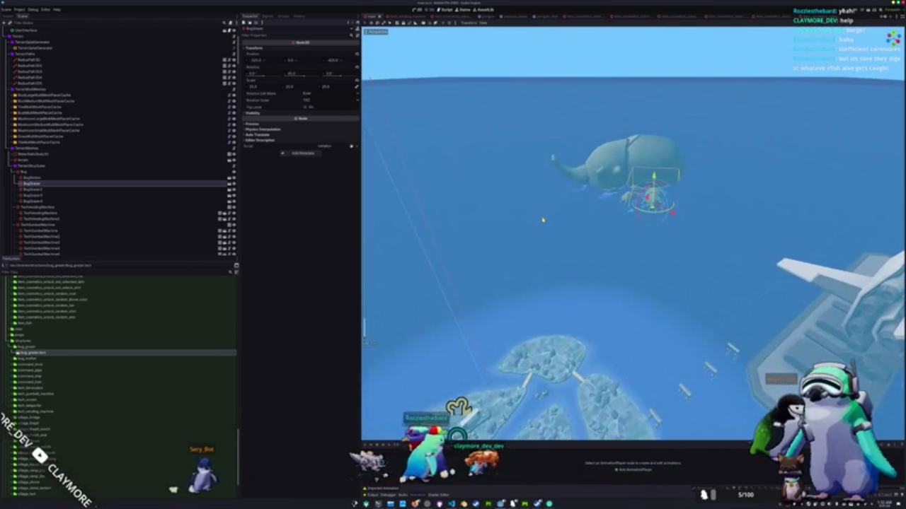
scroll(543, 220, up, 3)
scroll(542, 220, up, 5)
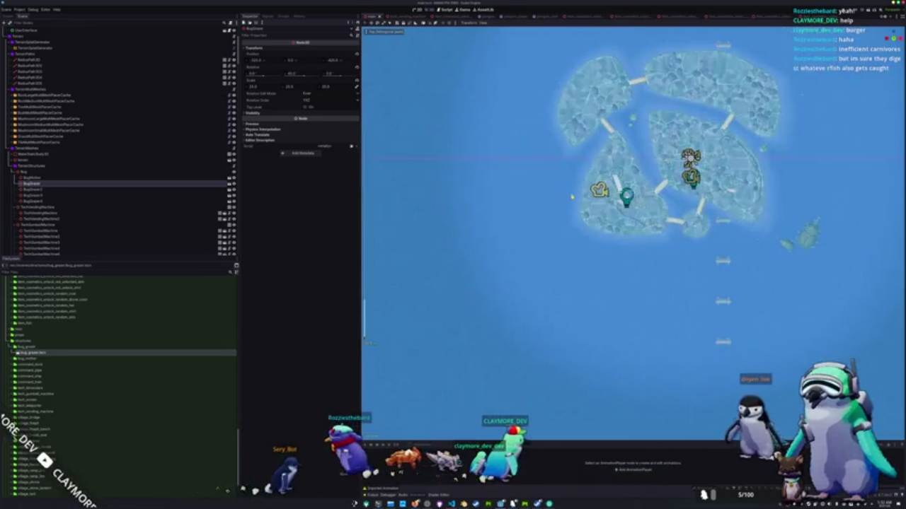
scroll(515, 220, down, 4)
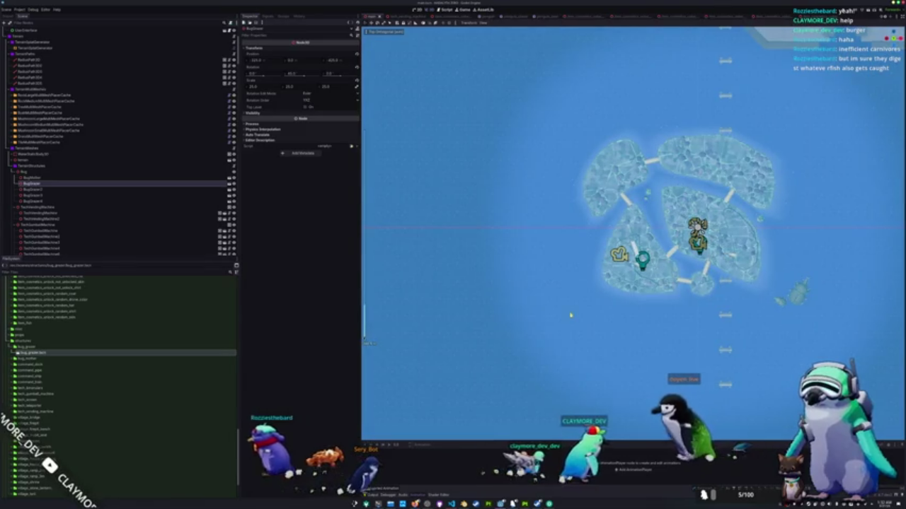
scroll(536, 224, down, 2)
drag(536, 224, 565, 303)
scroll(566, 303, up, 5)
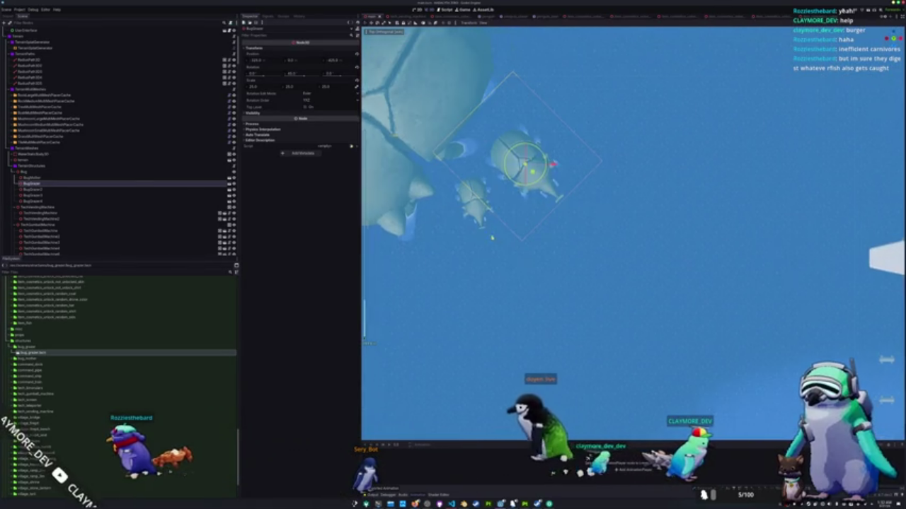
click(626, 260)
Duplicate the grazer with Ctrl+D and drag the copy below-left of the large beetle
scroll(626, 261, down, 3)
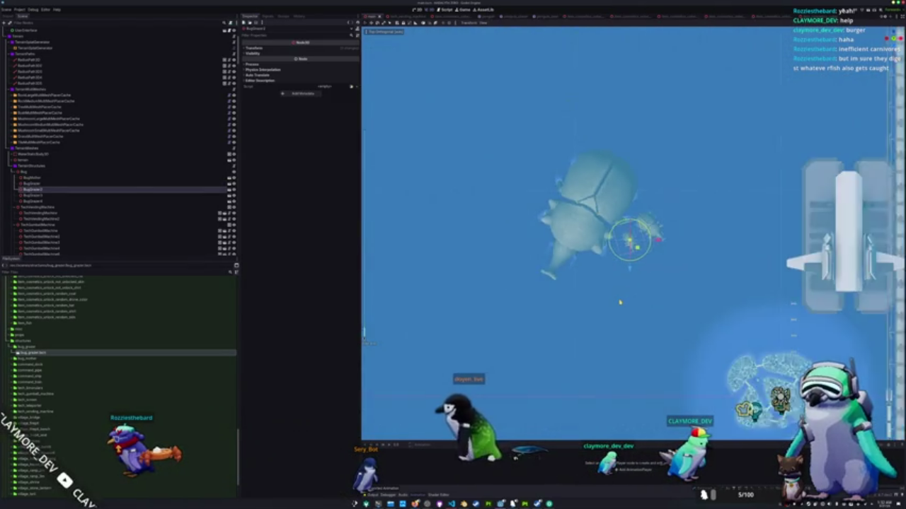
scroll(619, 303, up, 4)
scroll(619, 302, up, 2)
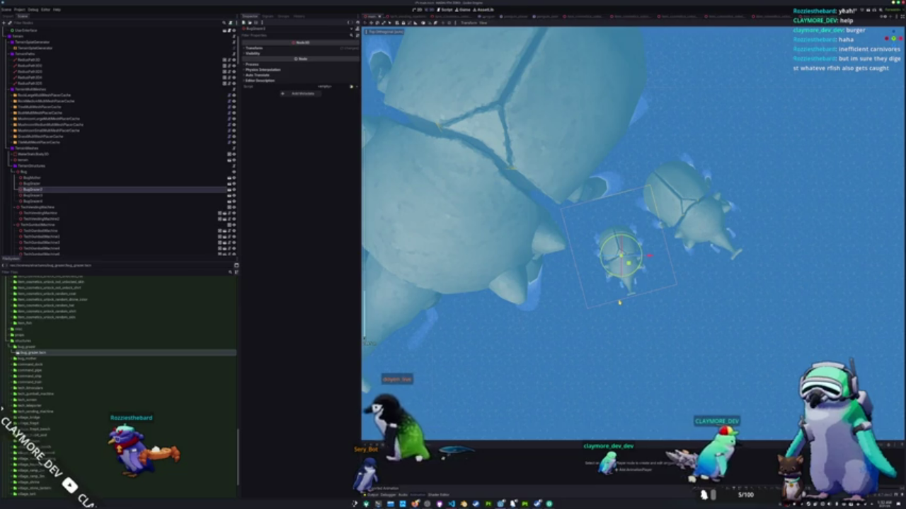
key(ctrl+d)
mouse_move(683, 214)
mouse_down()
mouse_move(576, 291)
mouse_move(584, 318)
mouse_move(576, 310)
mouse_move(573, 320)
mouse_move(595, 281)
mouse_up()
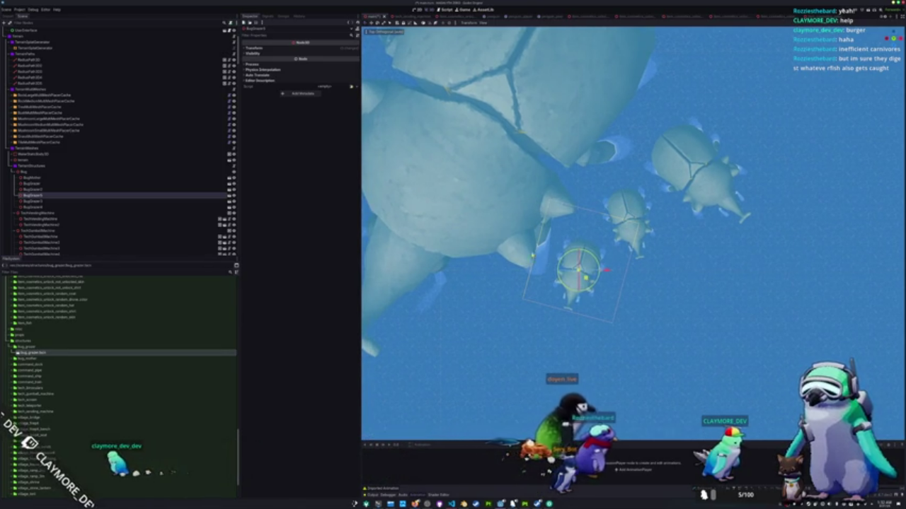
Drag the new grazer right of the group, down toward the platform
click(283, 47)
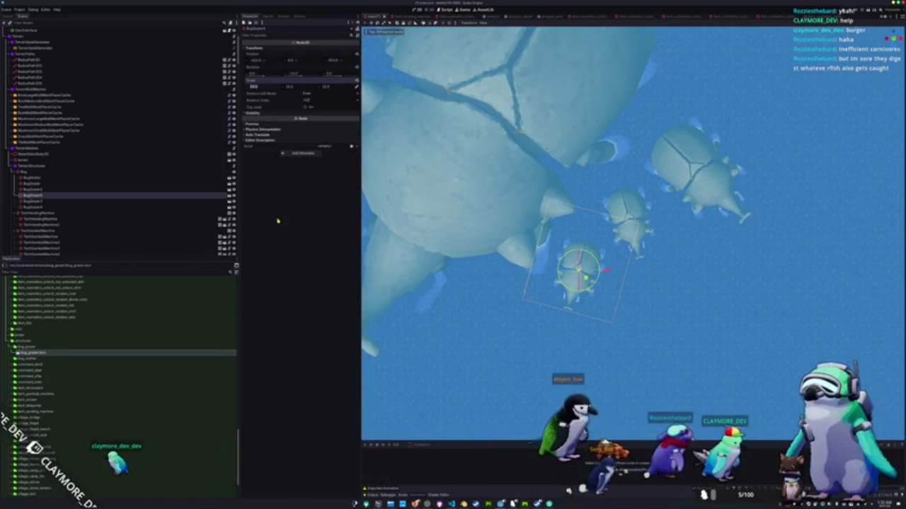
scroll(633, 233, up, 3)
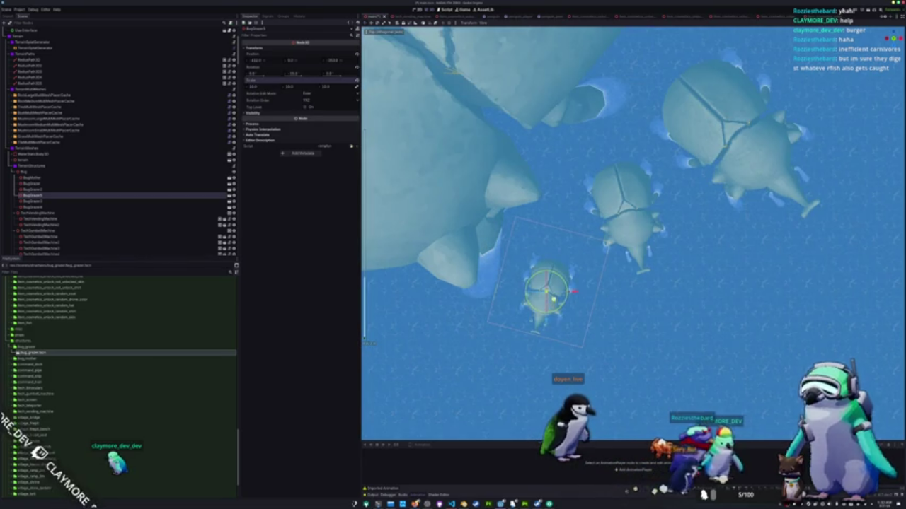
drag(554, 247, 708, 230)
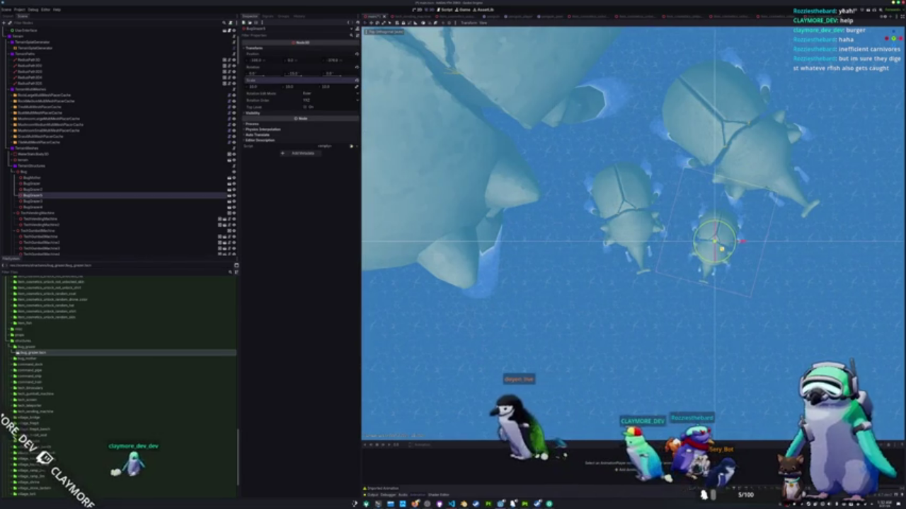
scroll(652, 261, up, 4)
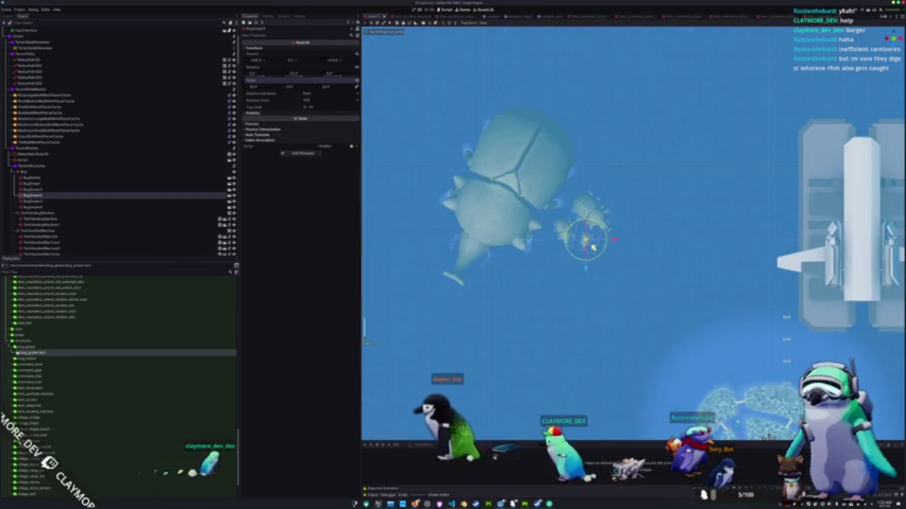
drag(590, 244, 744, 259)
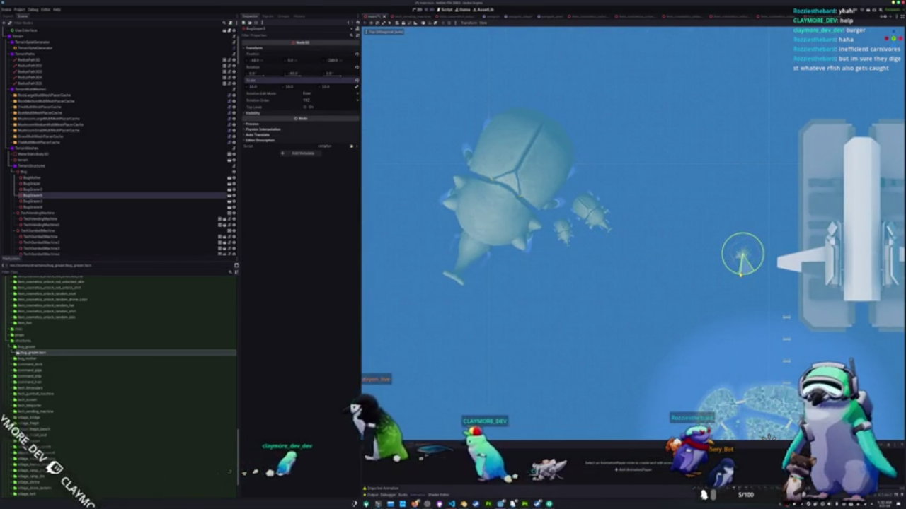
drag(754, 273, 770, 297)
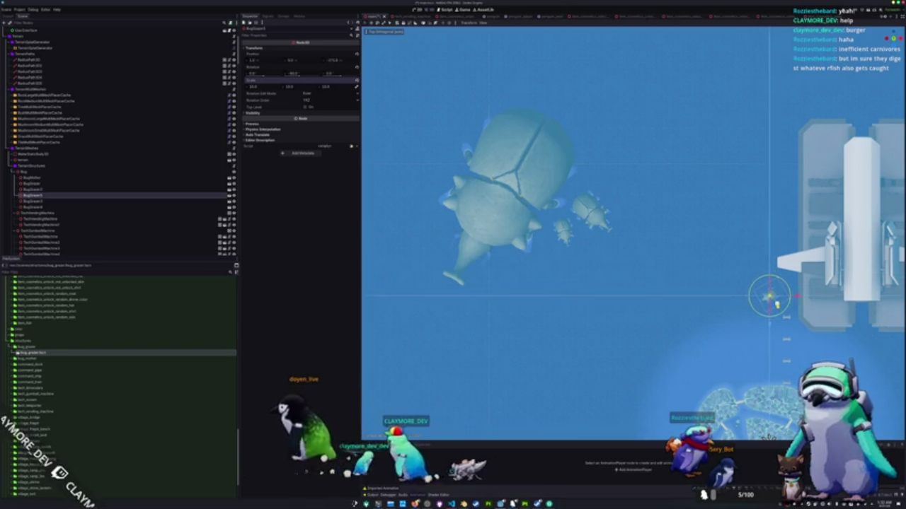
Orbit the viewport over the island to check the placed beetle
key(f)
drag(658, 233, 674, 261)
scroll(644, 241, up, 5)
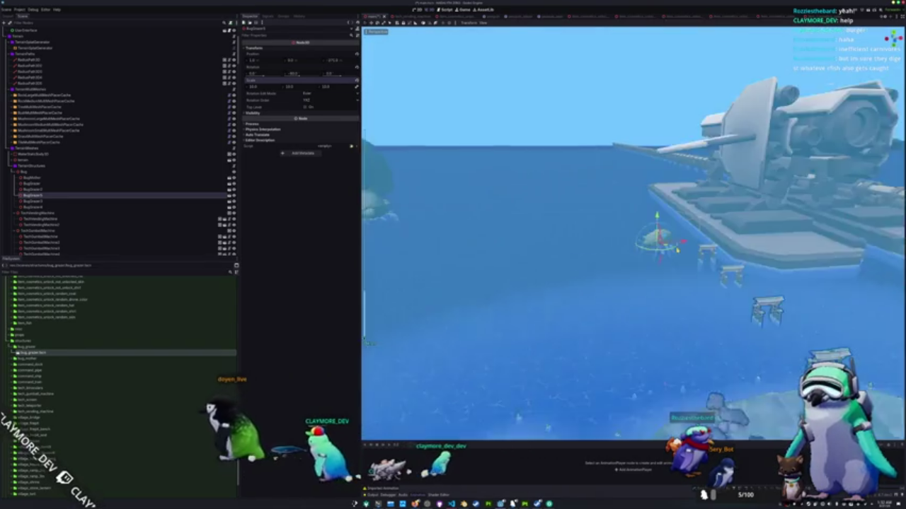
scroll(712, 252, down, 3)
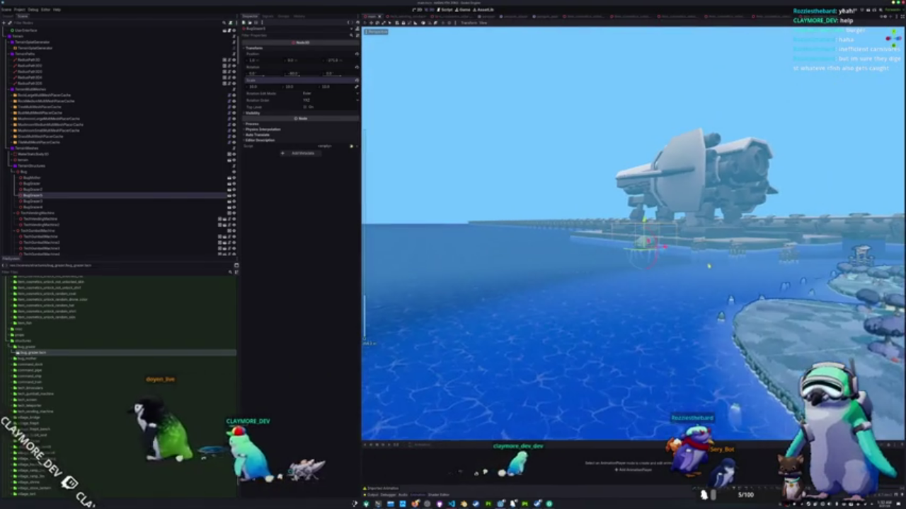
drag(712, 252, 673, 276)
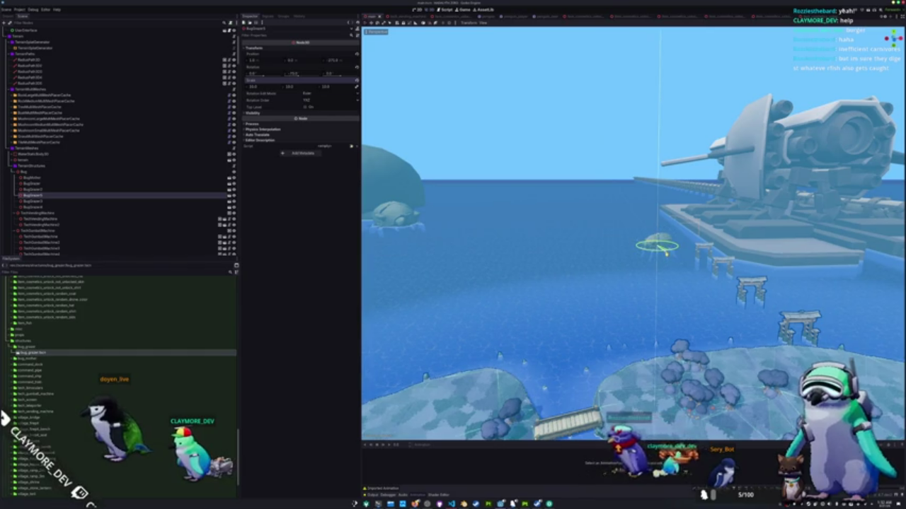
drag(663, 264, 654, 293)
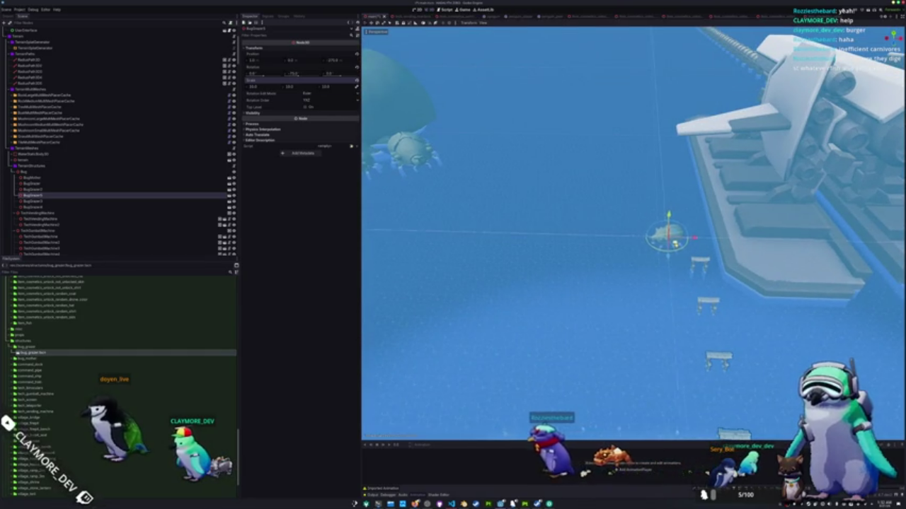
drag(654, 293, 529, 308)
scroll(529, 309, up, 1)
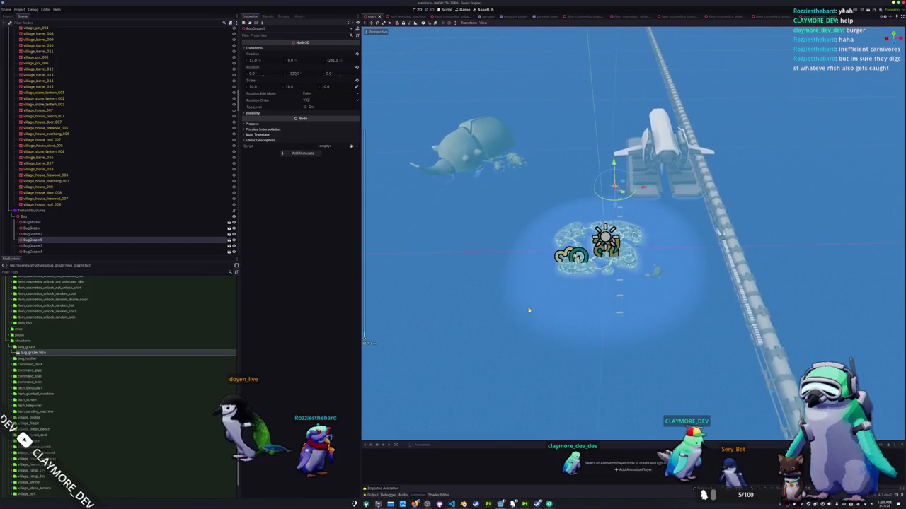
key(alt+o)
Run the project with F5 and start a Singleplayer game
key(F5)
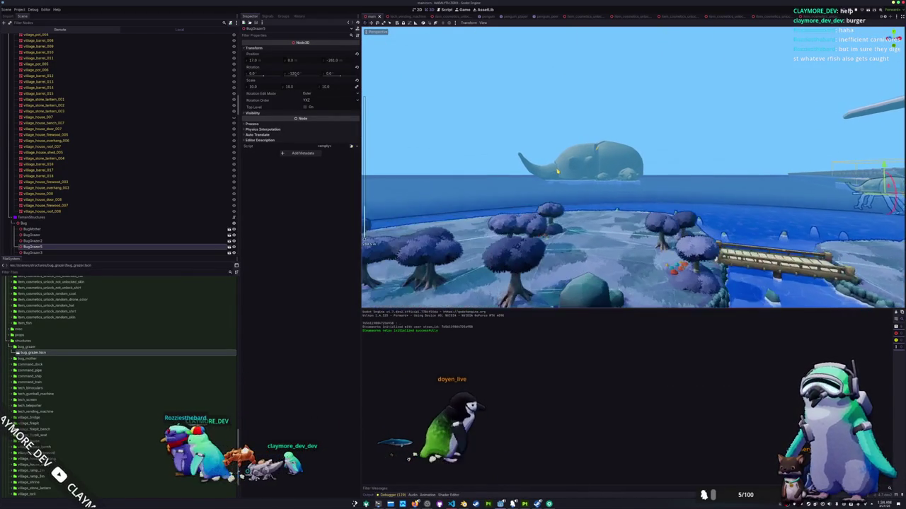
click(31, 228)
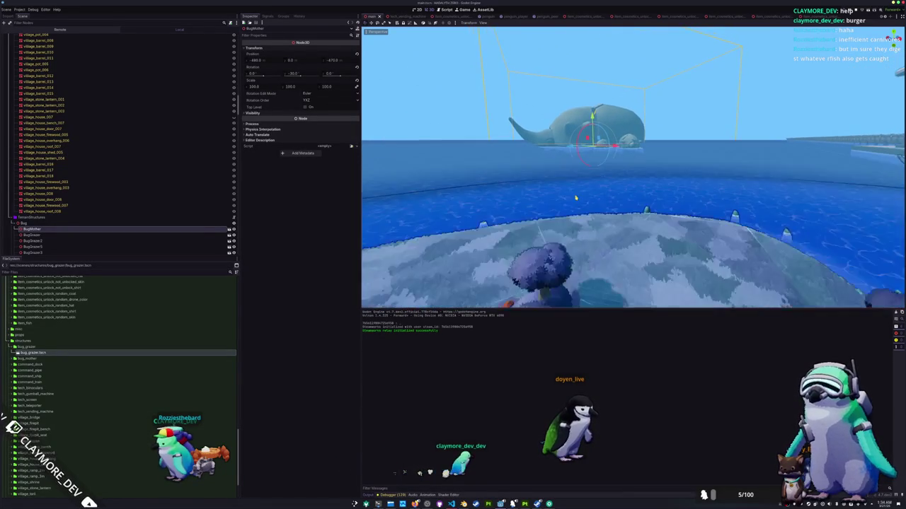
key(F5)
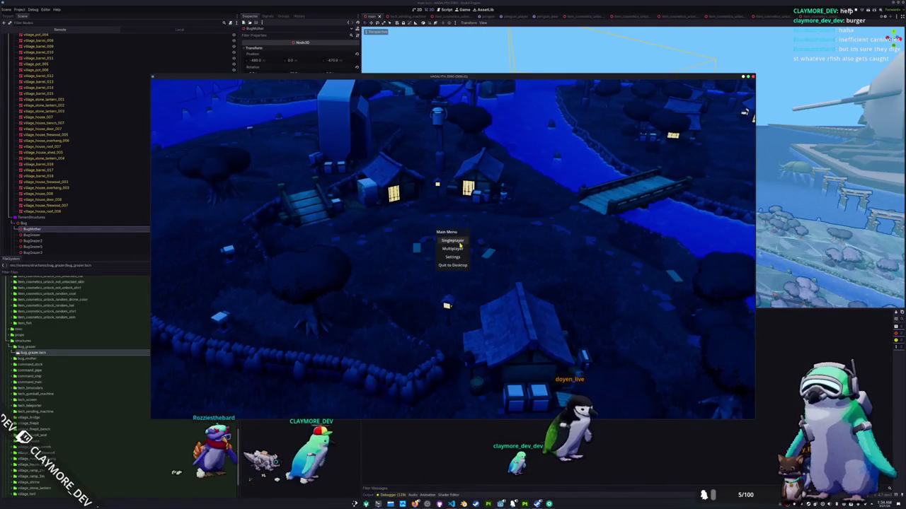
click(460, 244)
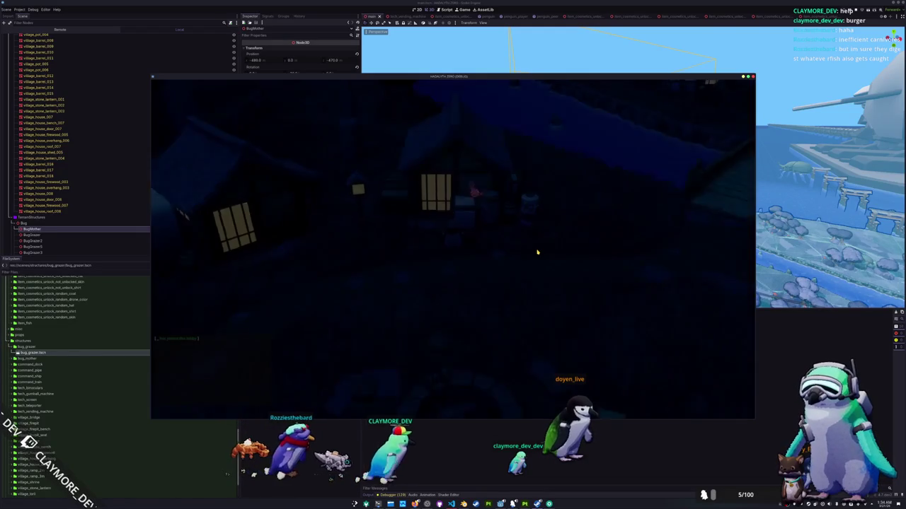
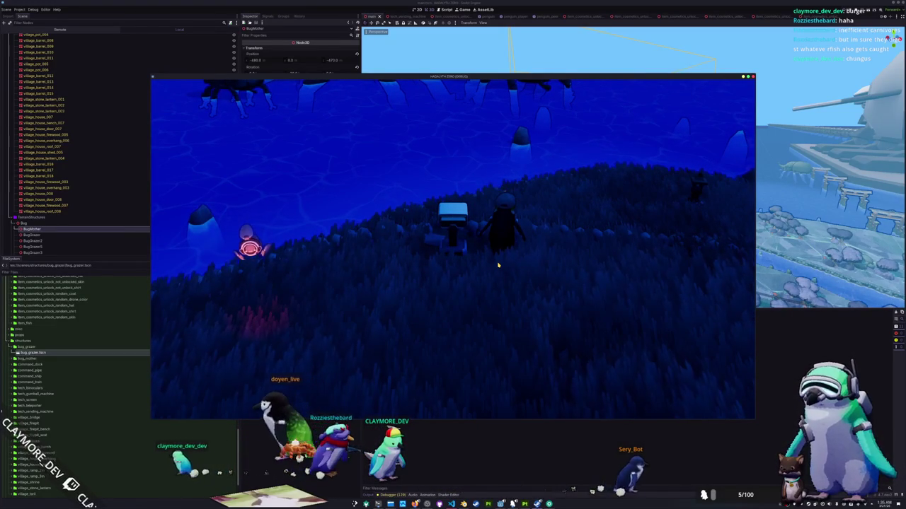
Stop the game, switch to Top view, and select BugGrazer3 plus a second beetle
key(F8)
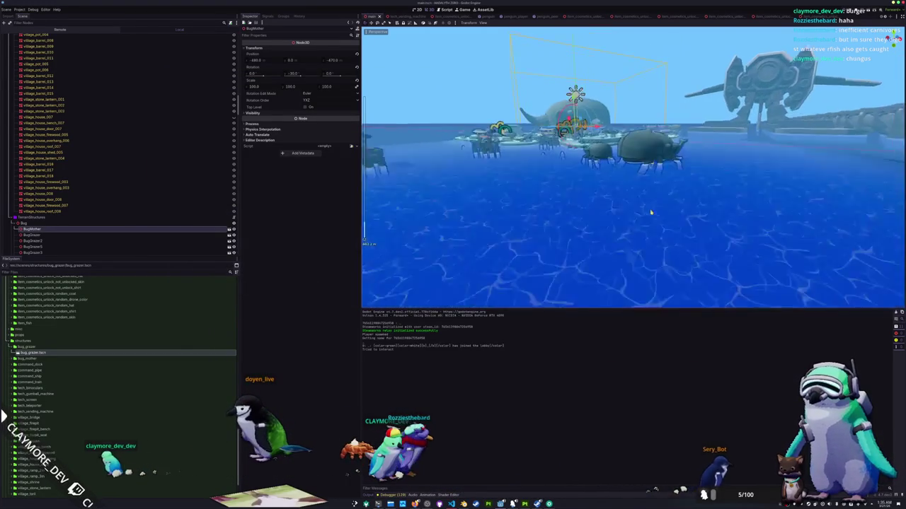
key(KP_7)
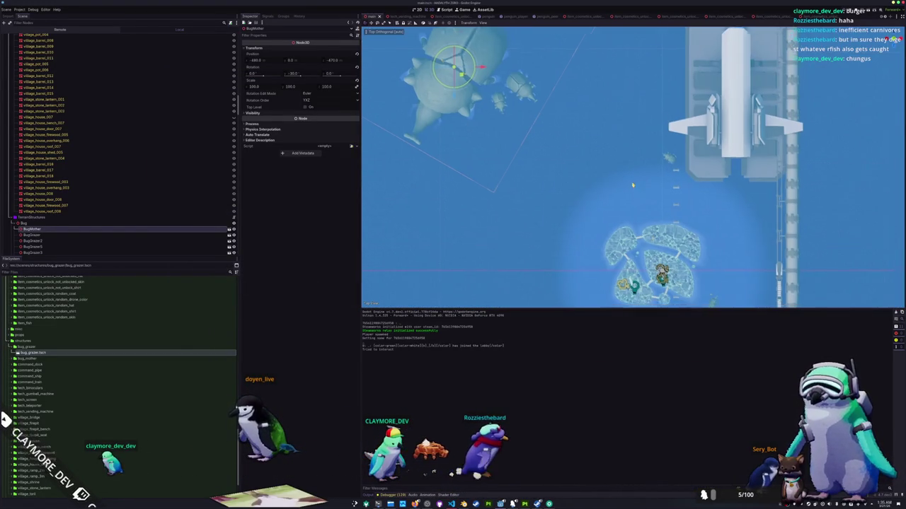
scroll(708, 266, up, 3)
click(704, 213)
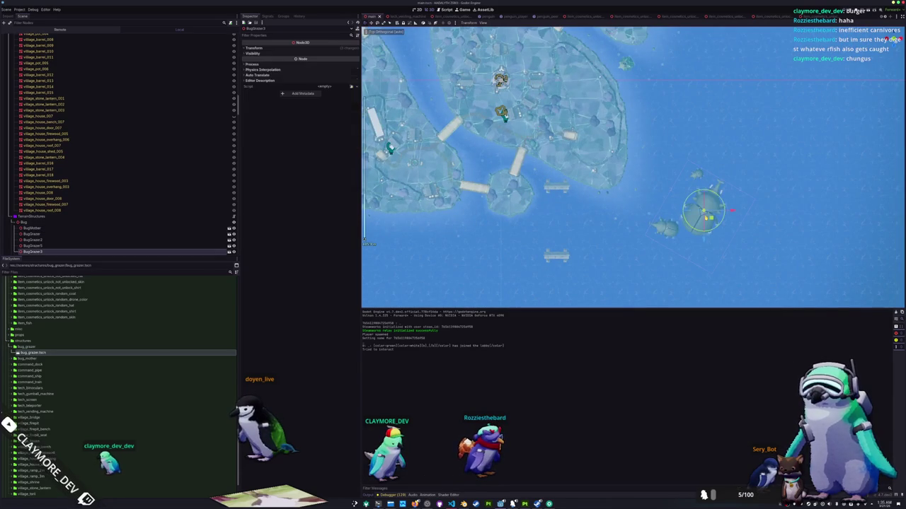
shift+click(666, 227)
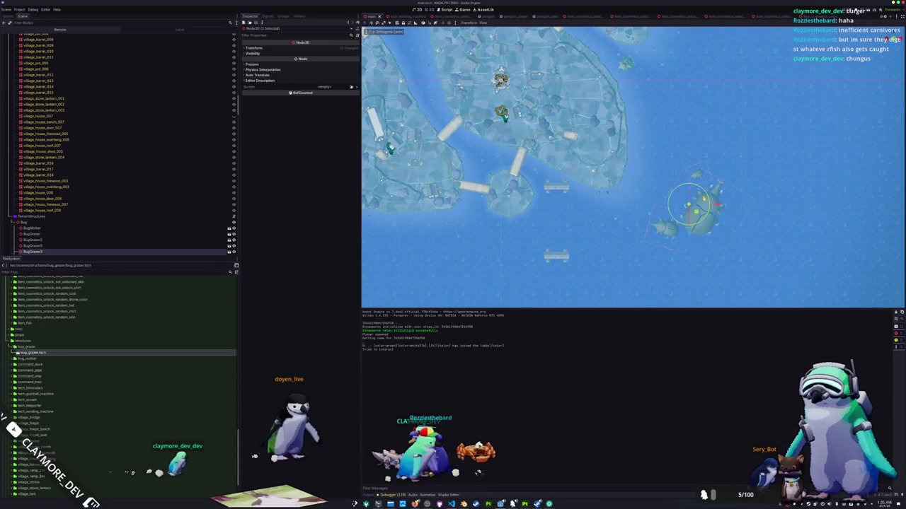
key(f)
Playtest, move the selected beetles to a new spot, and playtest again
key(F5)
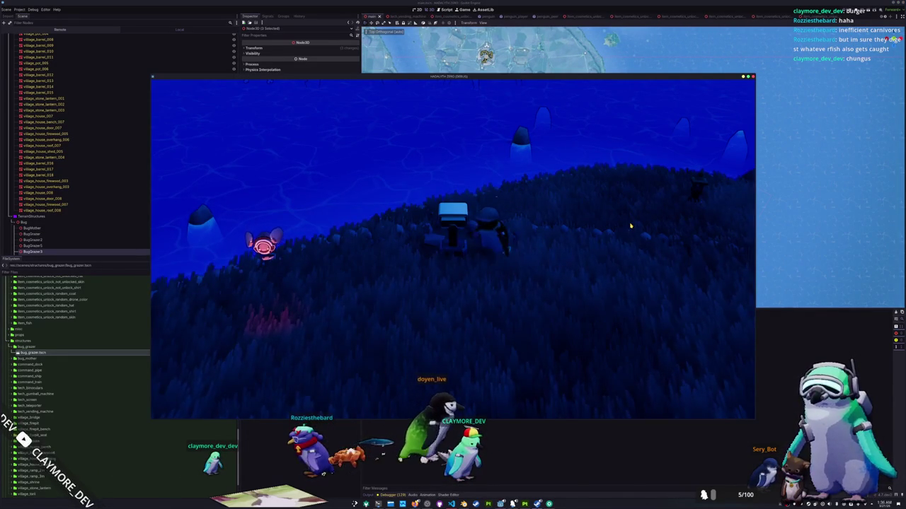
key(F8)
key(g)
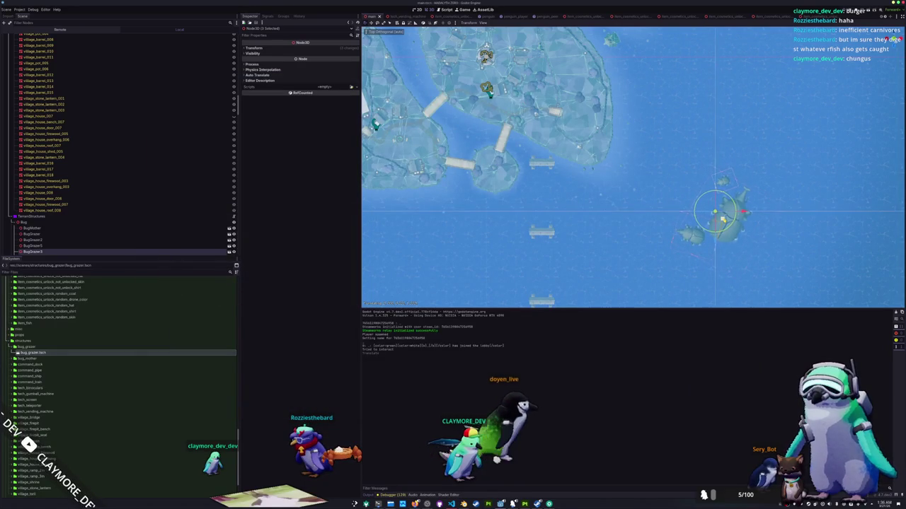
click(723, 219)
key(F5)
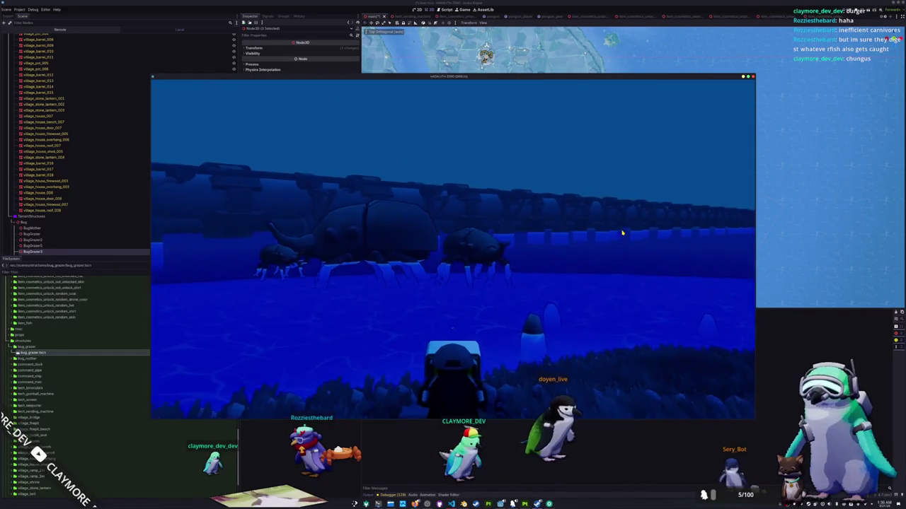
key(F8)
Shift the beetles further across the water and check them in two more playtests
mouse_move(722, 212)
mouse_down()
mouse_move(712, 259)
mouse_move(738, 259)
mouse_up()
key(F5)
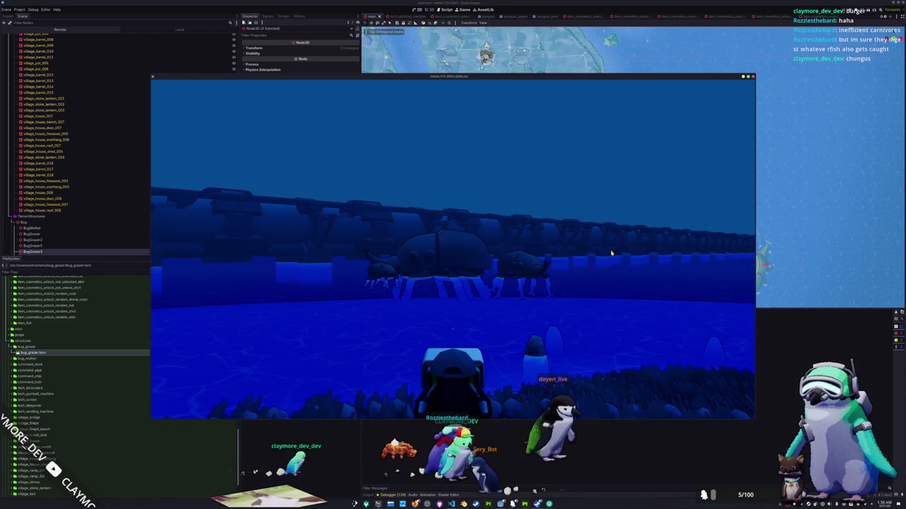
key(F8)
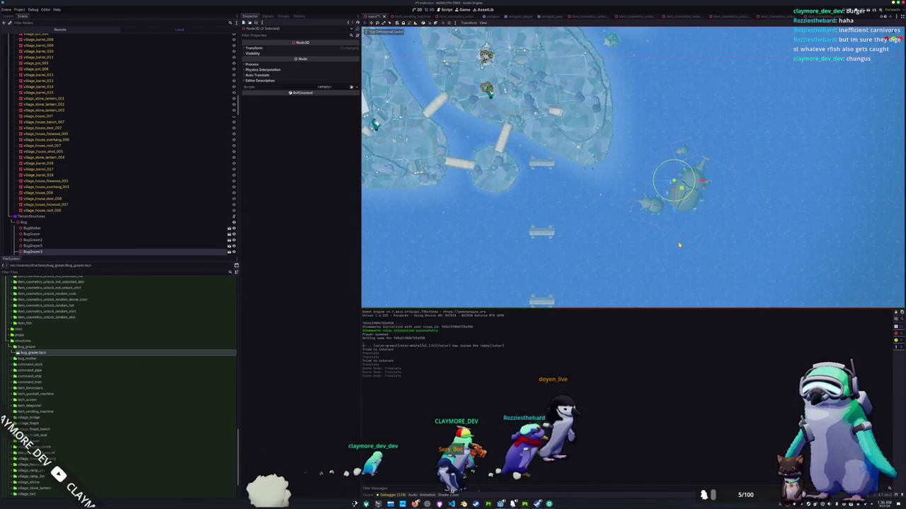
key(F5)
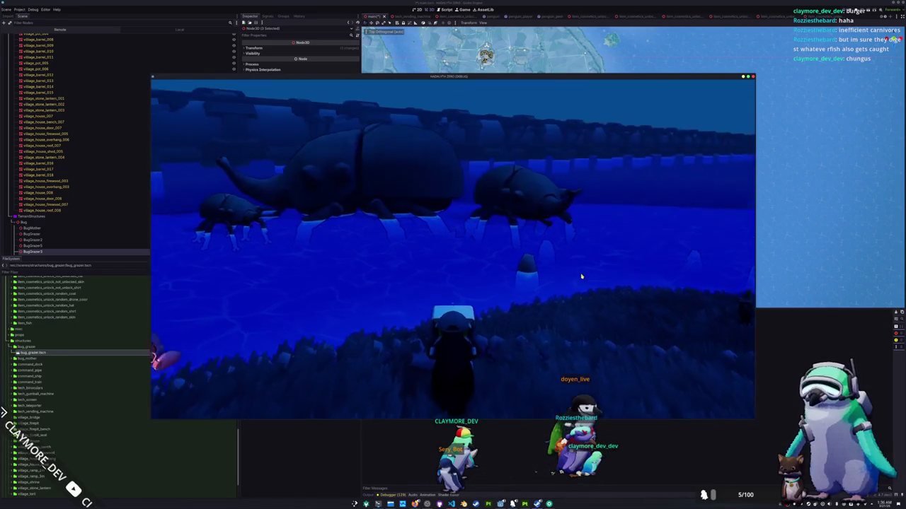
key(F8)
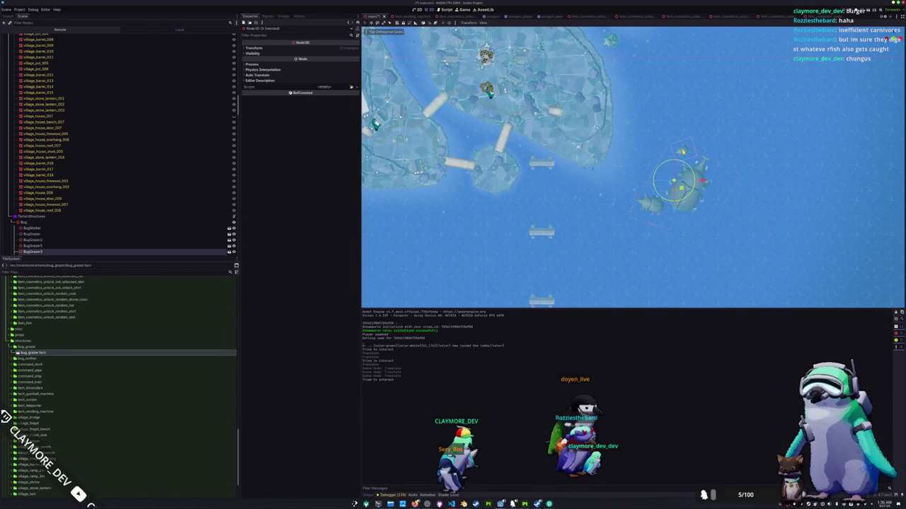
Scale BugGrazer6 up to 6.0 and playtest the resized beetle
click(683, 151)
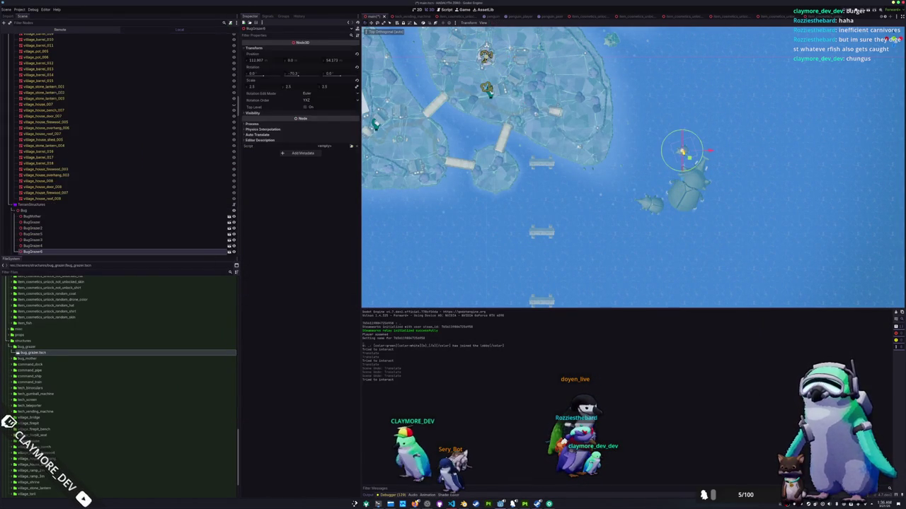
click(261, 87)
key(F5)
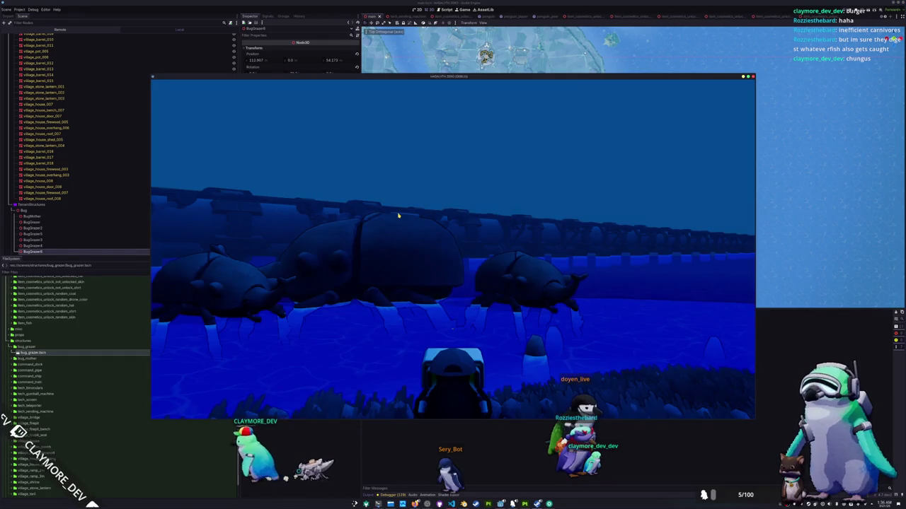
key(F8)
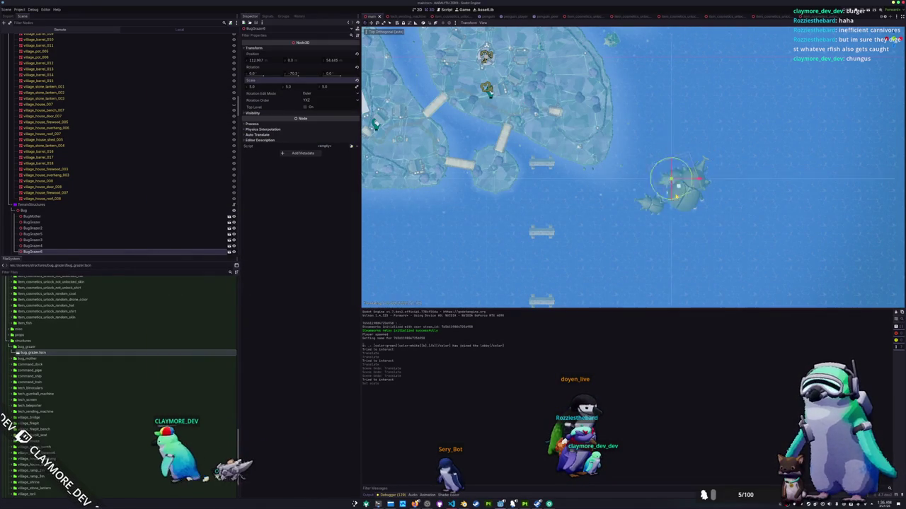
key(F5)
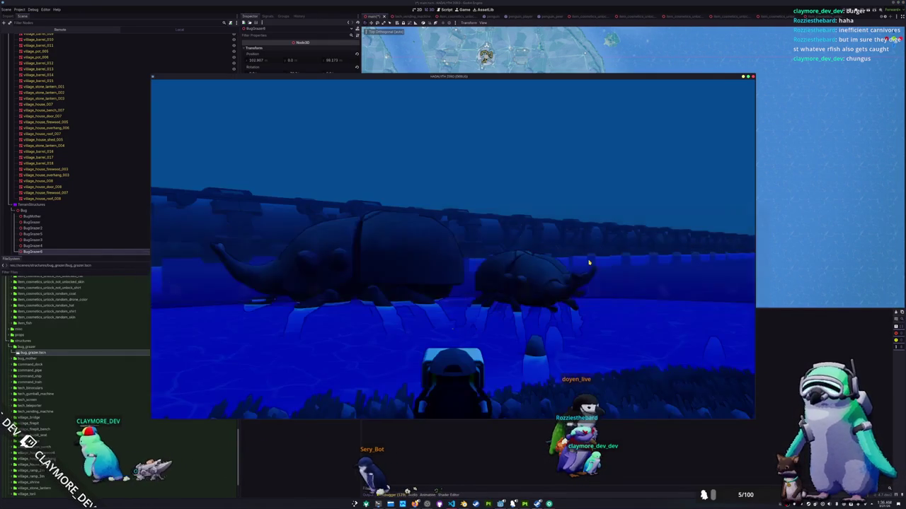
key(F8)
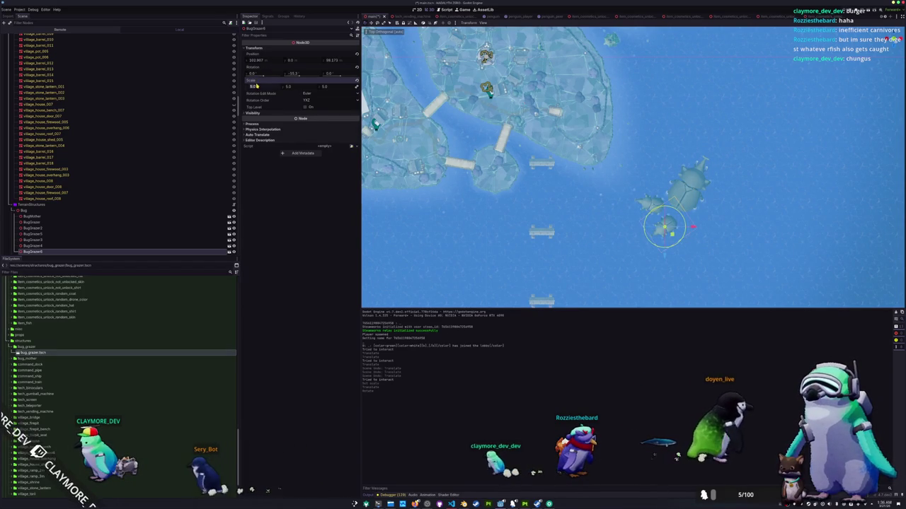
Playtest twice more, then bring the top view back over the beetle models
key(F5)
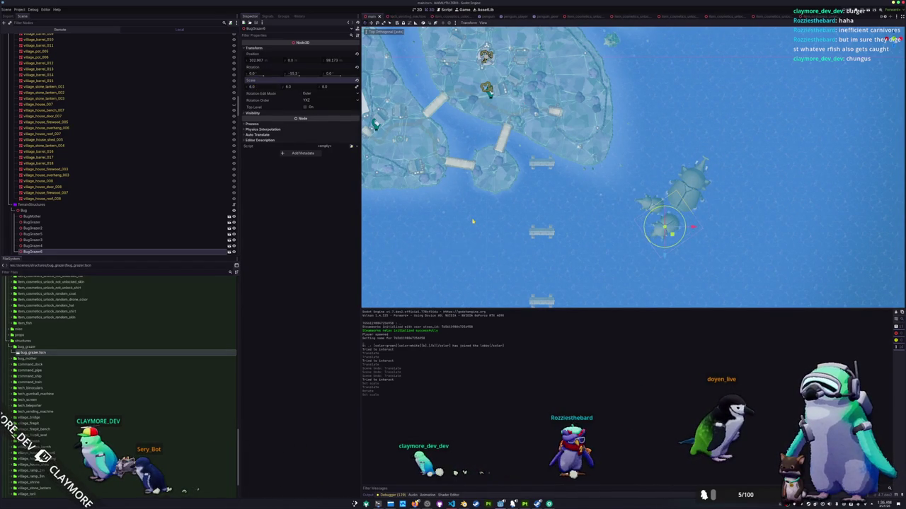
key(F8)
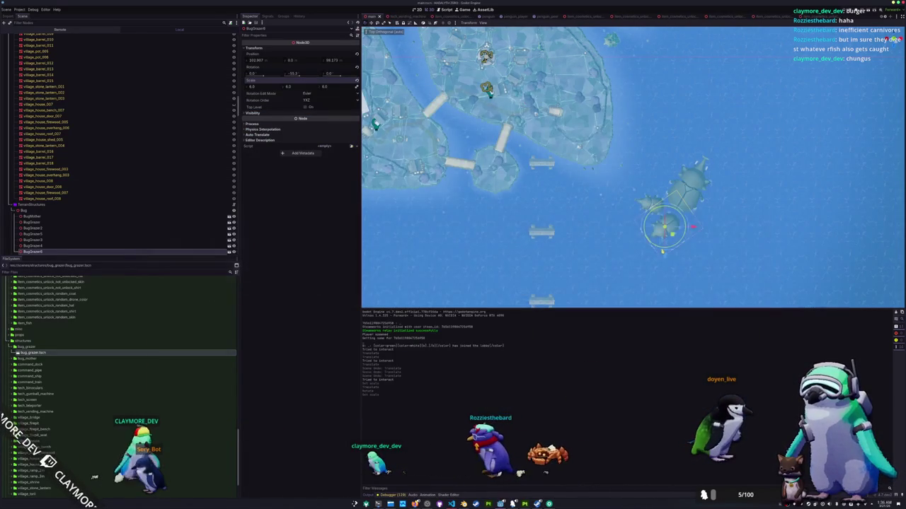
key(F5)
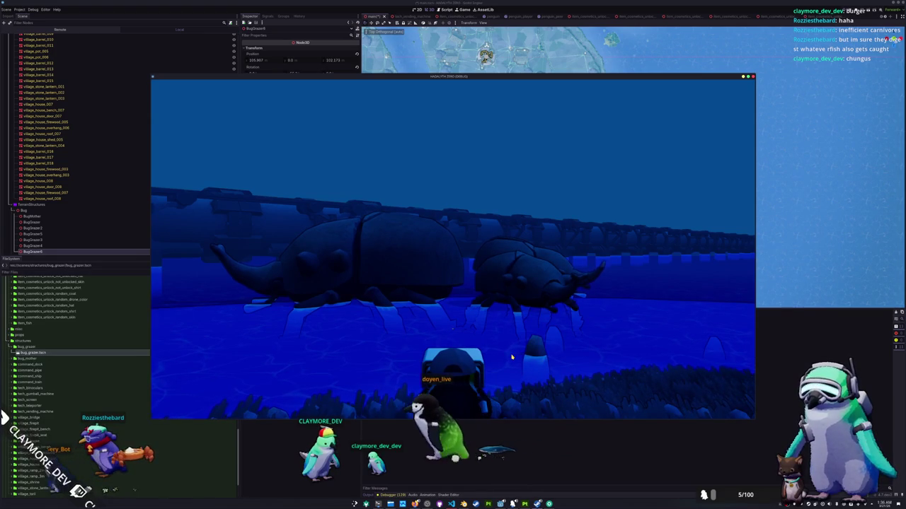
key(F8)
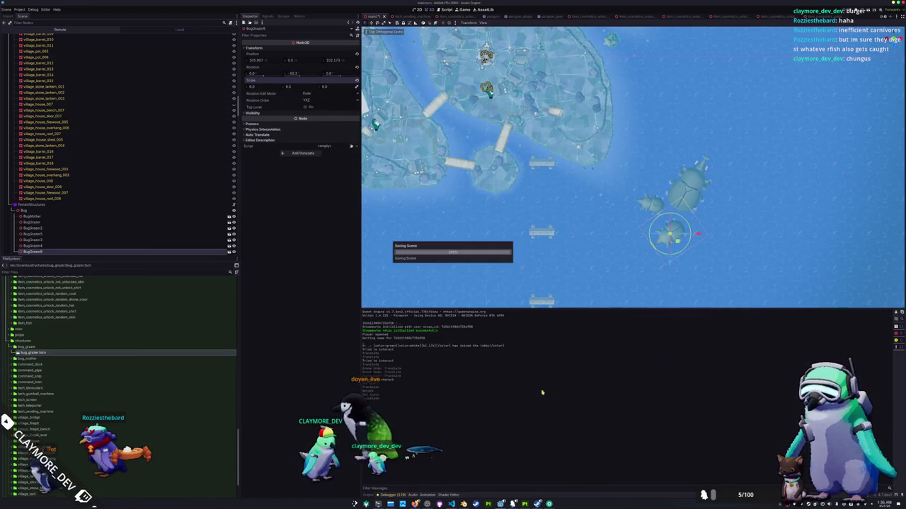
drag(599, 164, 621, 198)
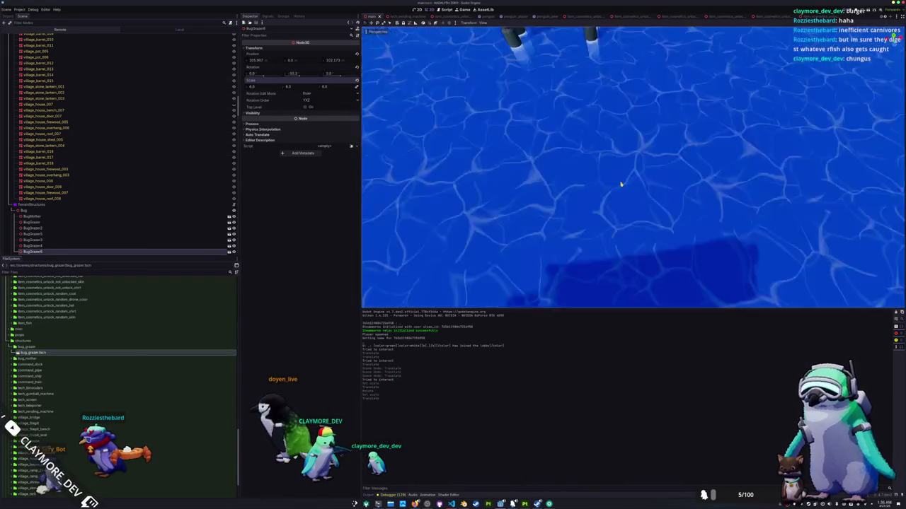
scroll(623, 184, down, 5)
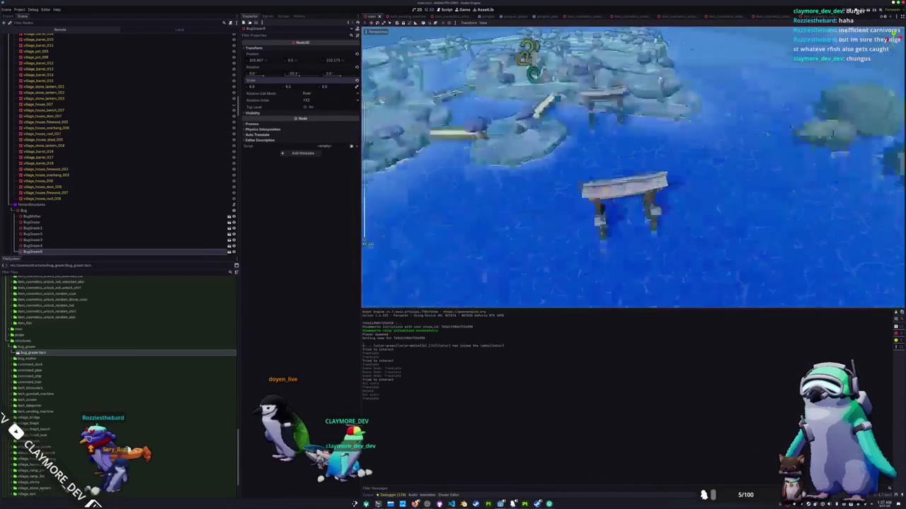
key(w)
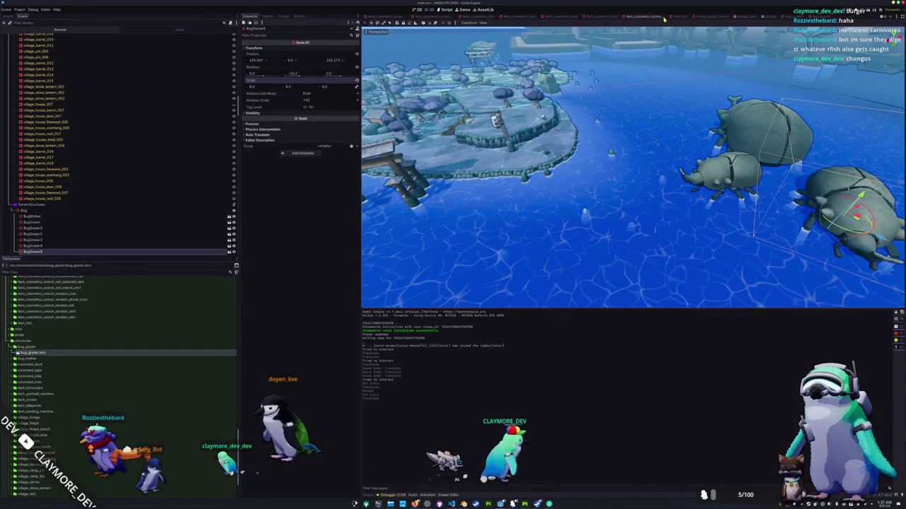
In the bug_mother scene, create an animation_tree_seek_randomizer folder inside the component folder
click(785, 15)
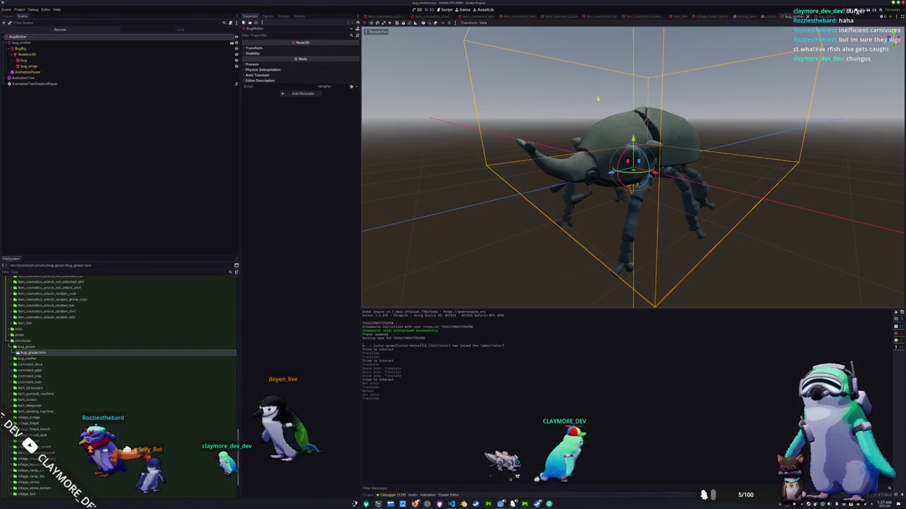
click(200, 134)
scroll(36, 300, up, 10)
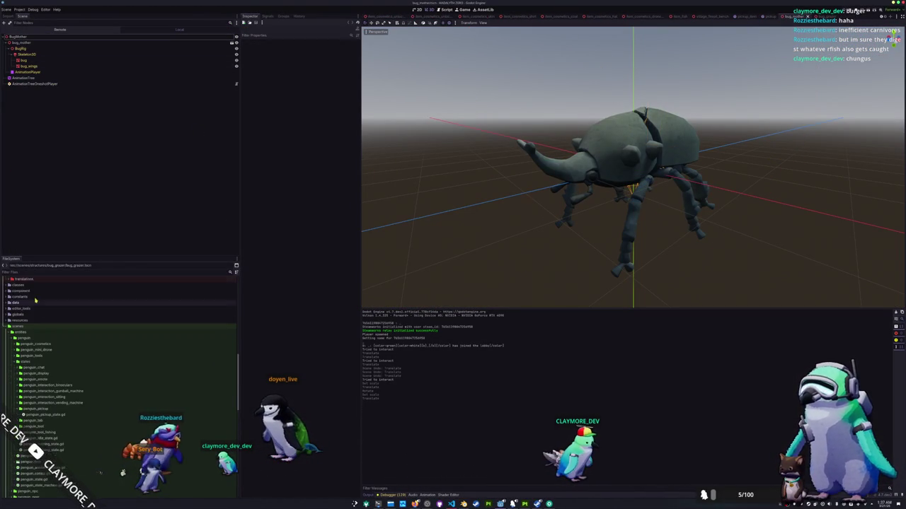
double_click(30, 292)
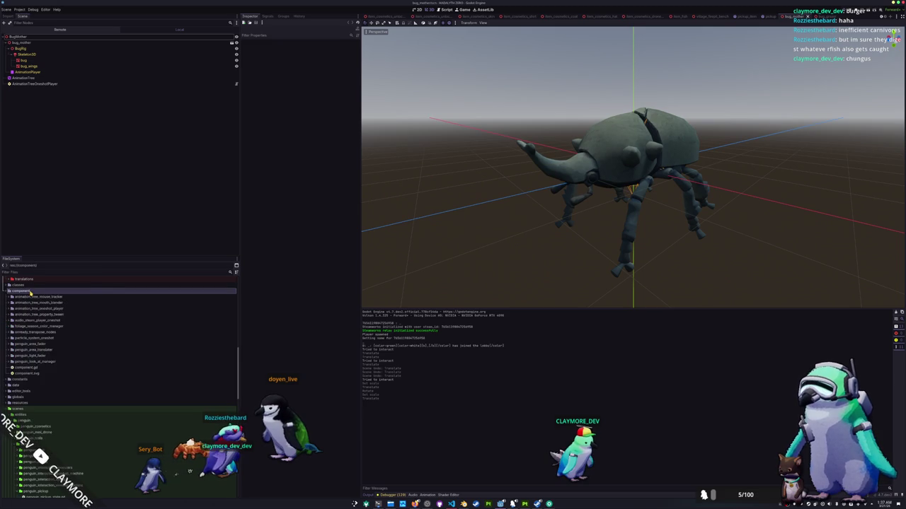
right_click(30, 293)
mouse_move(55, 296)
click(103, 296)
text(animation_tree_seek_randomizer)
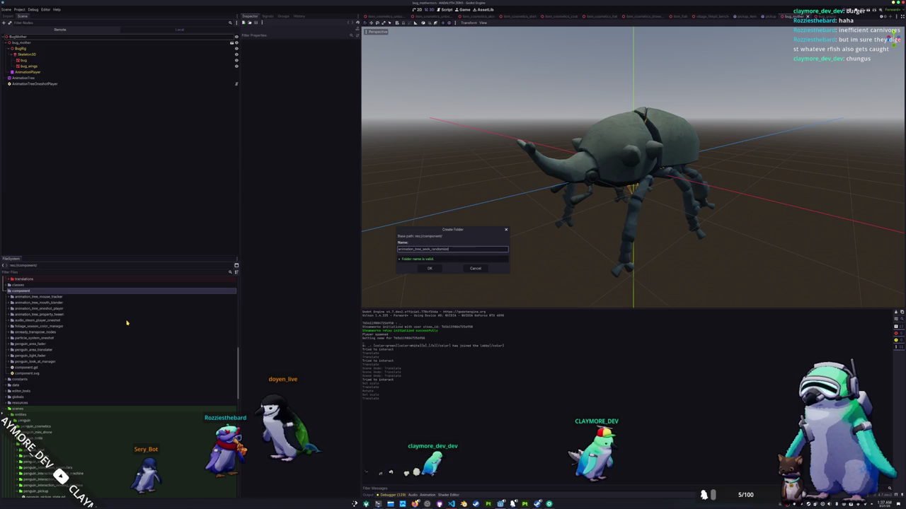
key(Return)
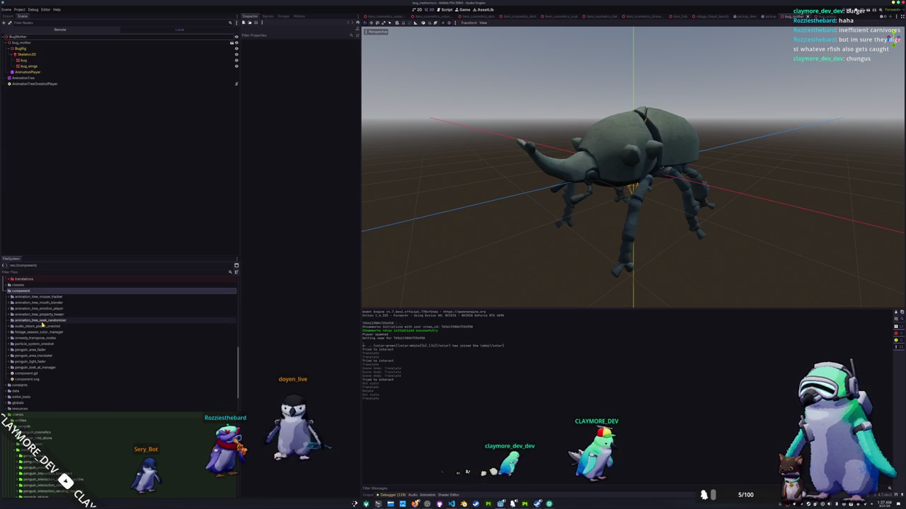
Create animation_tree_seek_randomizer.gd, inheriting NodeComponent, in that new folder
right_click(43, 321)
mouse_move(71, 332)
click(114, 338)
text(animatio)
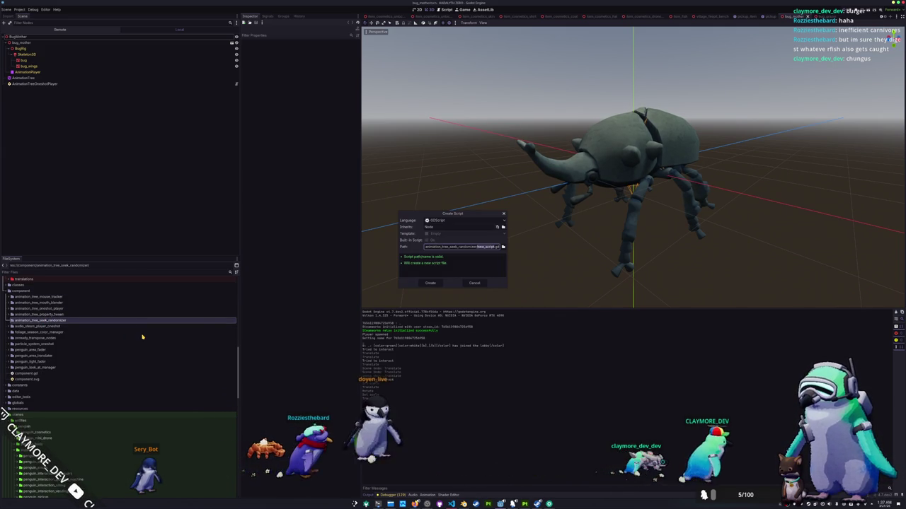
text(n_tre)
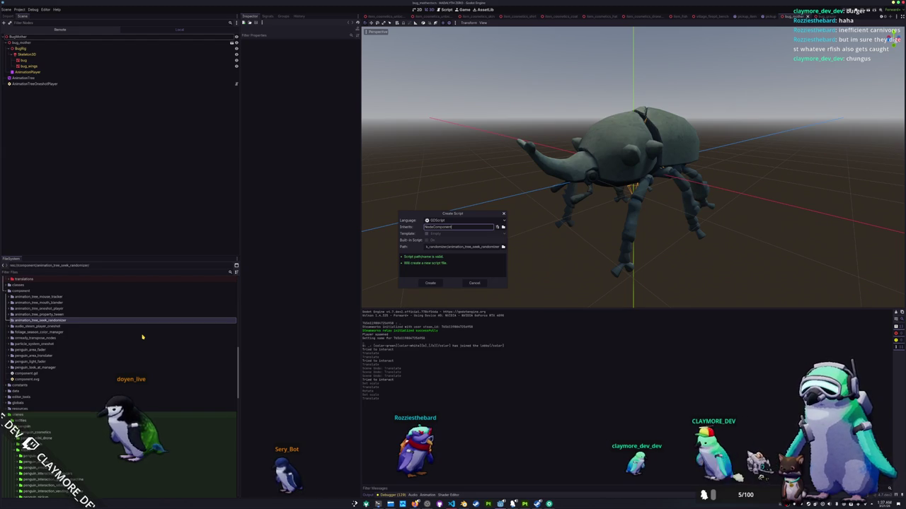
click(430, 283)
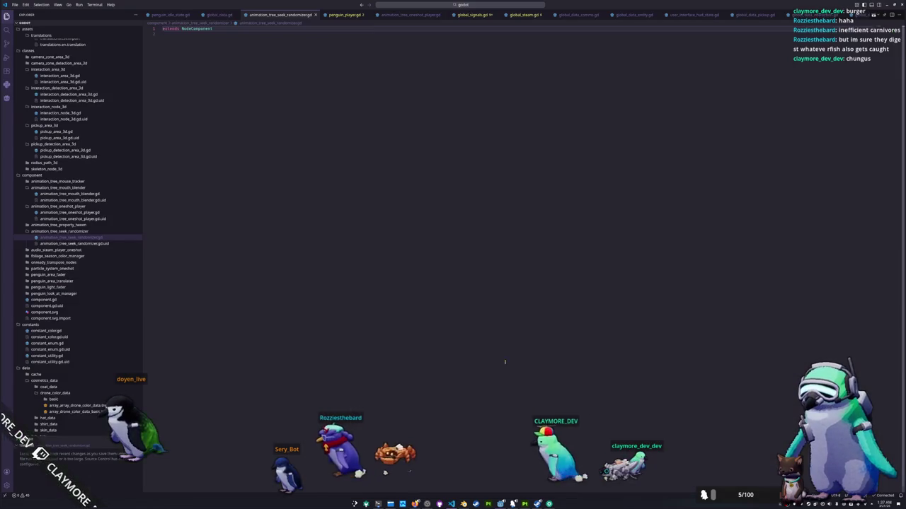
Add class_name AnimationTreeSeekRandomizer and paste in the oneshot player's script body
text(class_name AnimationTreeSee)
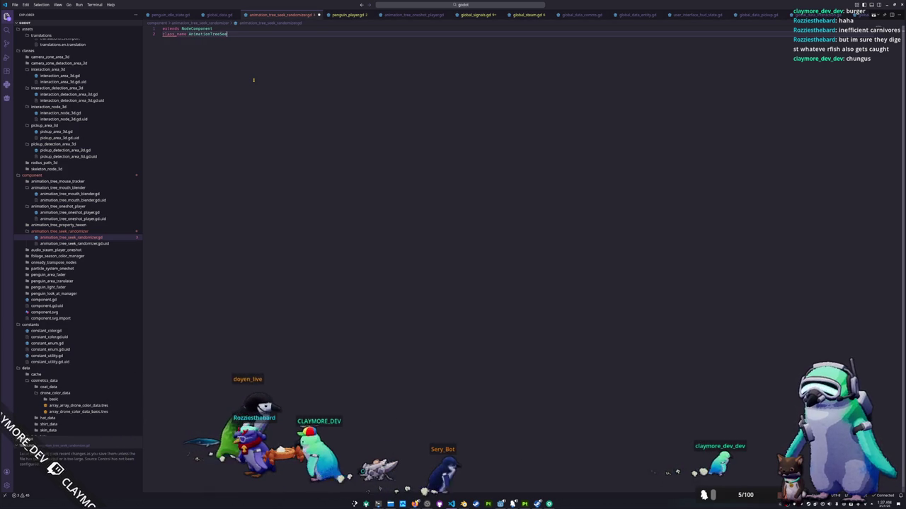
key(Return)
key(Return)
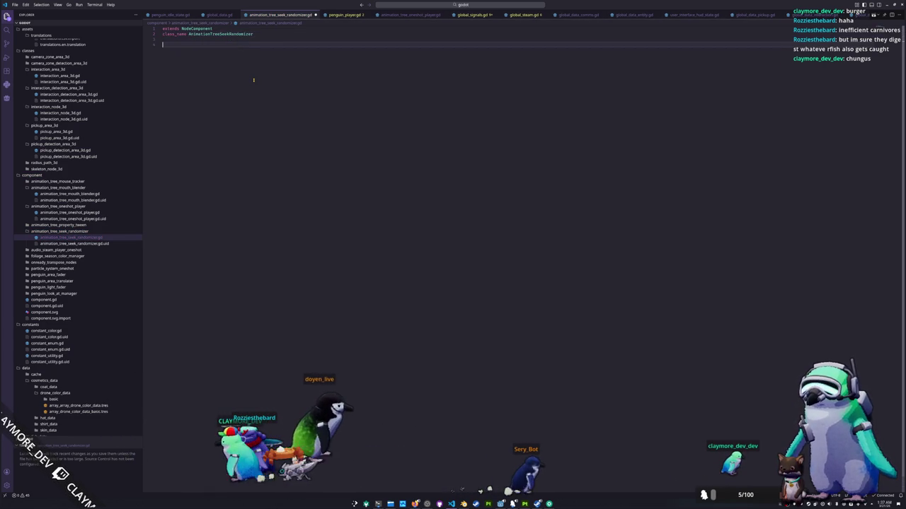
click(70, 213)
mouse_move(234, 170)
mouse_down()
mouse_move(212, 167)
mouse_move(177, 139)
mouse_move(165, 35)
mouse_up()
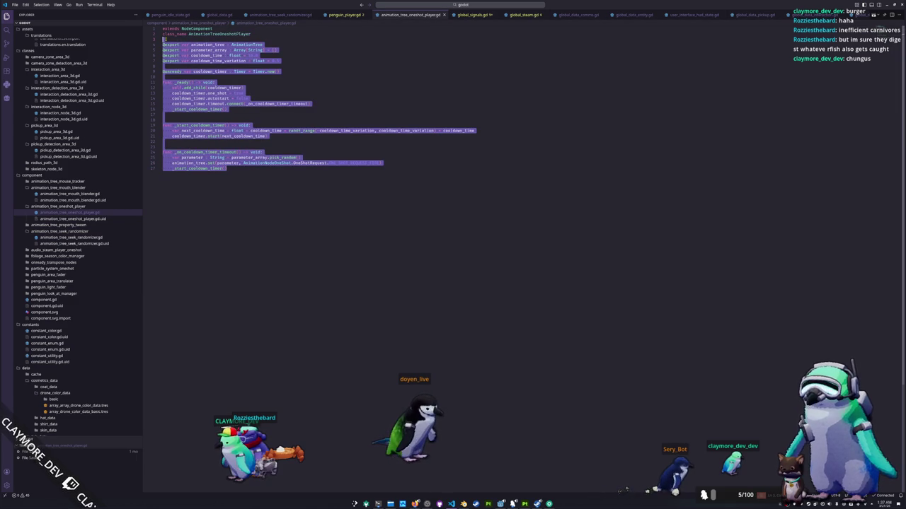
click(73, 239)
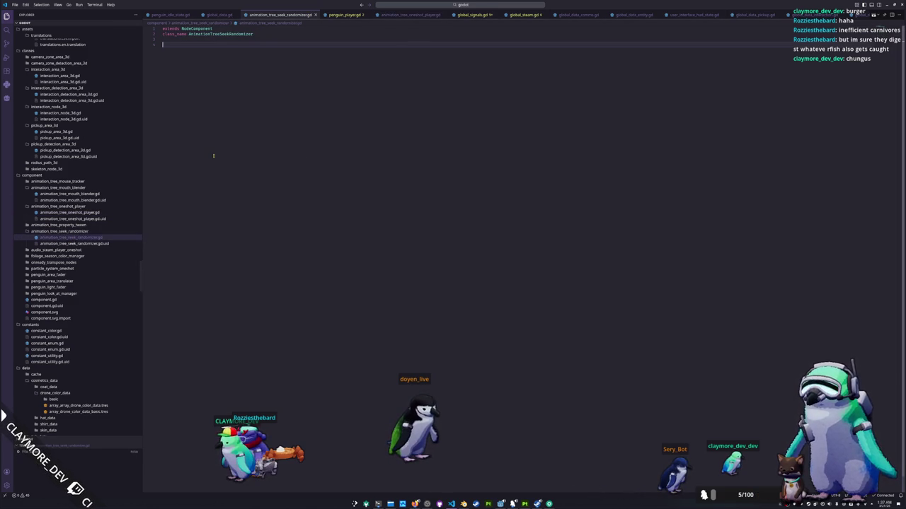
key(ctrl+v)
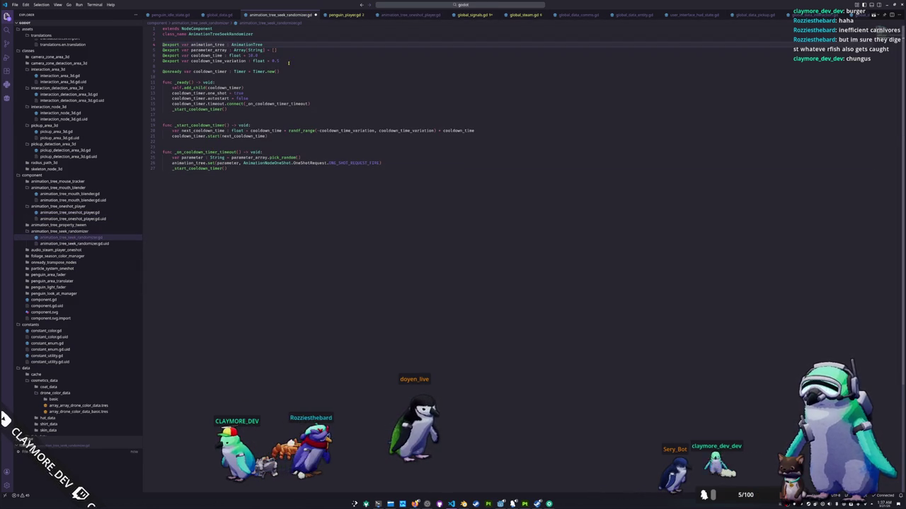
Delete the cooldown timer exports, declaration, functions and old _ready body, leaving a pass placeholder
key(BackSpace)
key(BackSpace)
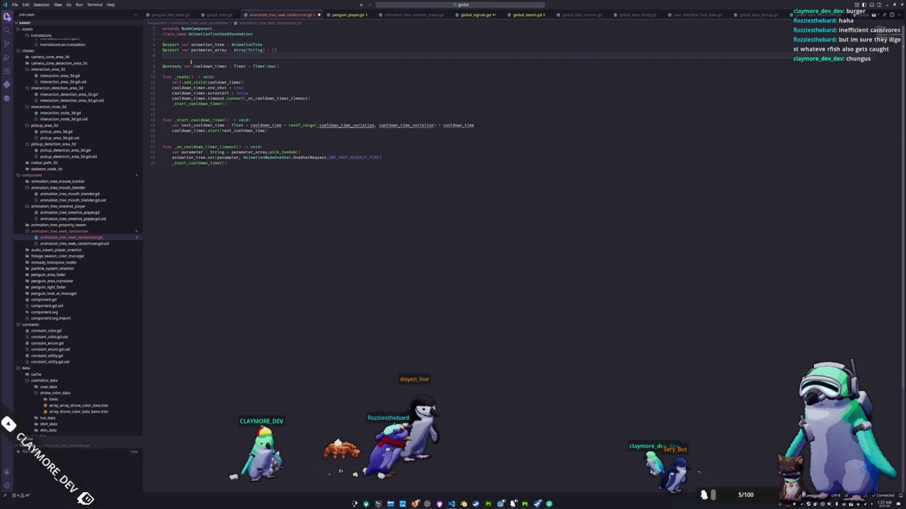
triple_click(175, 61)
key(BackSpace)
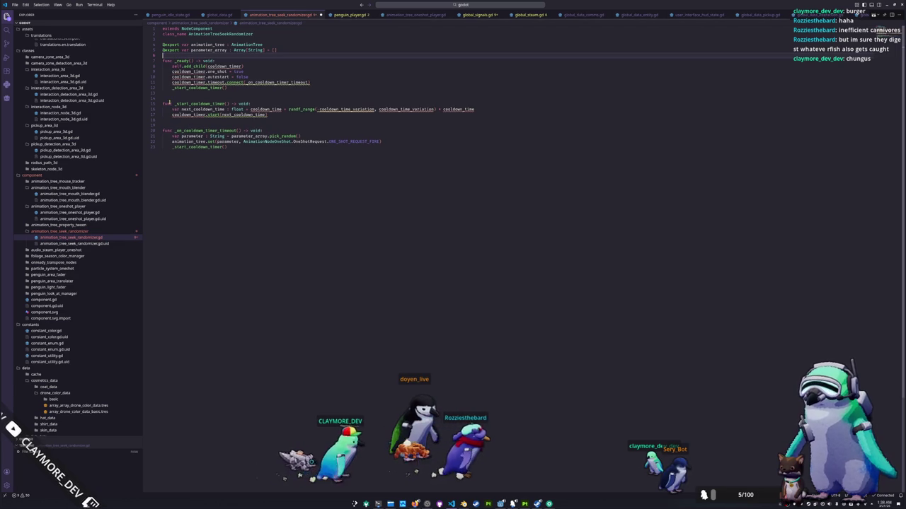
drag(164, 99, 183, 186)
key(BackSpace)
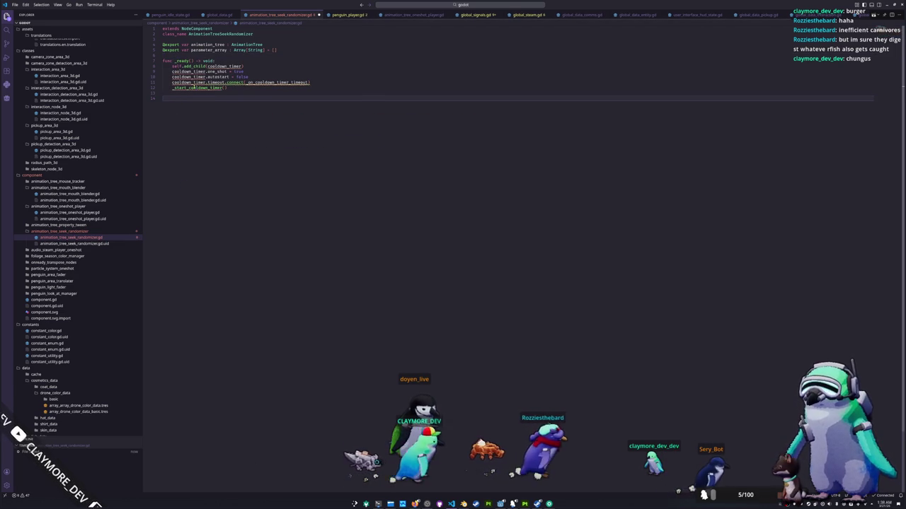
drag(315, 83, 315, 69)
key(BackSpace)
drag(226, 73, 171, 68)
key(BackSpace)
key(Return)
text(pass)
key(Return)
key(Return)
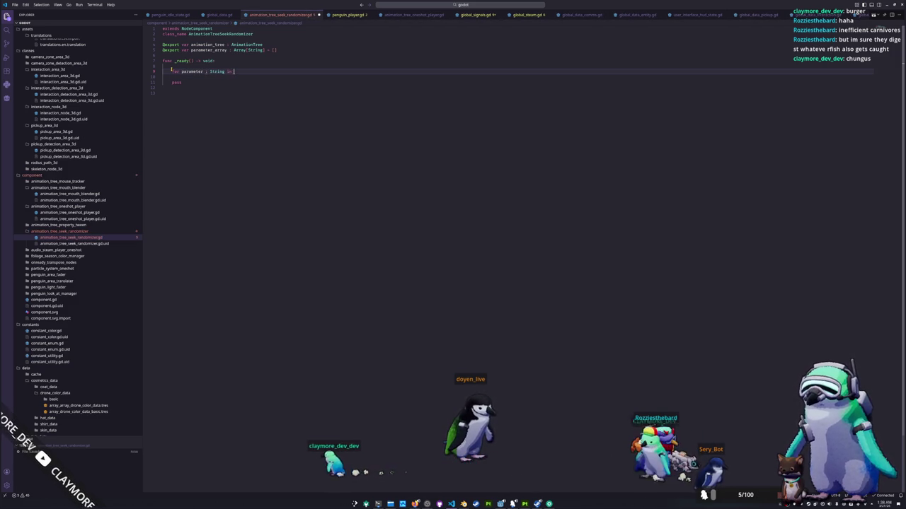
Loop over parameter_array calling animation_tree.set(parameter, randf() * 10.0), and remove the pass line
text(ameter_array)
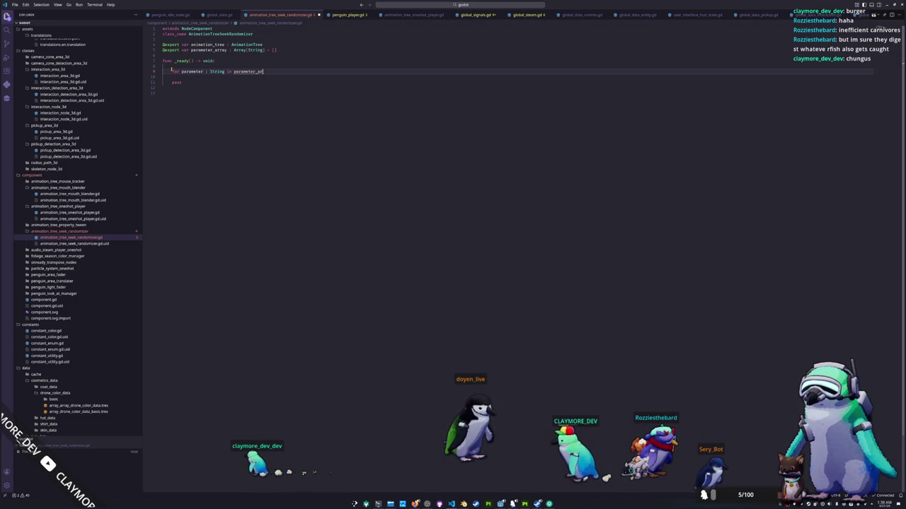
text(:)
key(Return)
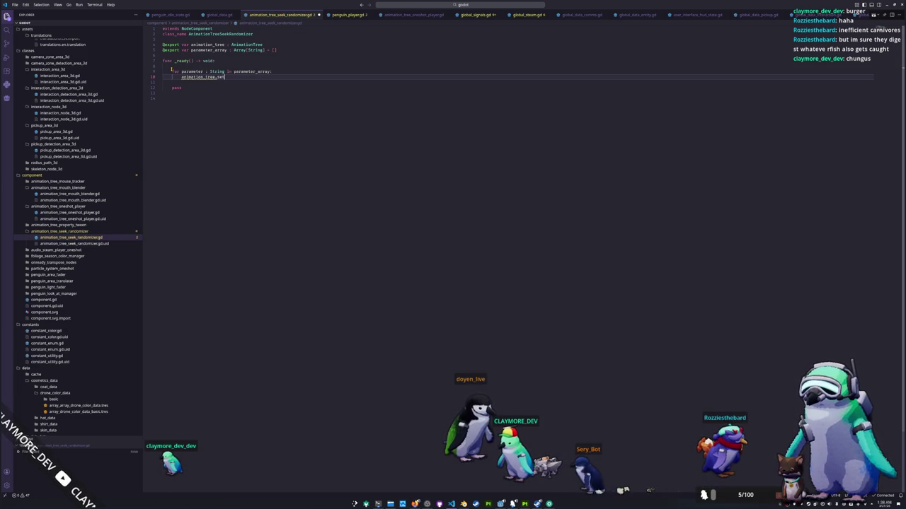
text((parameter,)
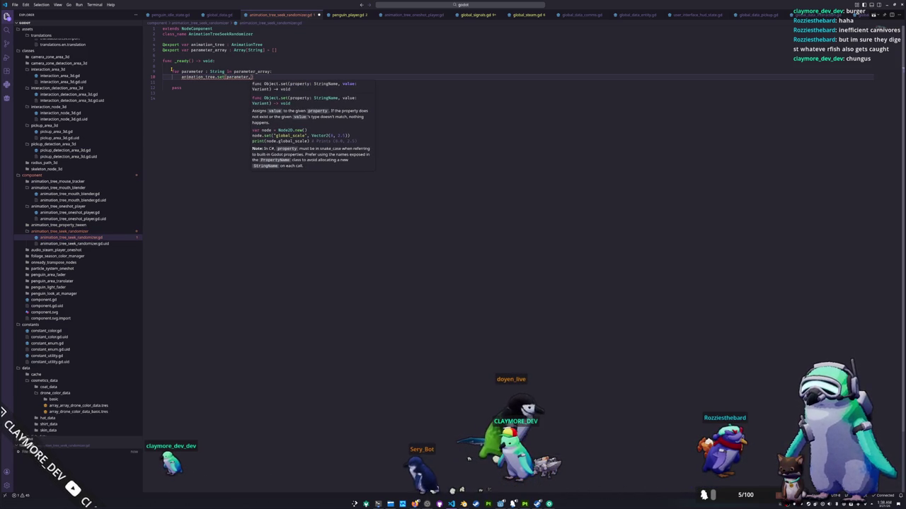
text( randf)
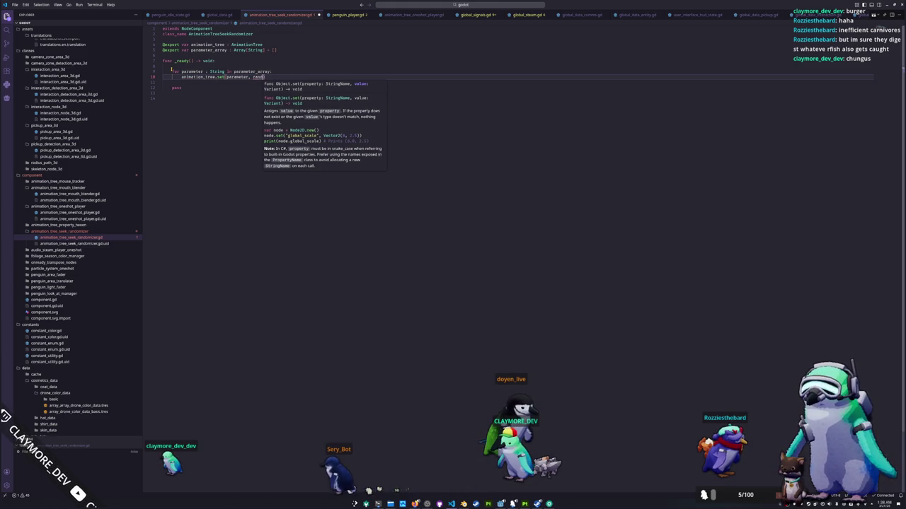
text(() * (0.)
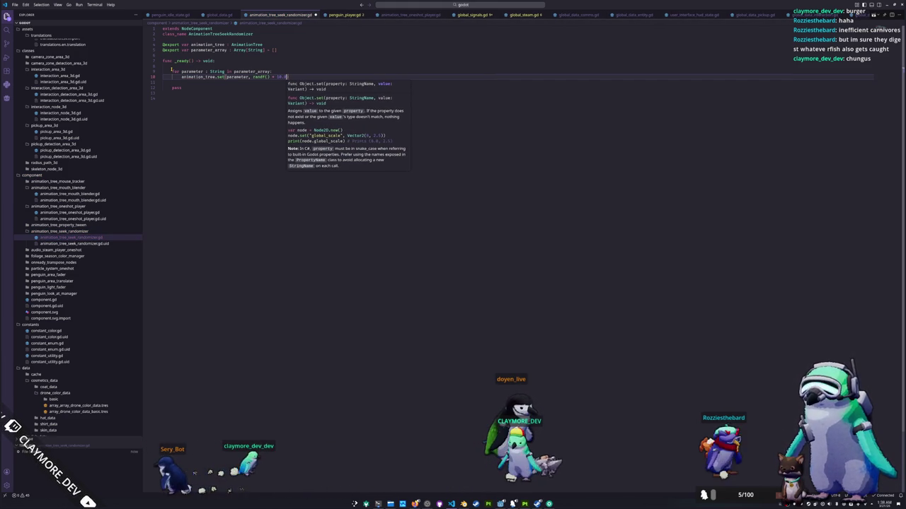
text(0)
key(Down)
key(Down)
key(ctrl+l)
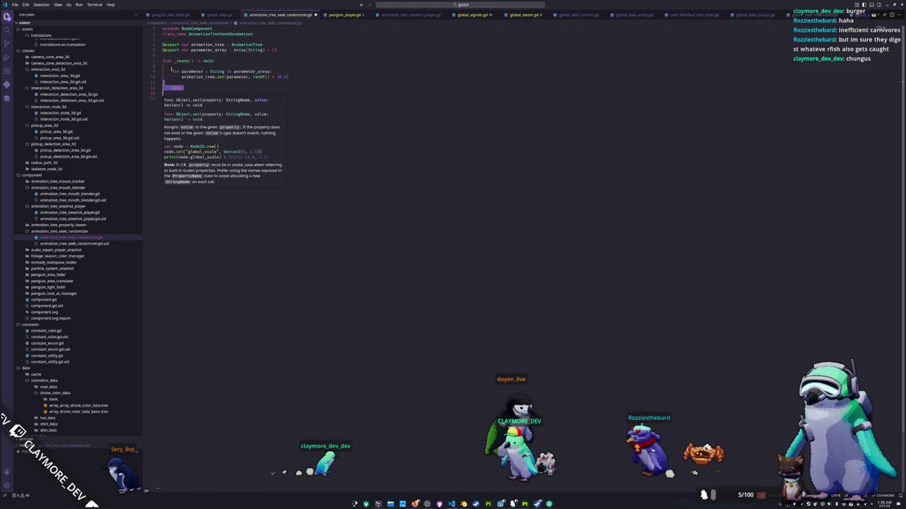
key(BackSpace)
key(Up)
key(Up)
key(Up)
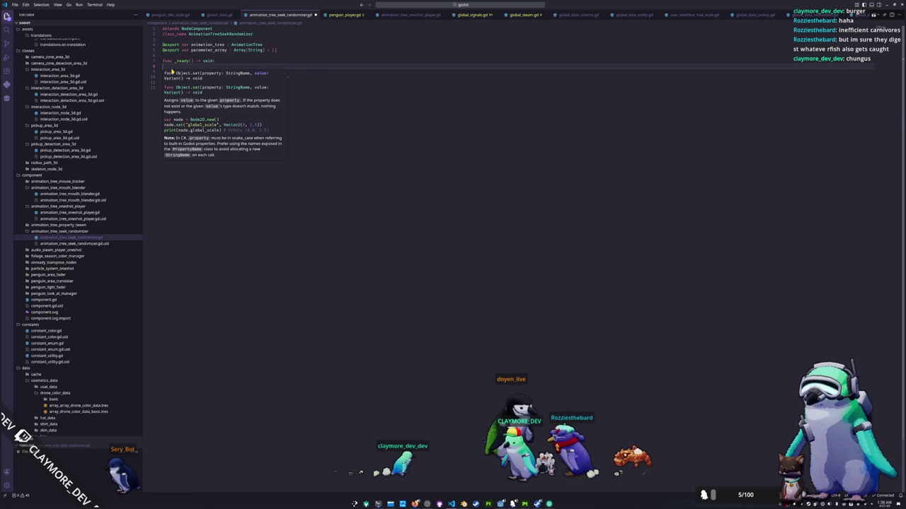
key(BackSpace)
key(Down)
key(Down)
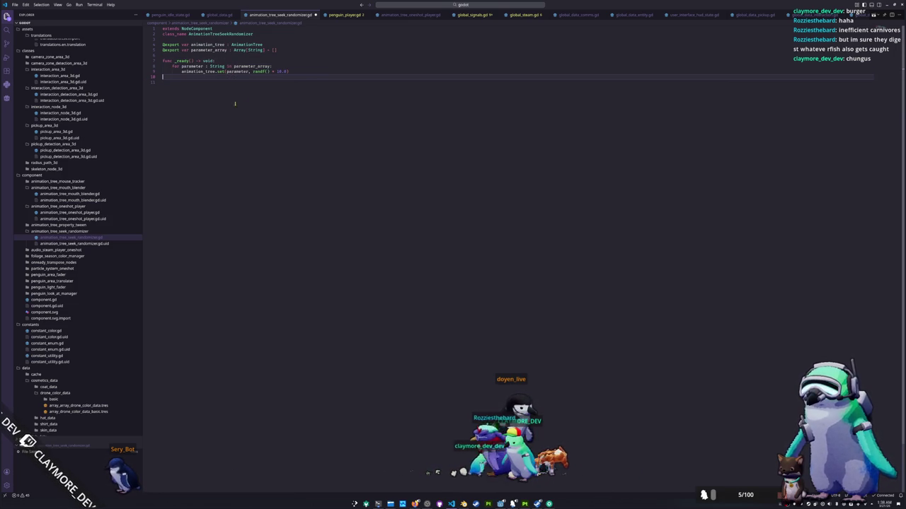
key(alt+Tab)
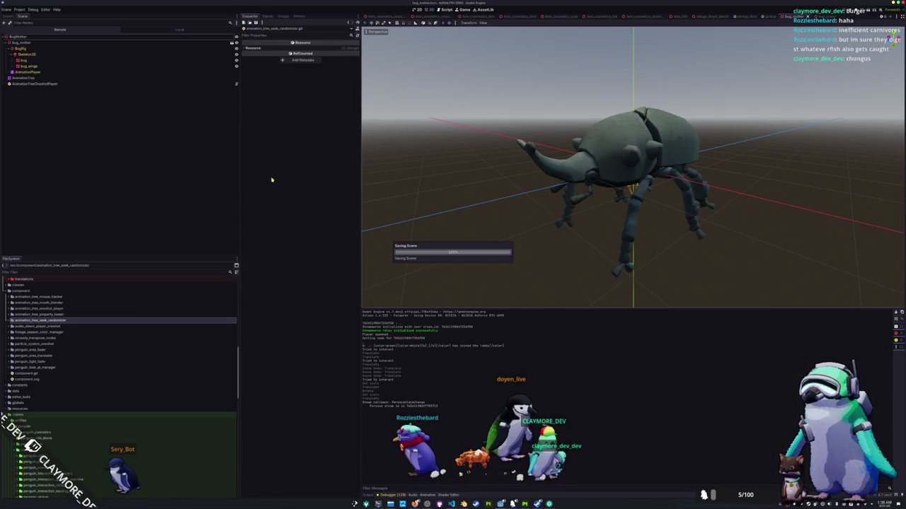
Add an AnimationTreeSeekRandomizer child node to BugMother
right_click(26, 36)
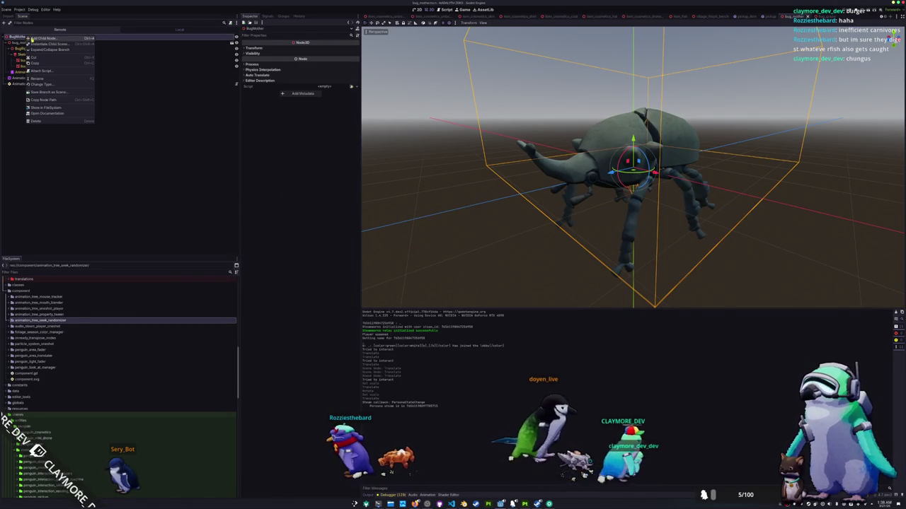
click(42, 37)
text(seek)
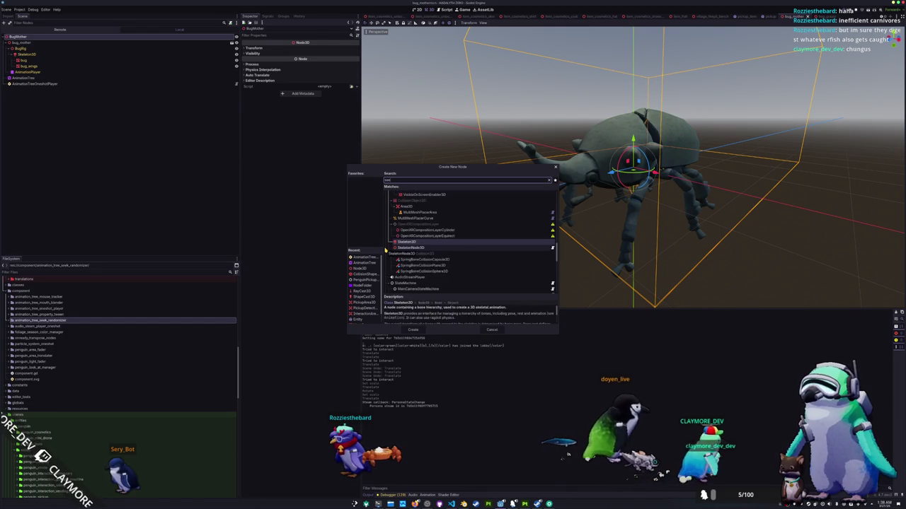
click(413, 330)
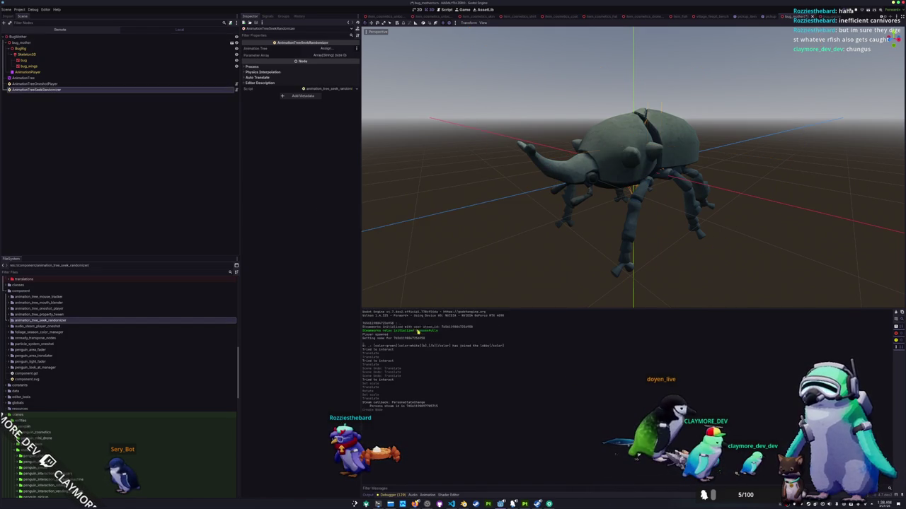
Add a TimeSeek node to the AnimationTree's graph
click(40, 77)
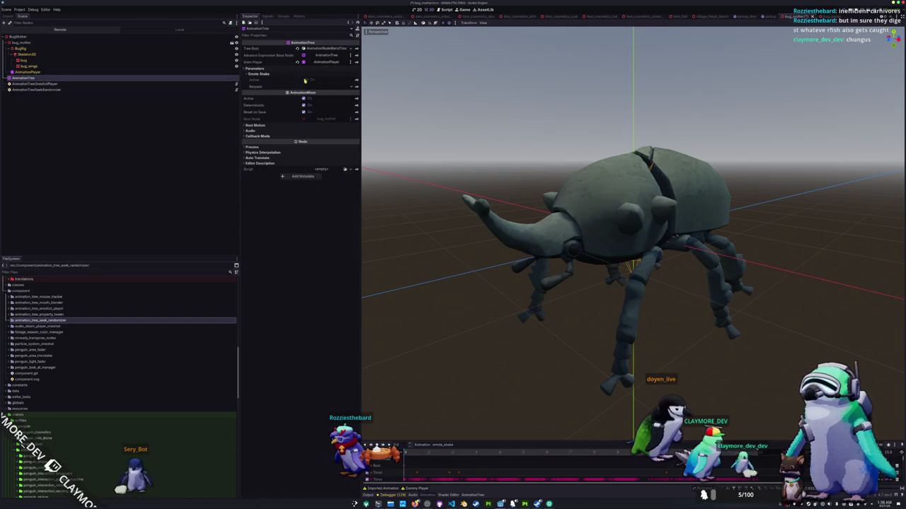
click(473, 494)
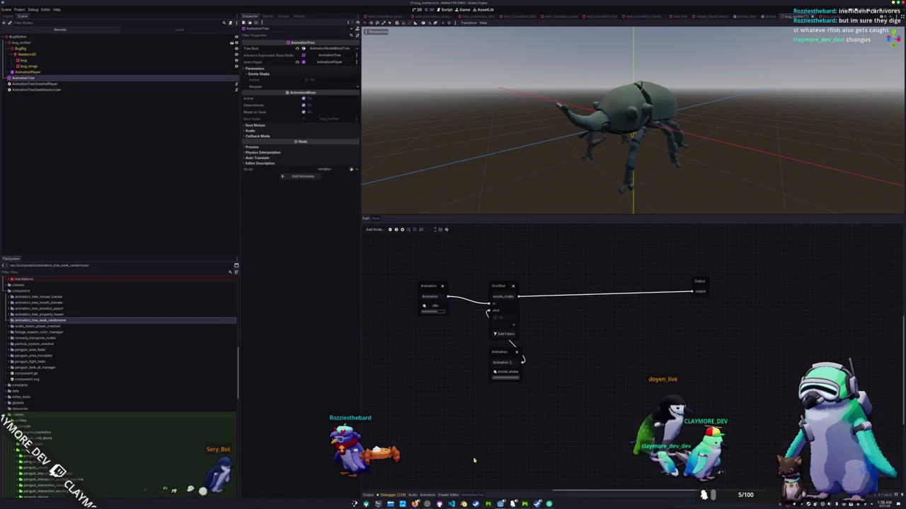
scroll(556, 327, up, 2)
right_click(559, 325)
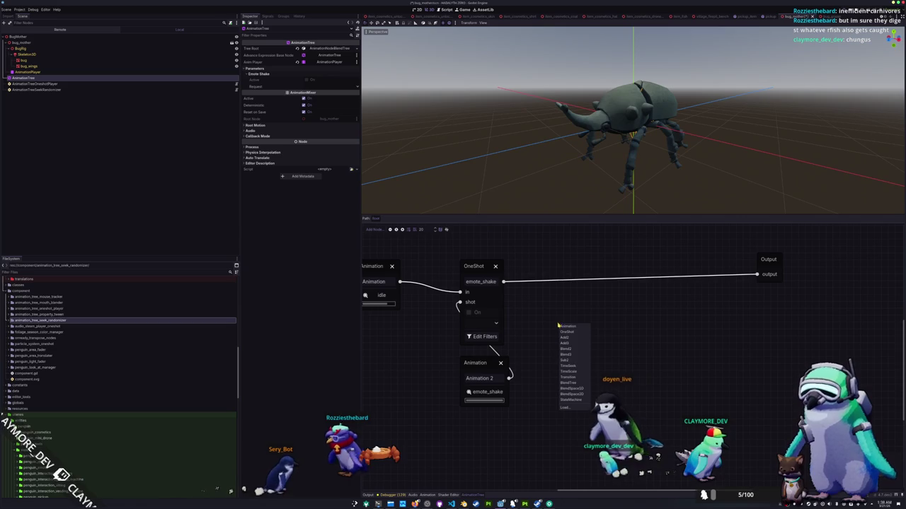
click(568, 365)
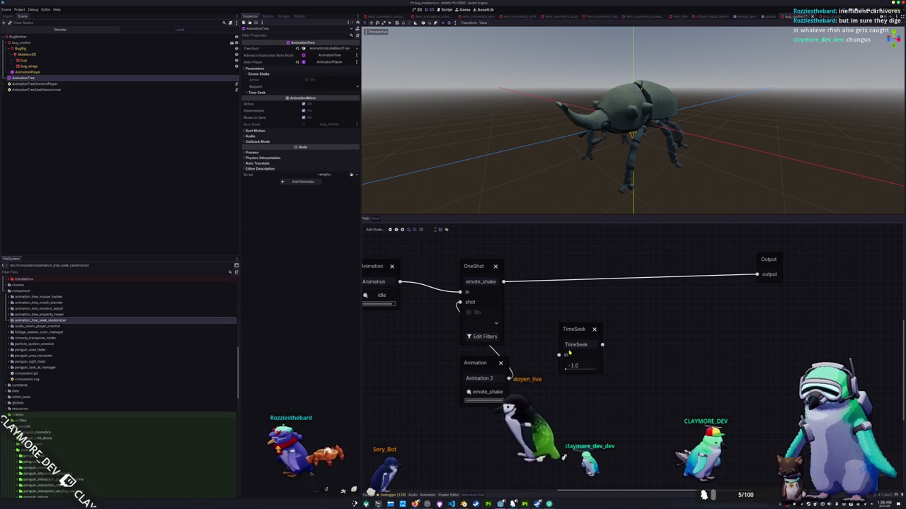
drag(587, 329, 402, 349)
Wire the idle Animation output into TimeSeek, and TimeSeek into OneShot's in port
drag(534, 289, 451, 365)
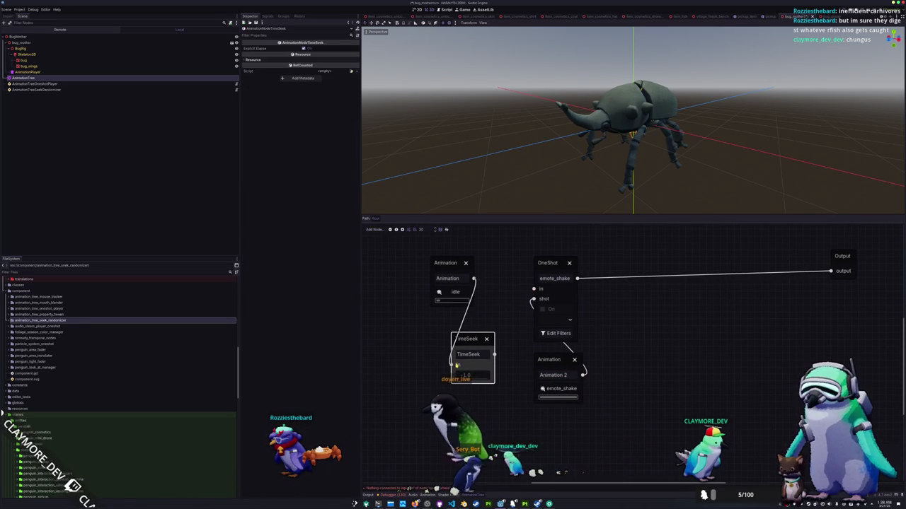
drag(453, 277, 371, 298)
drag(469, 338, 414, 283)
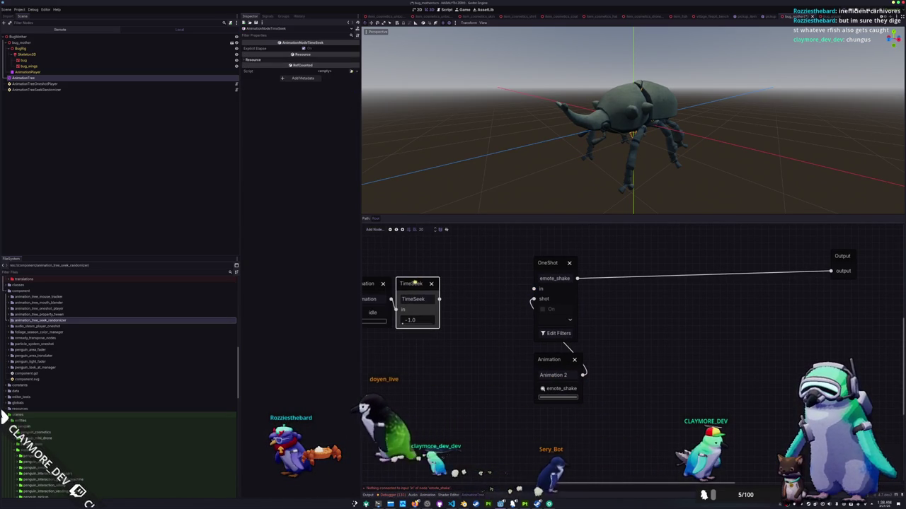
drag(514, 295, 534, 289)
drag(425, 299, 474, 304)
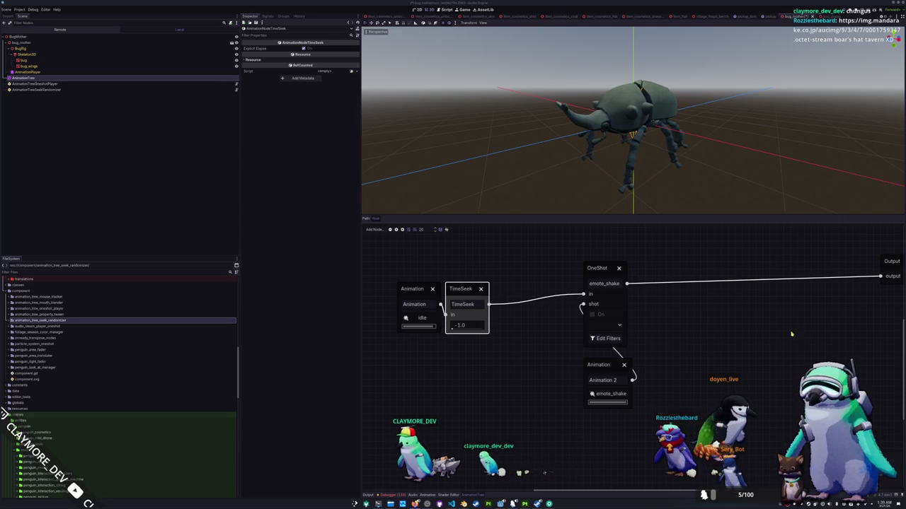
Rename the graph's Animation node to idle_animation
click(716, 330)
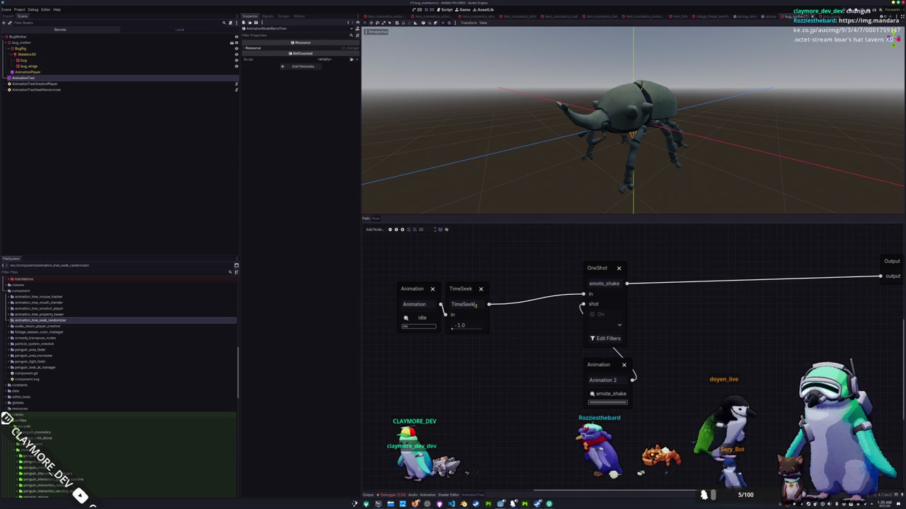
click(415, 304)
text(idle_tre)
key(BackSpace)
key(BackSpace)
key(BackSpace)
text(ani)
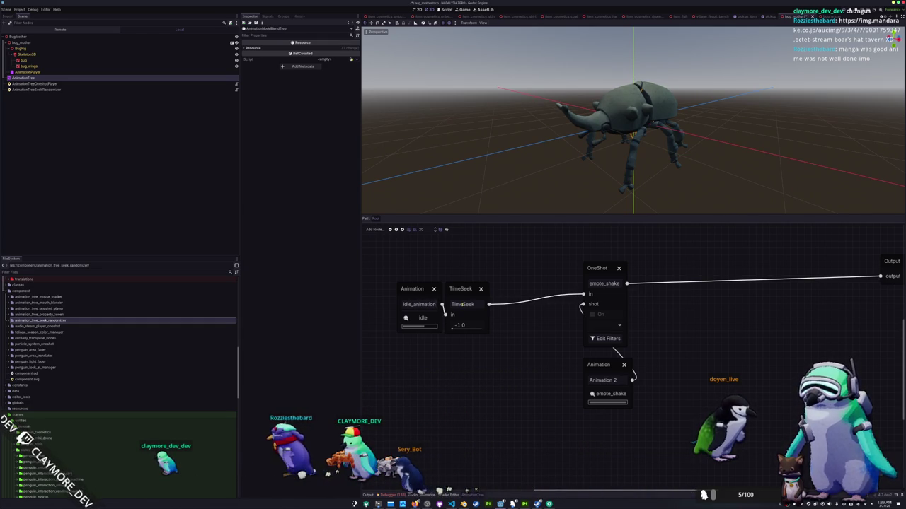
key(ctrl+a)
Rename the TimeSeek node to idle_animation_time_seek
text(timeseek)
key(Return)
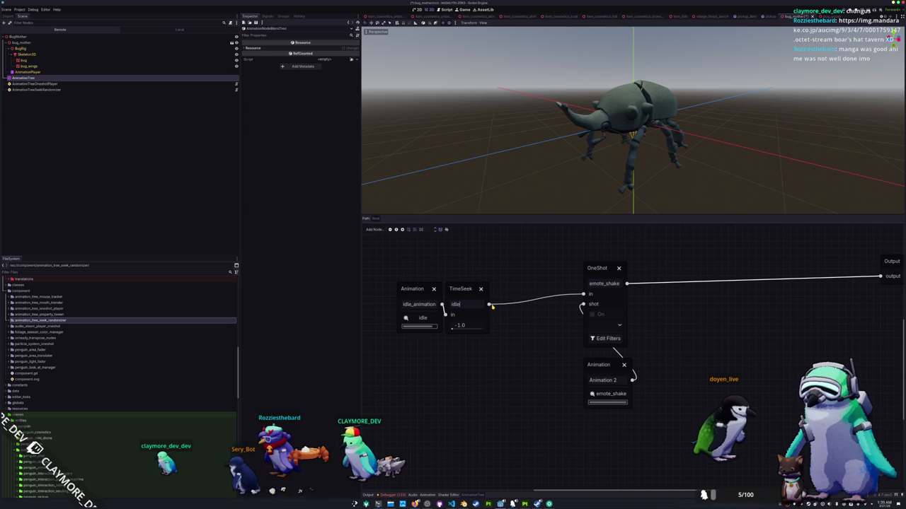
text(animation_t)
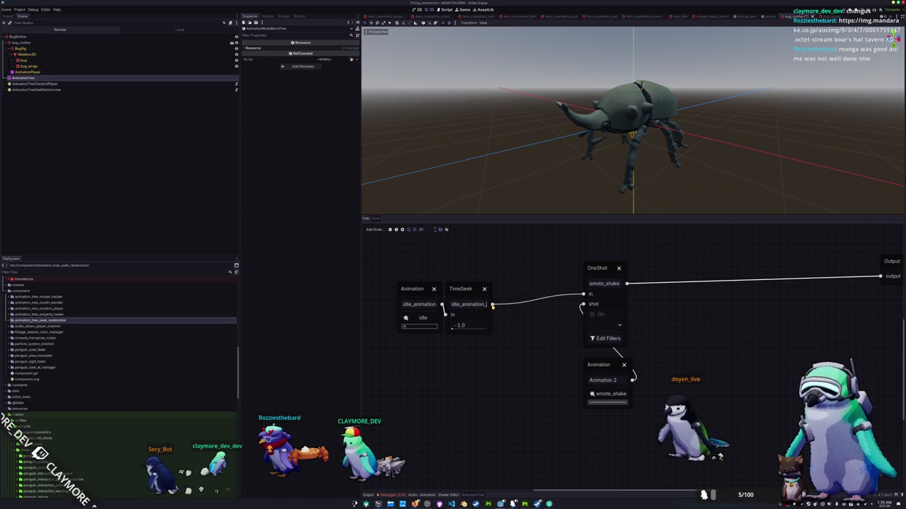
text(ime_seek)
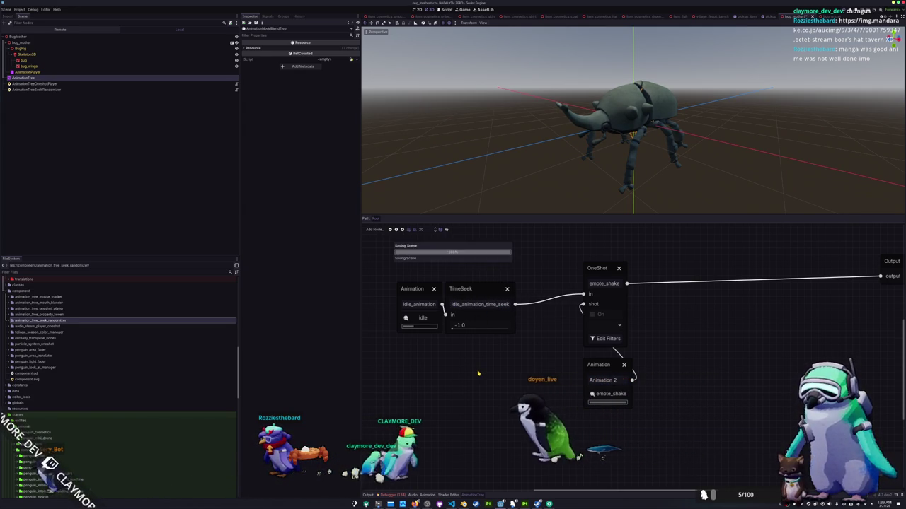
click(453, 289)
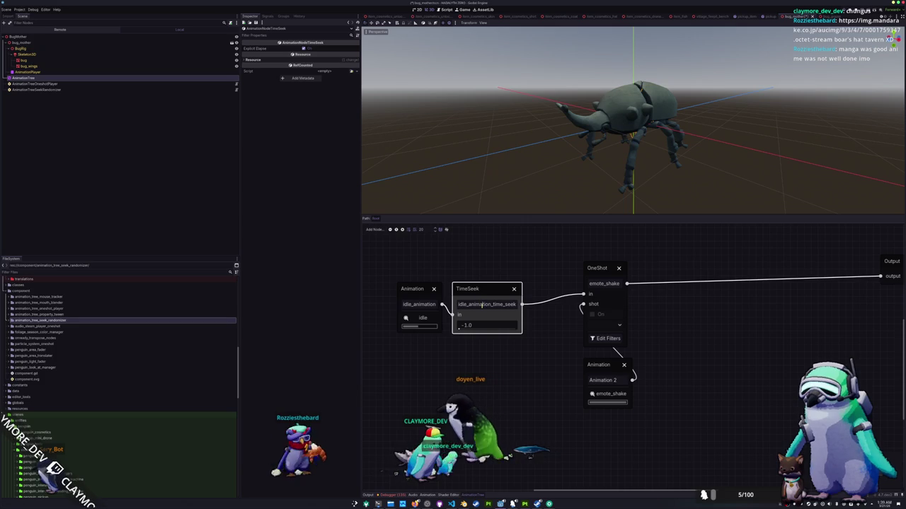
click(469, 353)
Point the seek randomizer at the AnimationTree, add the time seek parameter path, and save
scroll(452, 149, down, 2)
scroll(453, 149, up, 2)
click(42, 84)
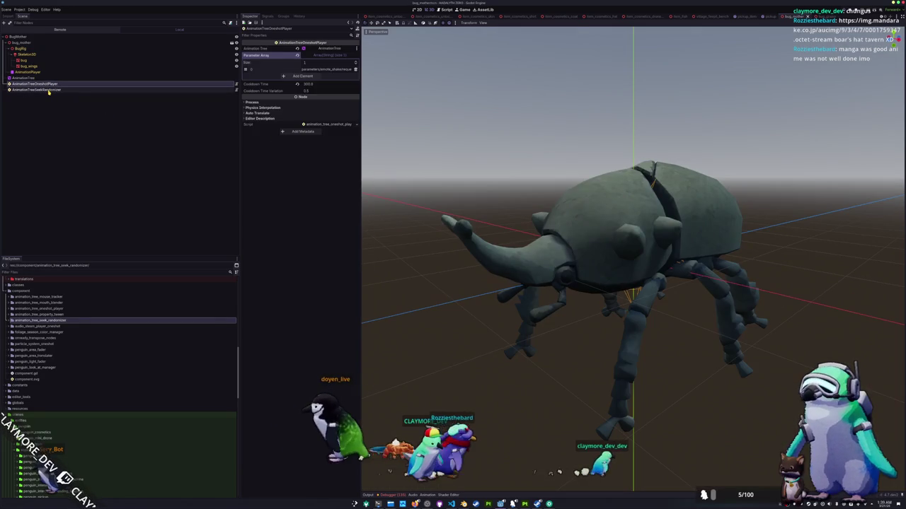
click(49, 90)
click(326, 48)
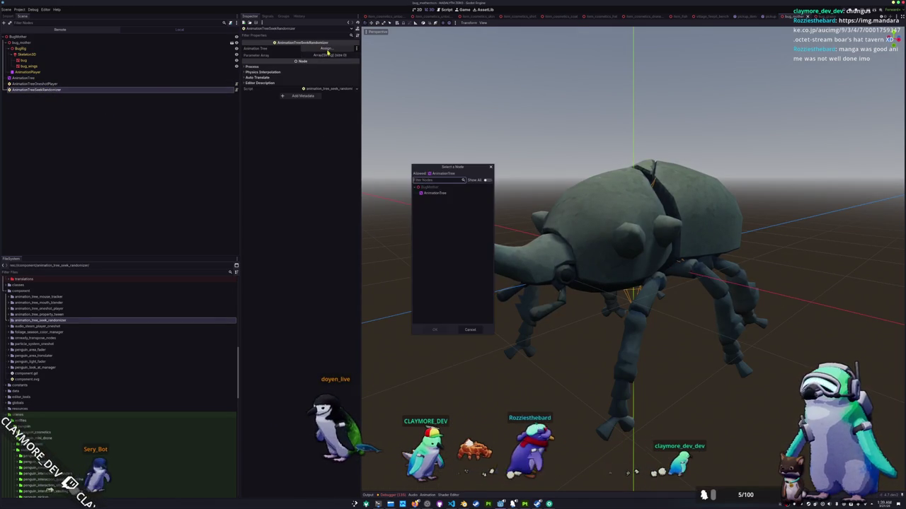
double_click(444, 194)
click(329, 55)
click(329, 73)
key(ctrl+v)
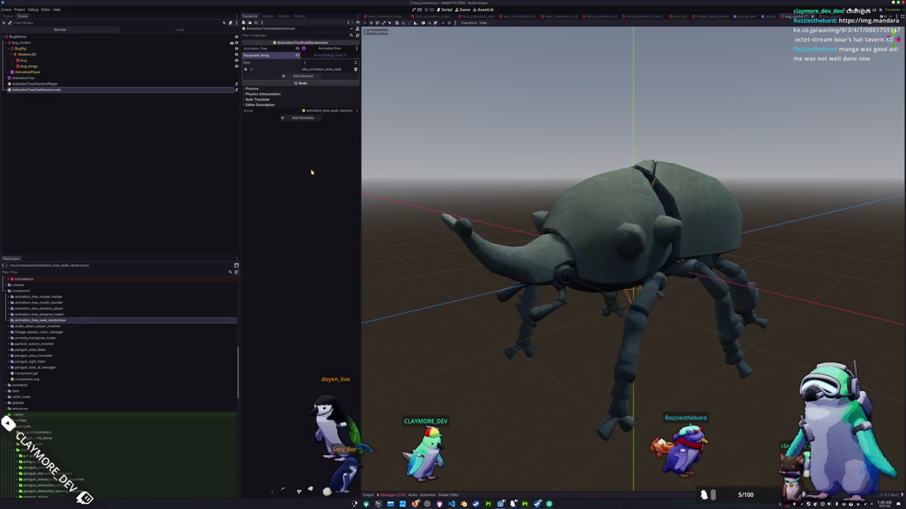
key(ctrl+s)
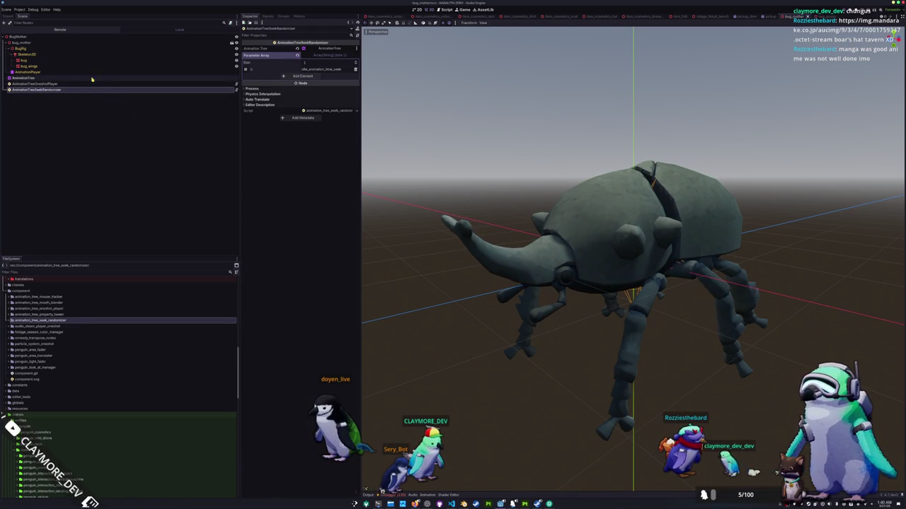
Check the idle_animation_time_seek parameters and append _request to make the seek_request path
click(85, 78)
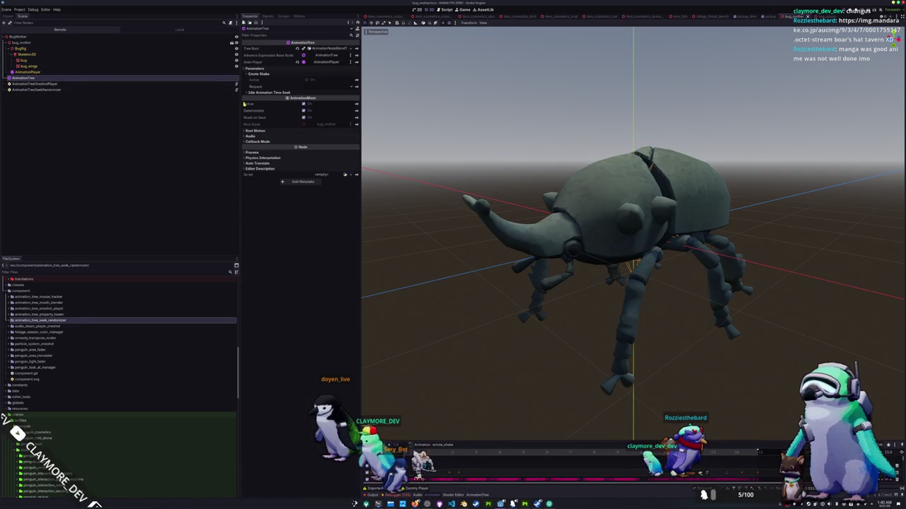
click(266, 93)
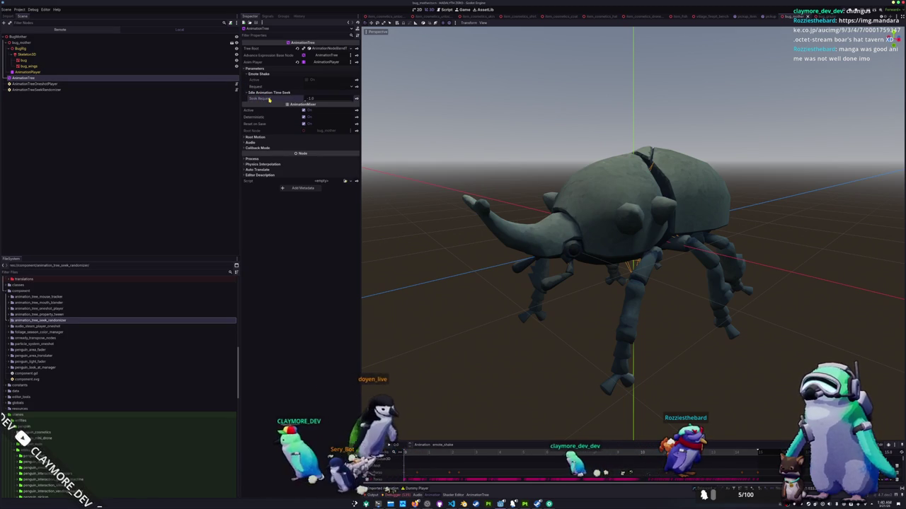
click(77, 89)
text(_request)
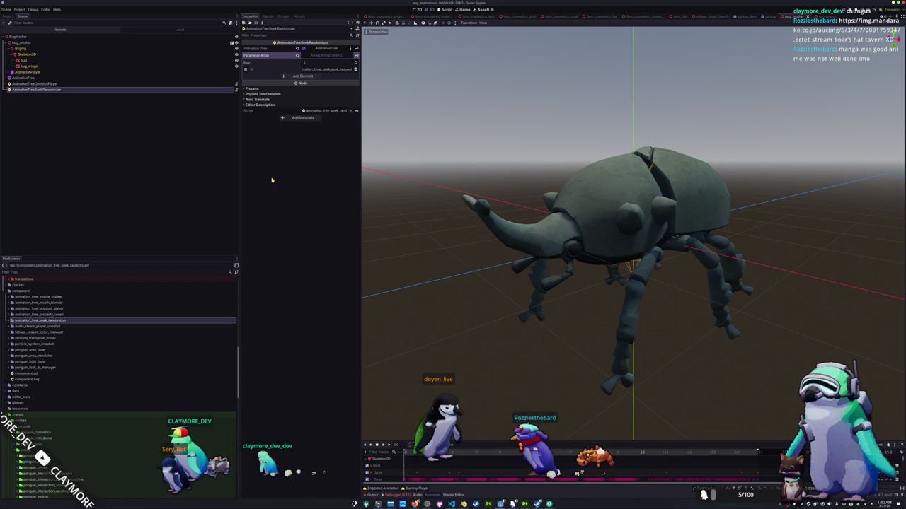
Compare the randomizer against the oneshot player's settings, then open the bug_grazer scene
click(219, 84)
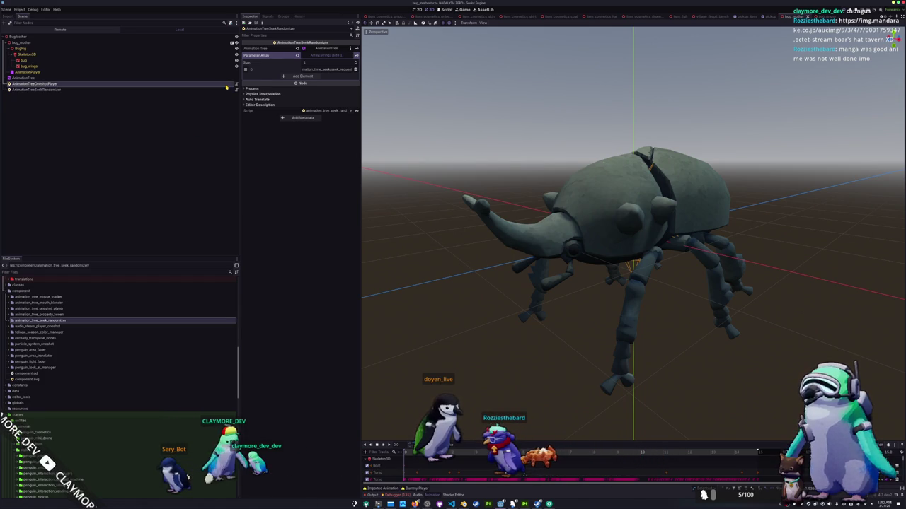
key(Up)
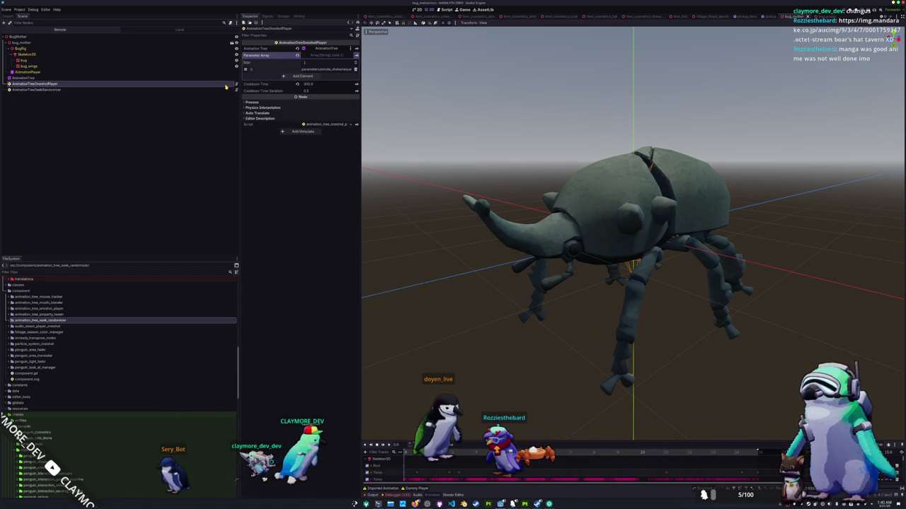
click(223, 90)
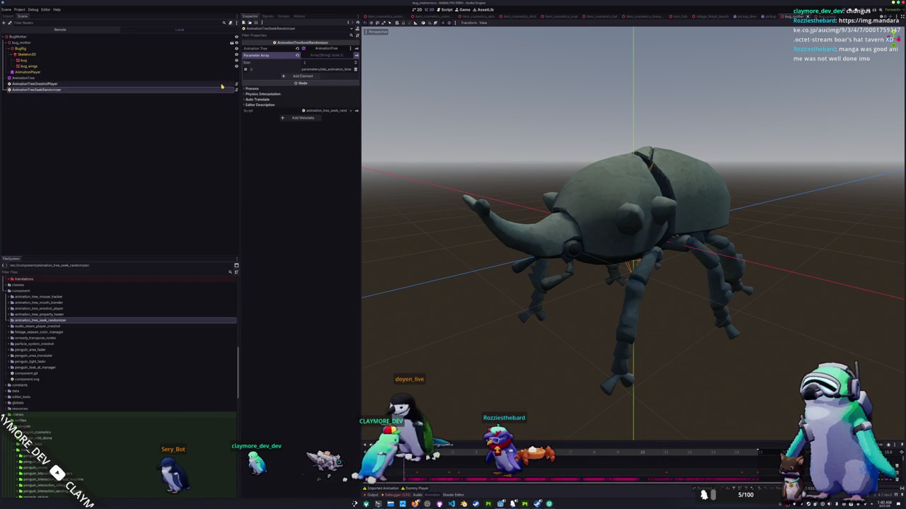
click(222, 84)
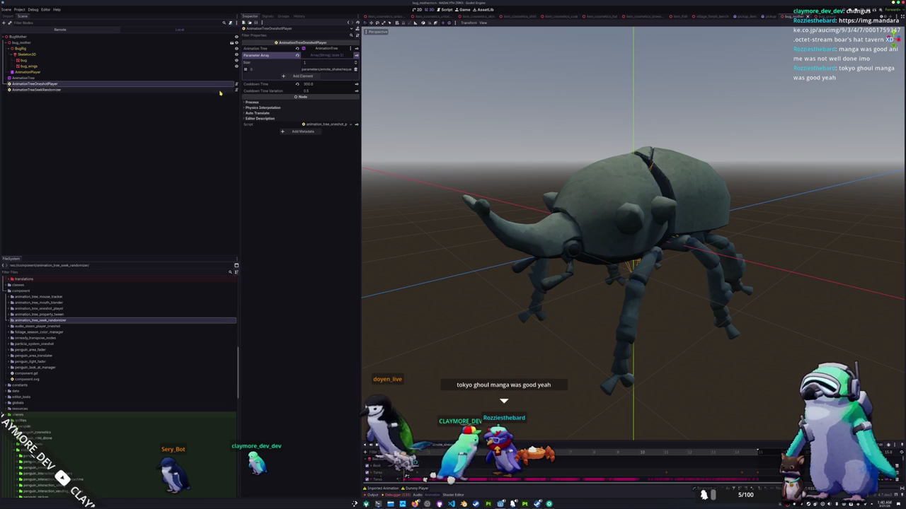
click(234, 91)
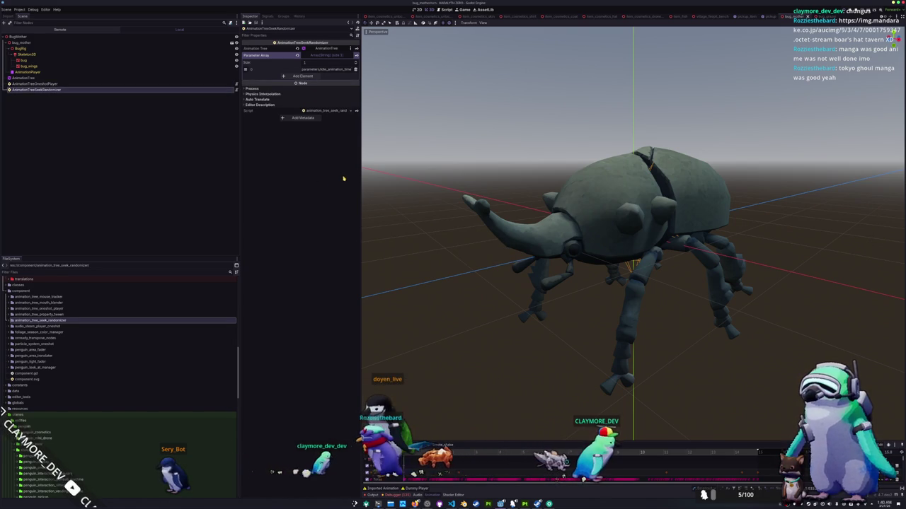
click(821, 16)
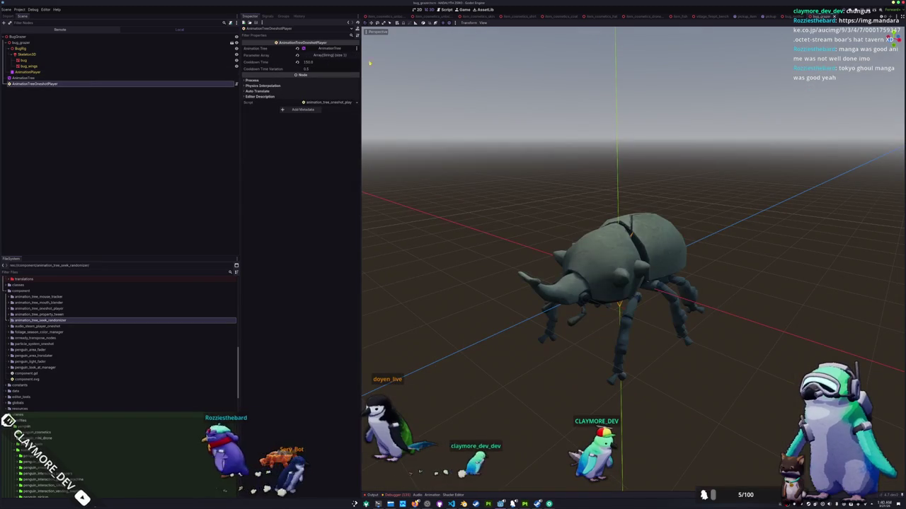
Copy AnimationTreeSeekRandomizer from bug_mother and paste it into the bug_grazer scene
key(ctrl+Tab)
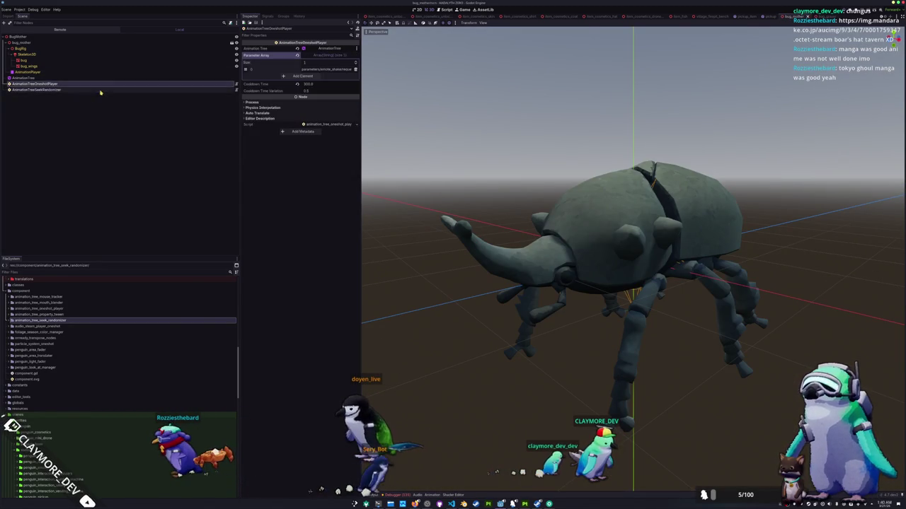
click(101, 91)
click(820, 15)
click(21, 43)
key(ctrl+v)
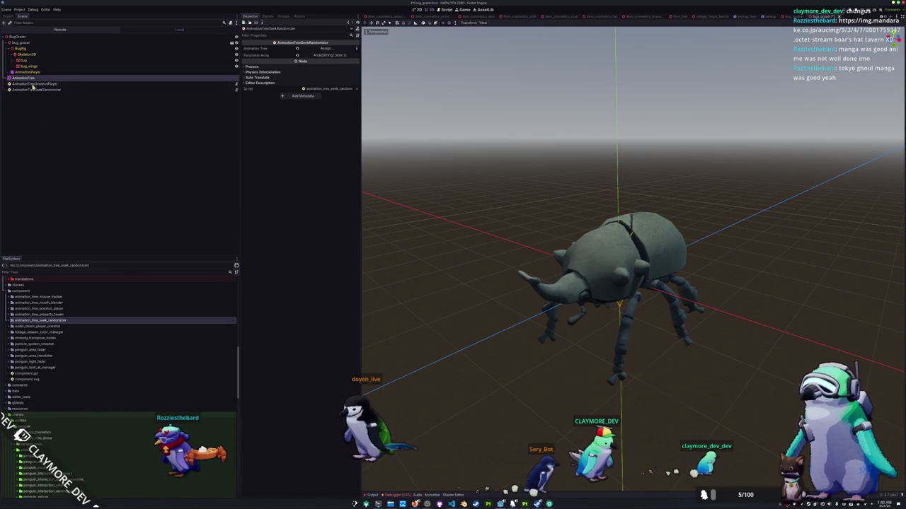
Add a TimeSeek node to the bug_grazer AnimationTree graph
click(24, 78)
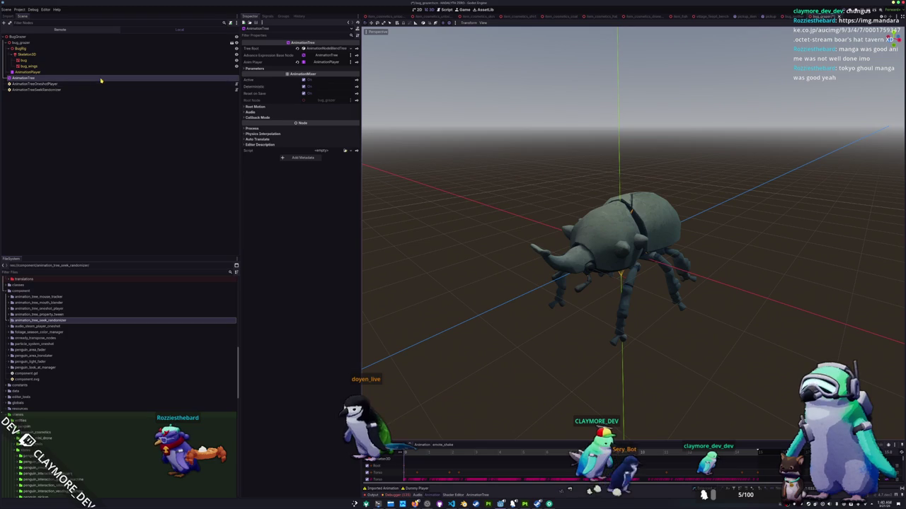
click(162, 78)
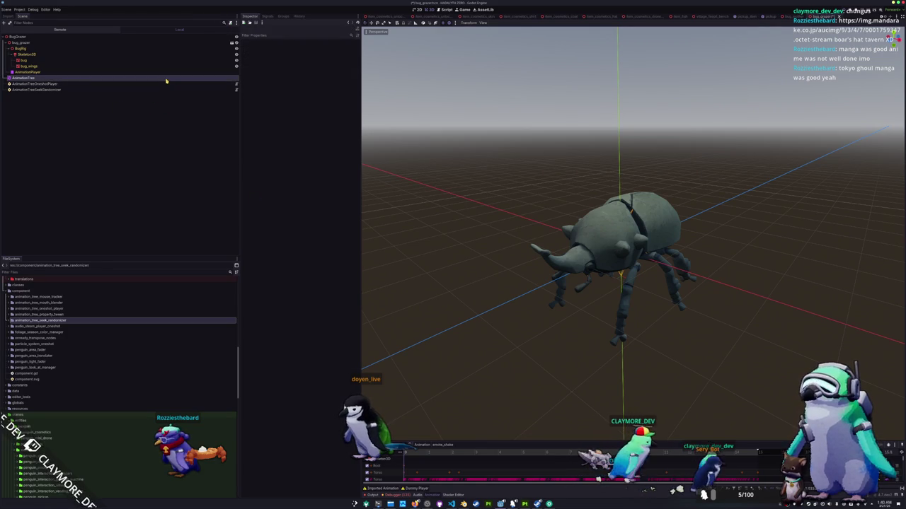
scroll(501, 302, left, 5)
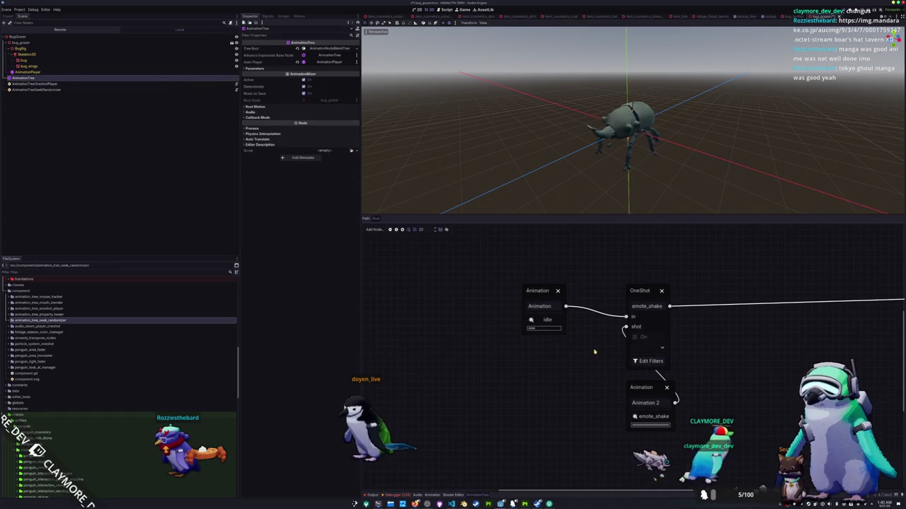
drag(537, 293, 414, 293)
right_click(508, 280)
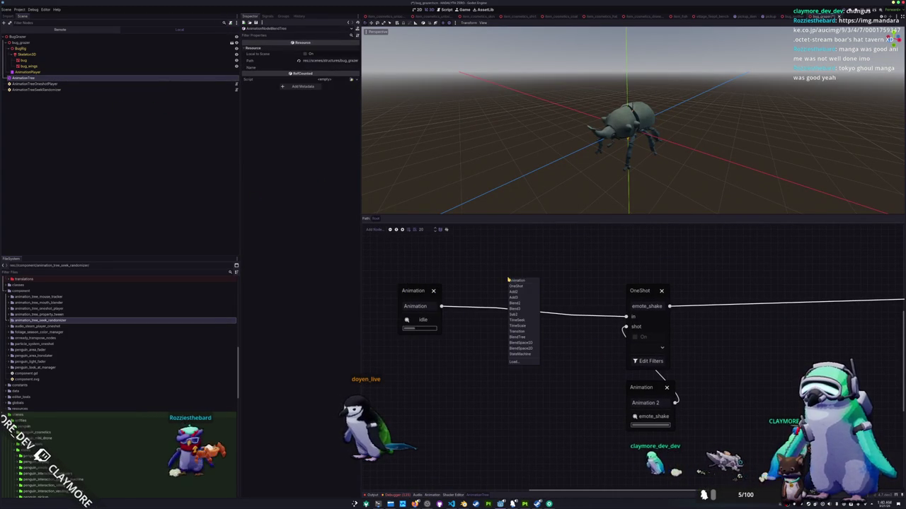
click(518, 326)
drag(533, 286, 506, 327)
Wire idle into TimeSeek and TimeSeek's output into the OneShot input
mouse_move(626, 316)
mouse_down()
mouse_move(566, 323)
mouse_move(483, 352)
mouse_up()
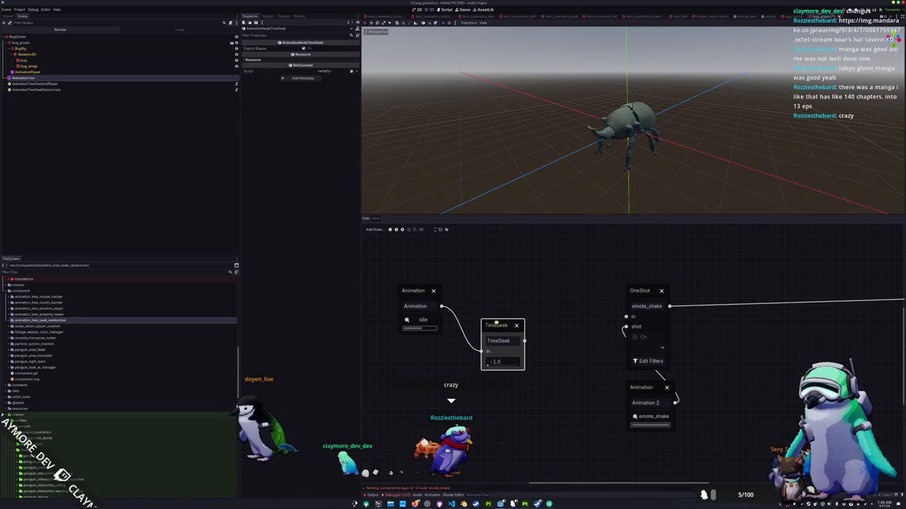
drag(496, 323, 479, 297)
drag(629, 318, 628, 317)
drag(477, 291, 417, 298)
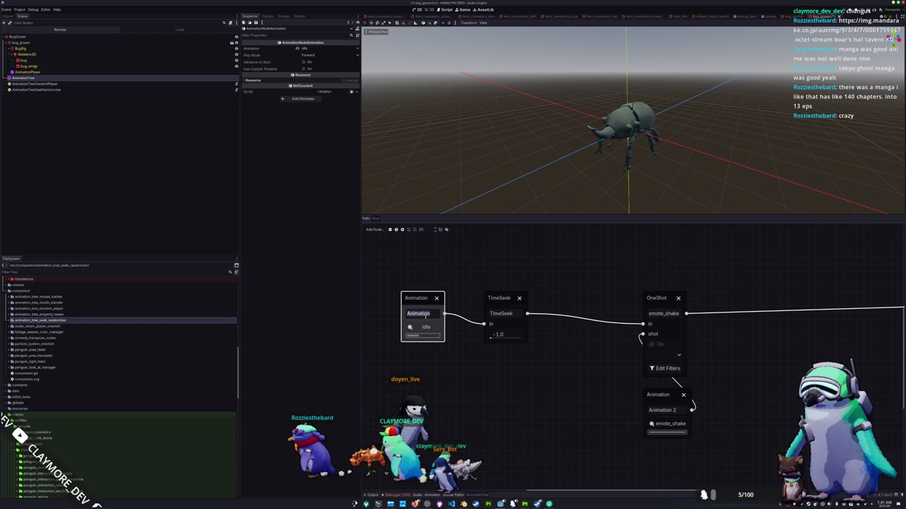
click(508, 318)
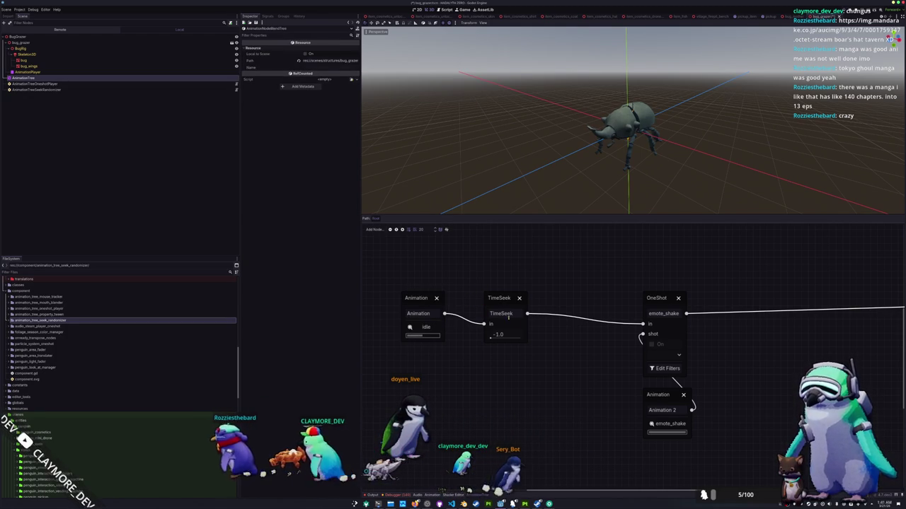
Rename the blend tree's Animation node, typing the new name starting with 'idle'
double_click(418, 313)
key(BackSpace)
text(idle_animation_t)
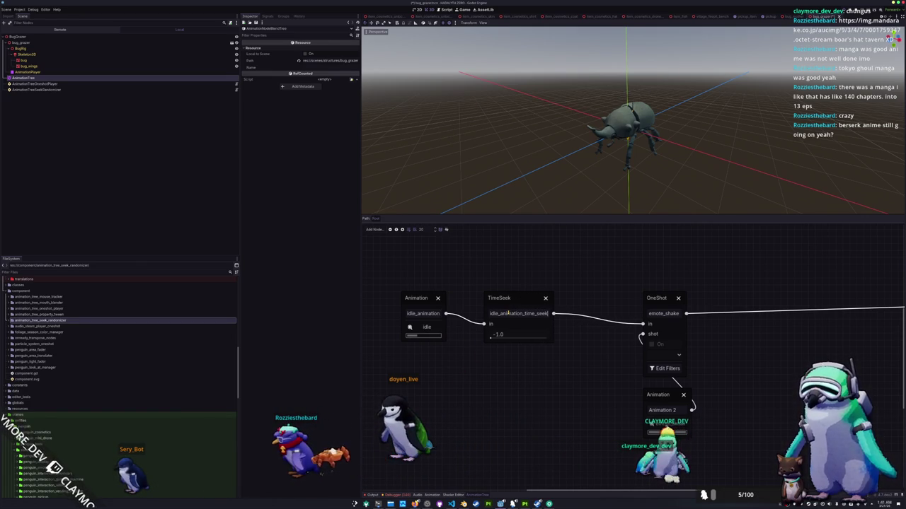
Nudge the TimeSeek node beside Animation and expand AnimationTreeOneshotPlayer's Parameter Array
drag(520, 298, 492, 298)
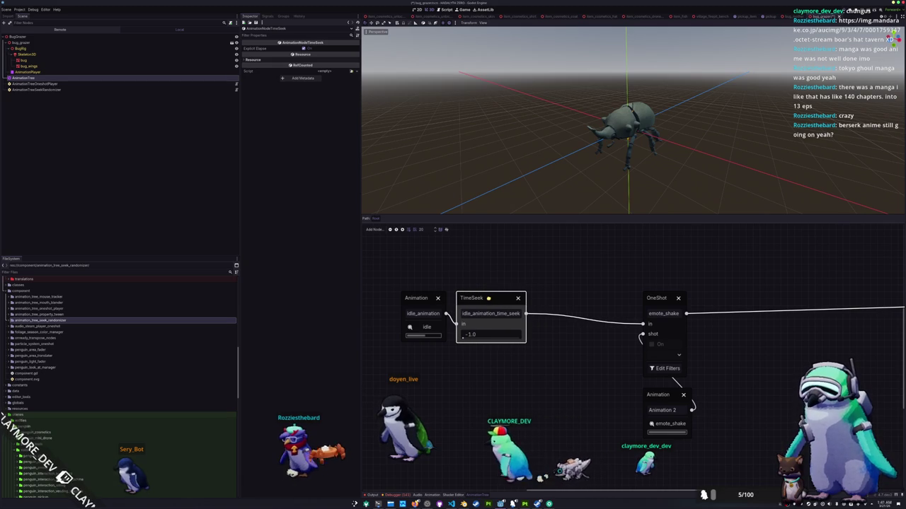
click(423, 298)
click(438, 284)
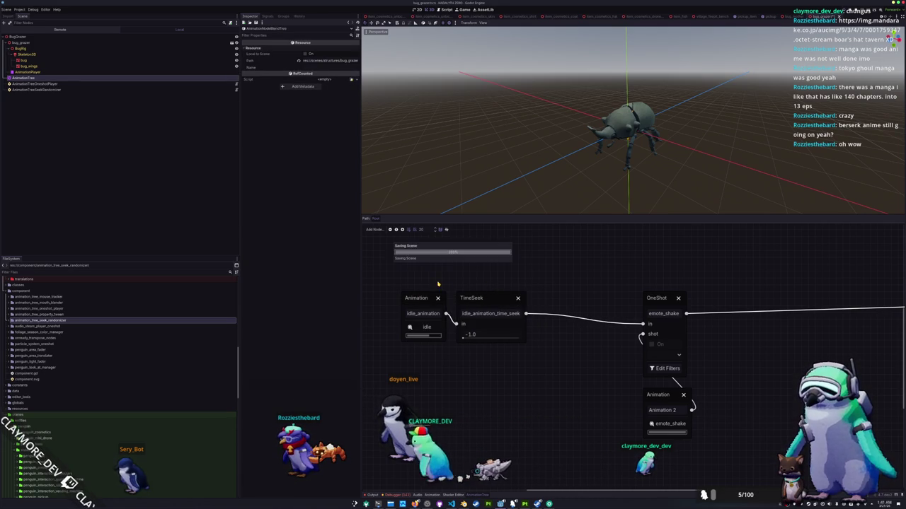
click(485, 300)
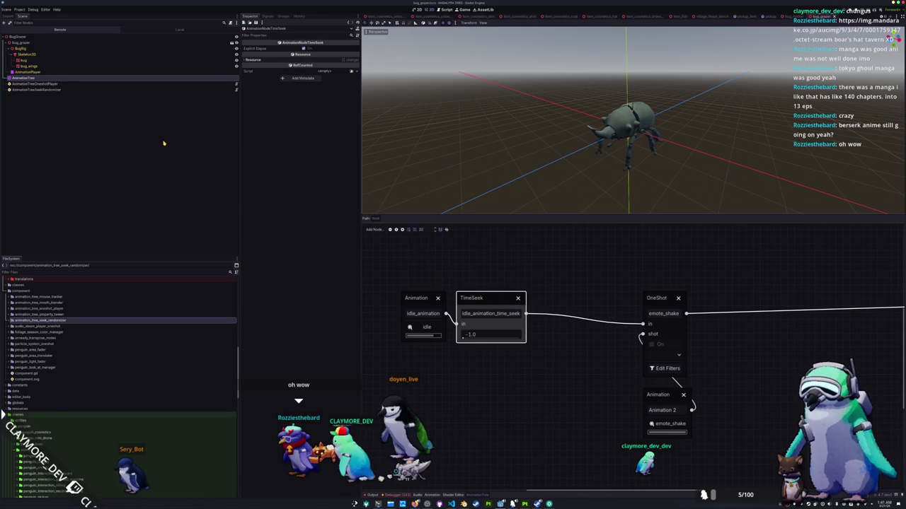
click(45, 85)
click(337, 54)
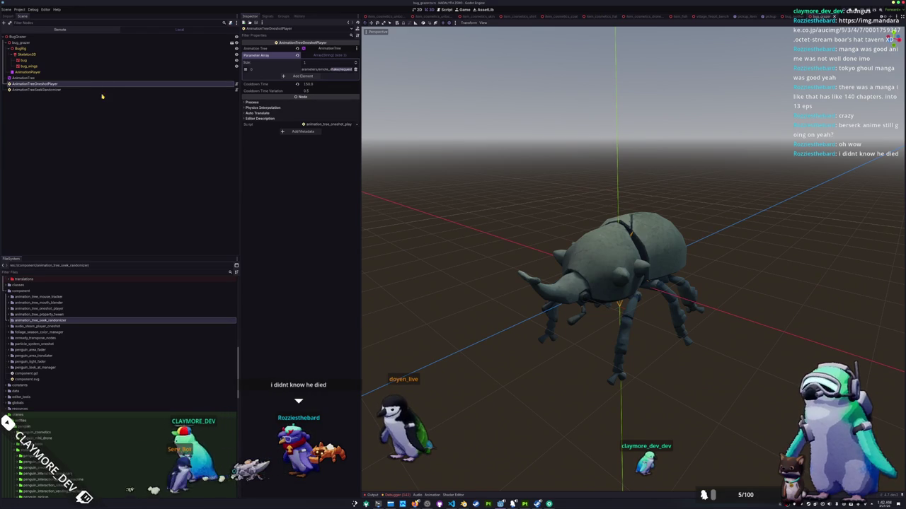
Point AnimationTreeSeekRandomizer at the AnimationTree node, expand its Parameter Array, and reopen the blend tree
key(Down)
click(326, 49)
click(428, 192)
double_click(428, 192)
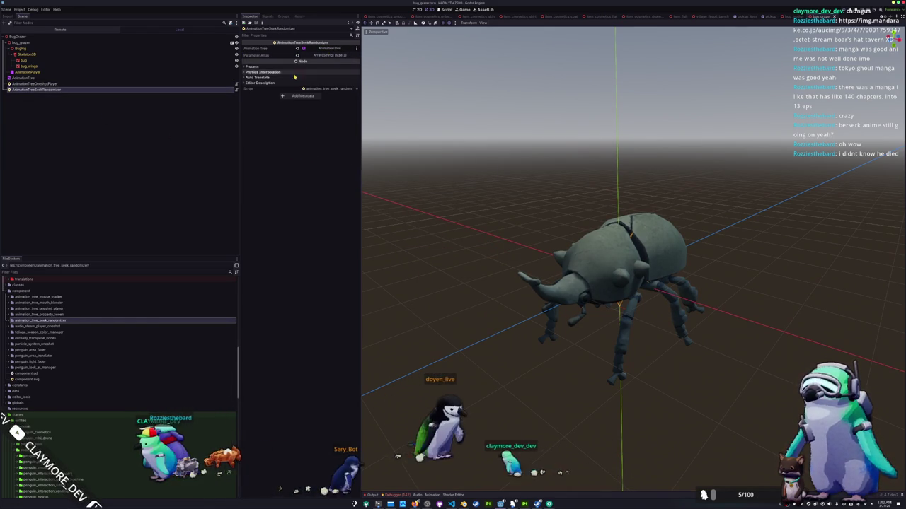
click(327, 54)
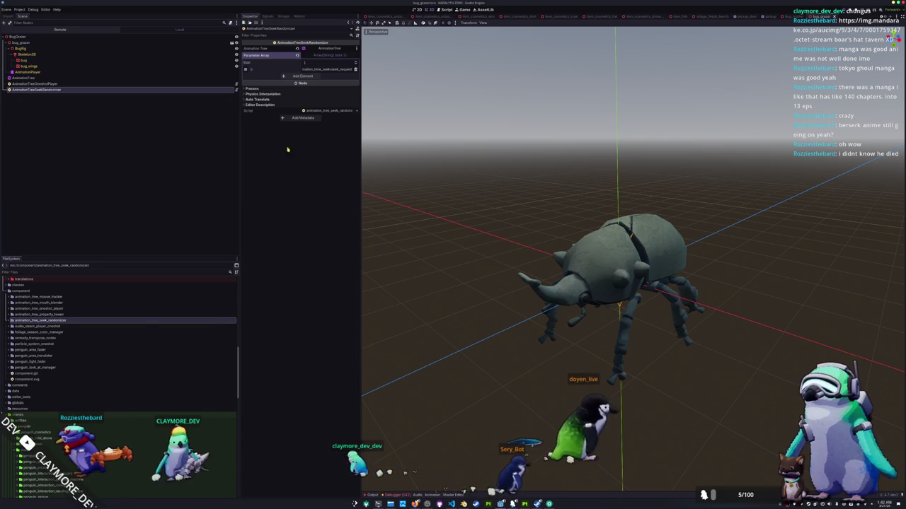
click(70, 73)
click(70, 78)
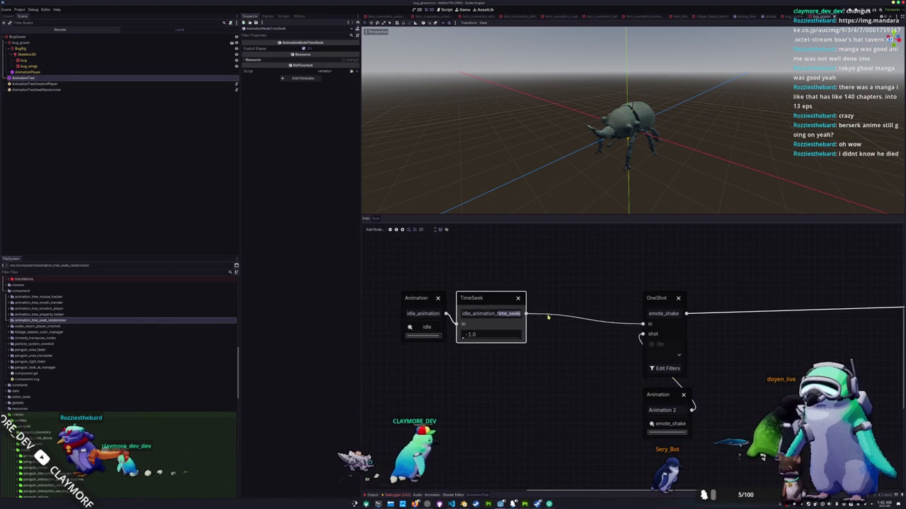
Commit the node renames, drag the Output node next to OneShot, and save with Ctrl+S
click(557, 334)
click(443, 344)
mouse_move(462, 314)
mouse_down()
mouse_move(488, 314)
mouse_move(456, 313)
mouse_up()
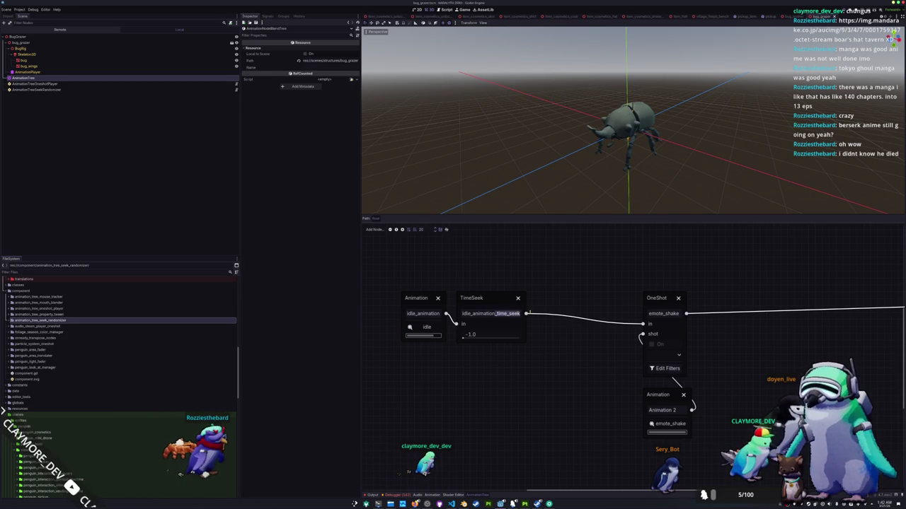
scroll(546, 327, right, 2)
scroll(546, 327, down, 2)
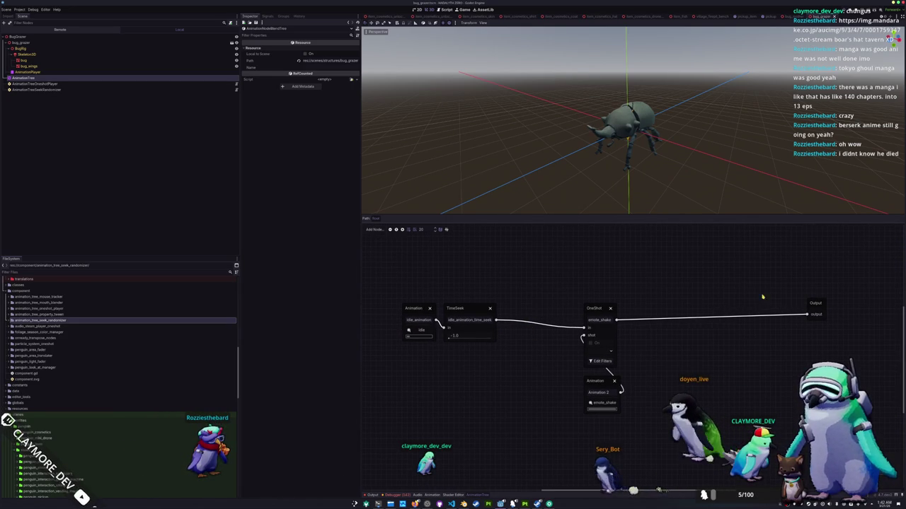
drag(812, 304, 642, 309)
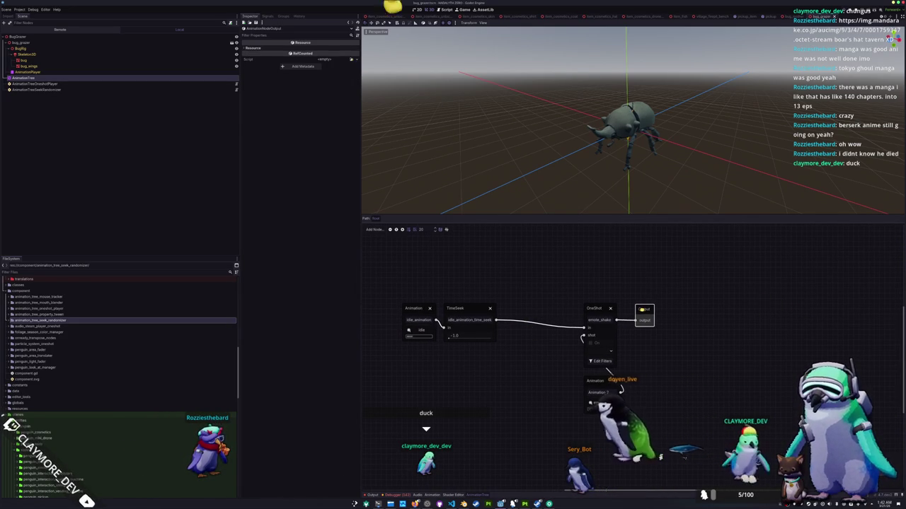
key(ctrl+s)
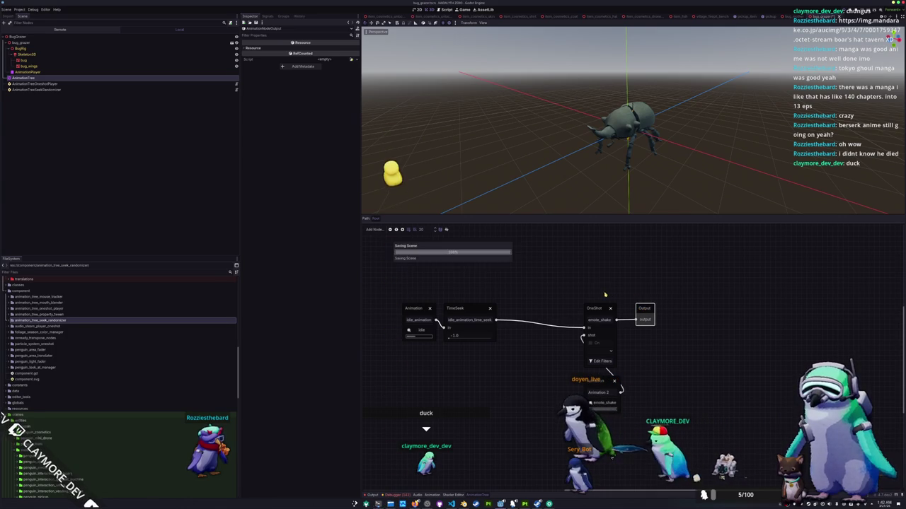
Select the Animation node in the graph, then AnimationTreeSeekRandomizer in the Scene dock
scroll(552, 300, left, 1)
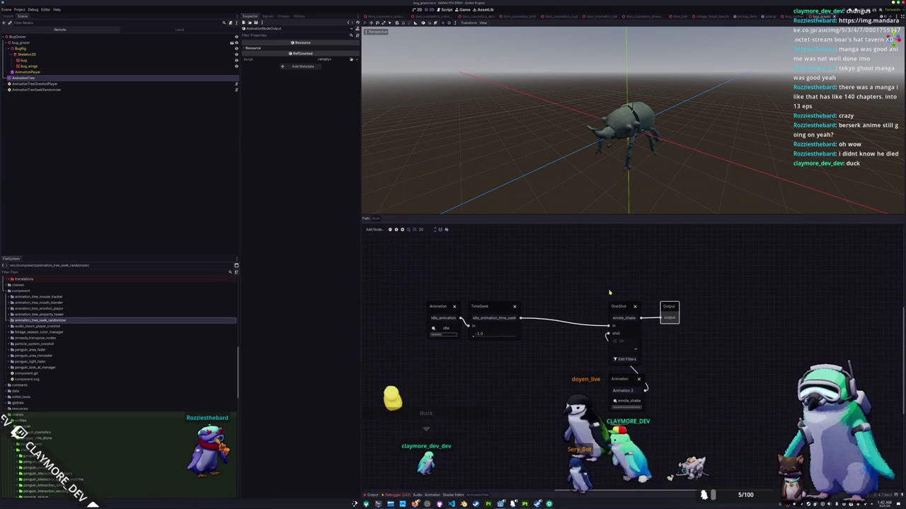
click(489, 309)
click(439, 307)
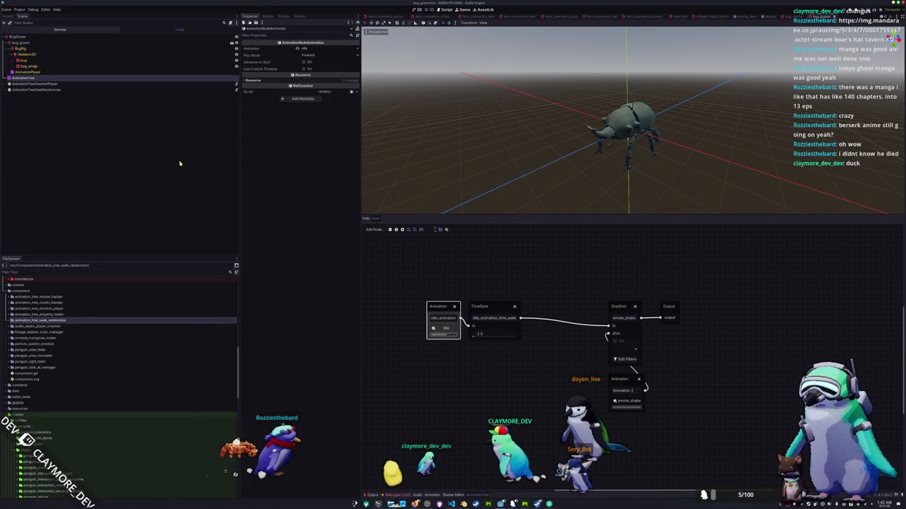
click(172, 83)
click(172, 89)
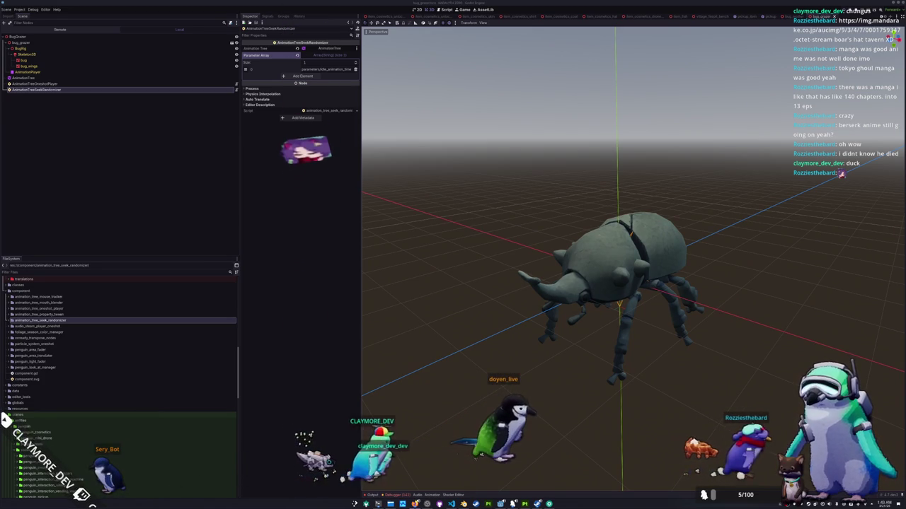
Save the bug_grazer scene after reselecting its seek randomizer and one-shot player nodes
click(758, 254)
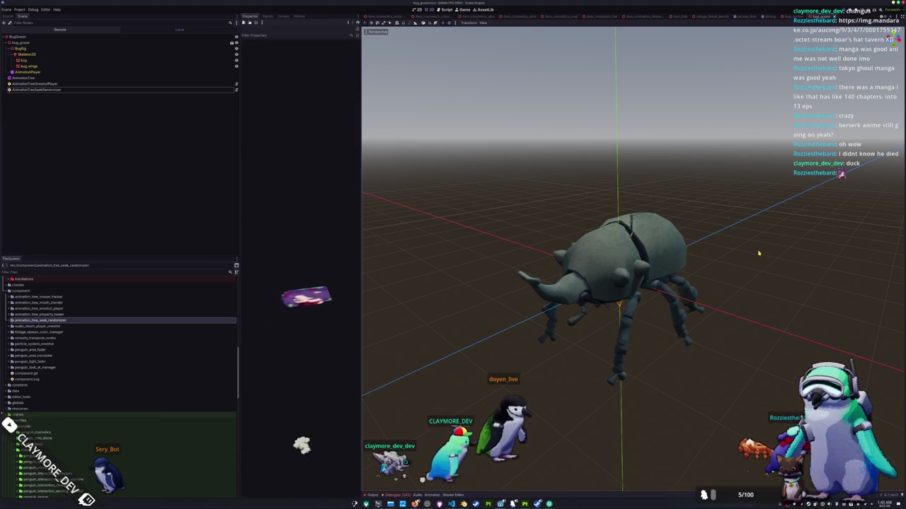
click(198, 89)
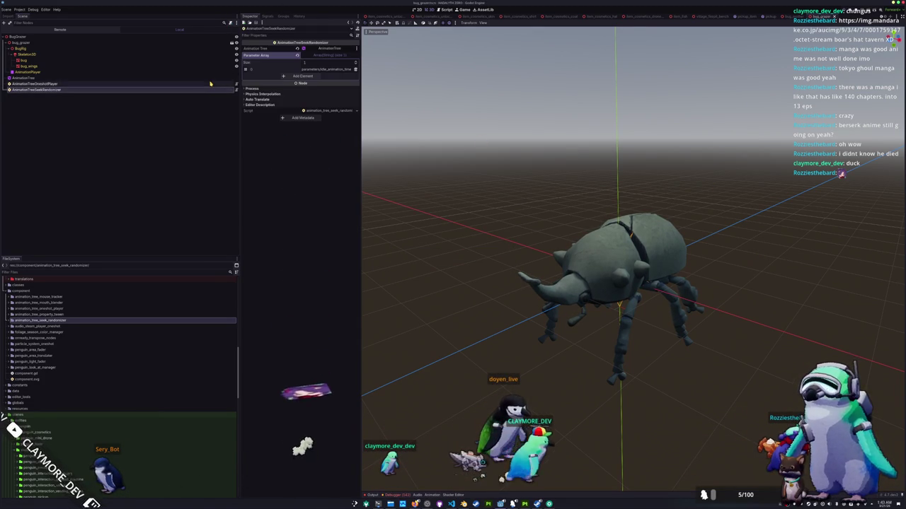
click(210, 84)
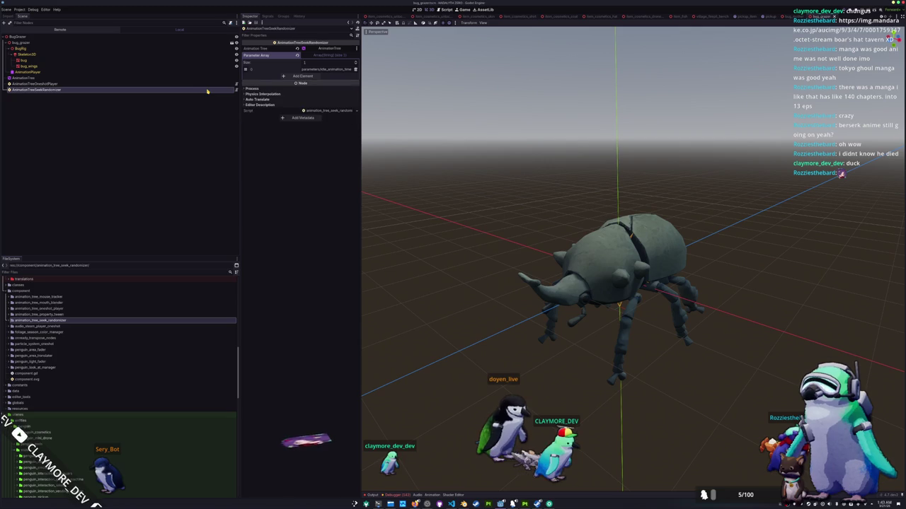
click(209, 89)
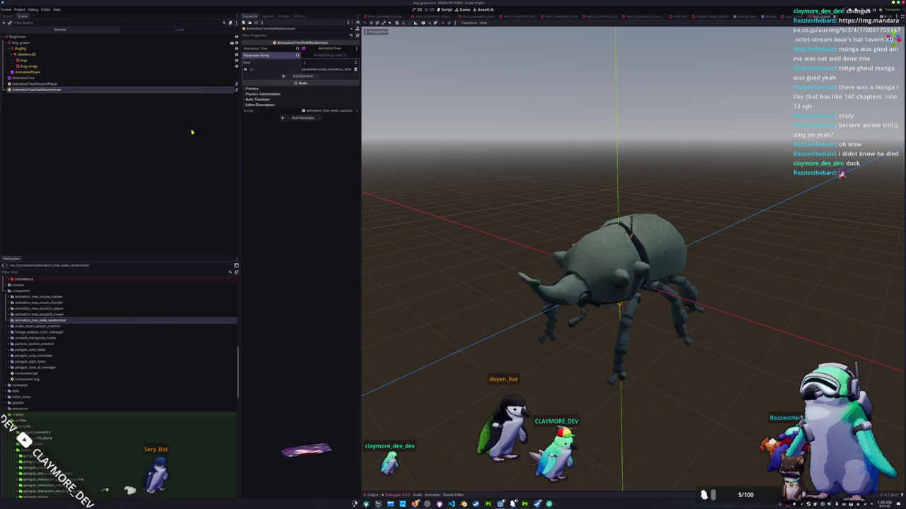
click(174, 154)
key(ctrl+s)
click(56, 89)
key(ctrl+s)
click(76, 37)
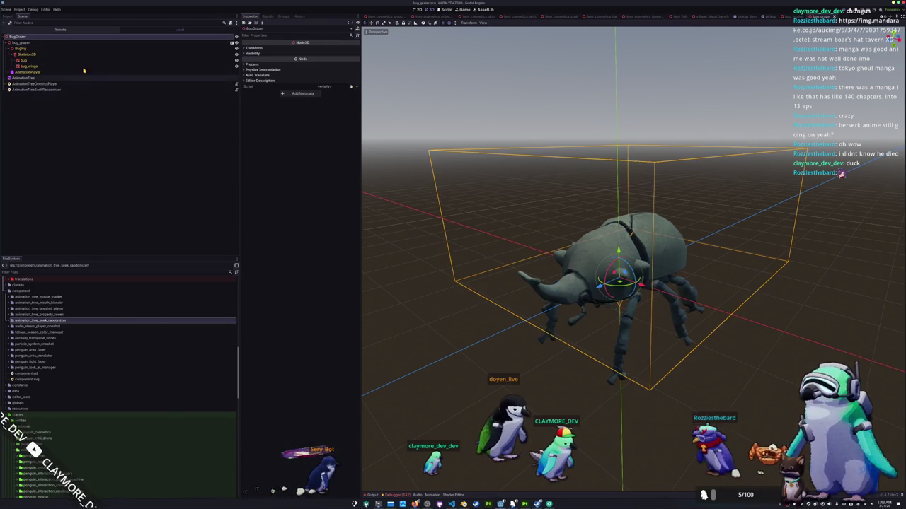
Clear the debugger's error list and switch to the bug_mother scene
click(395, 495)
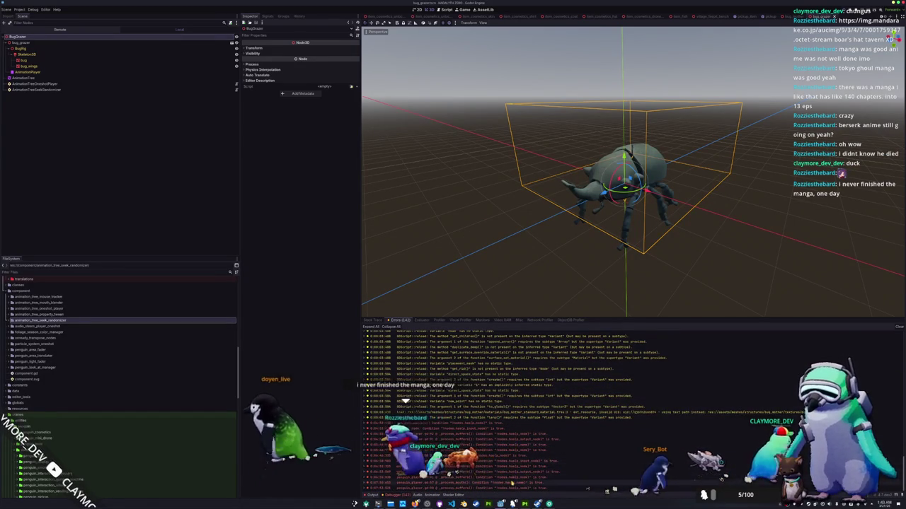
click(898, 326)
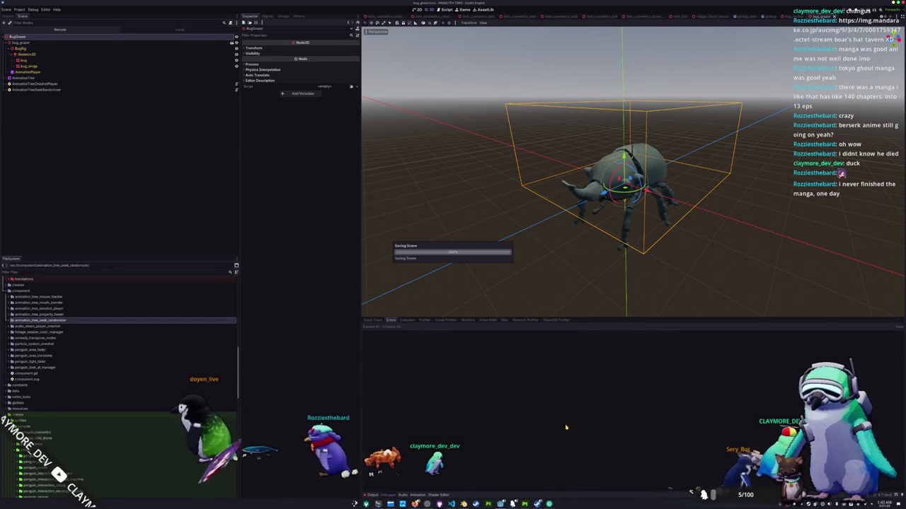
click(784, 15)
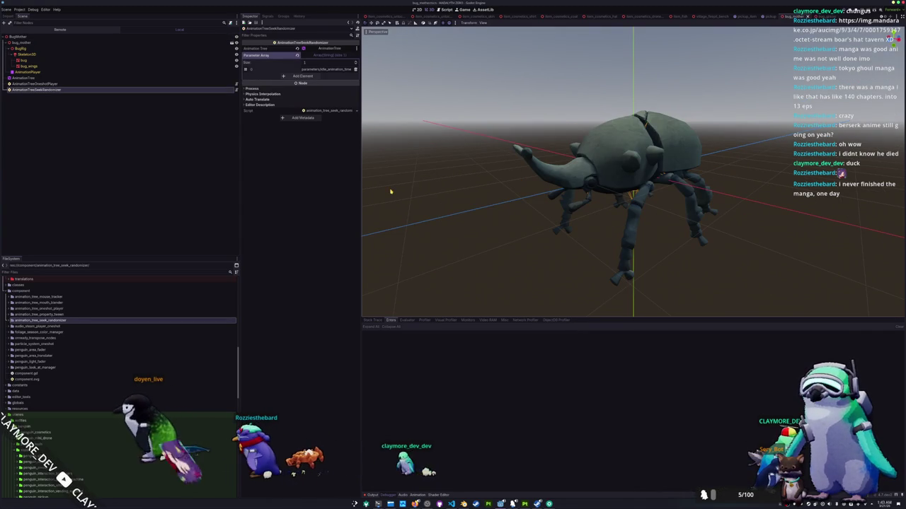
Step through bug_mother's nodes from BugMother and Skeleton3D down to AnimationTreeOneshotPlayer
click(50, 84)
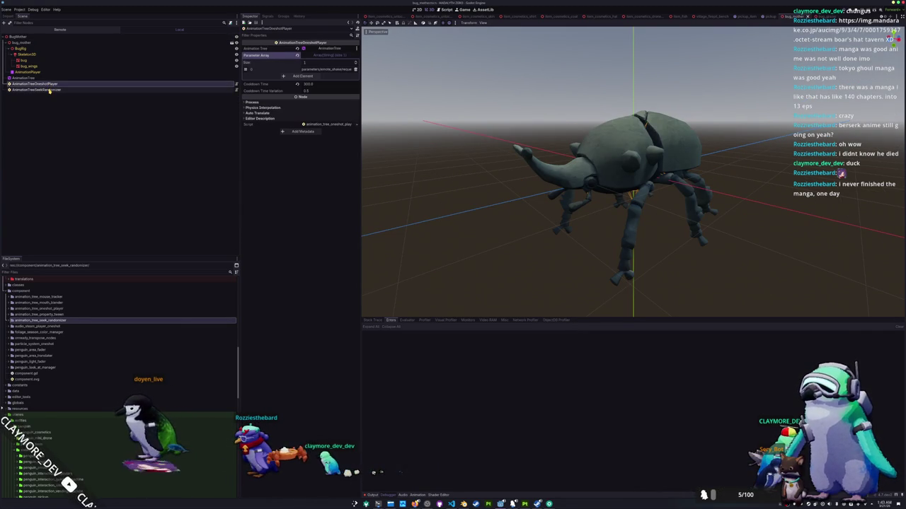
click(49, 90)
click(58, 83)
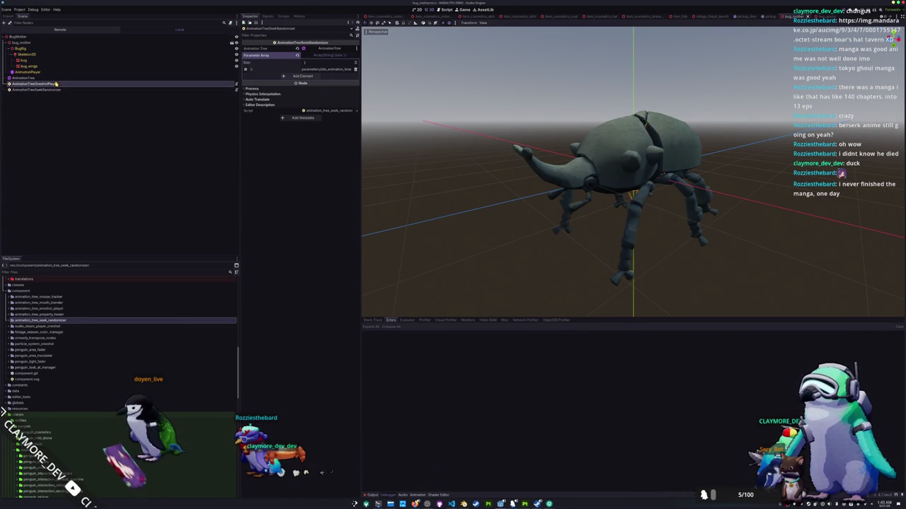
click(184, 110)
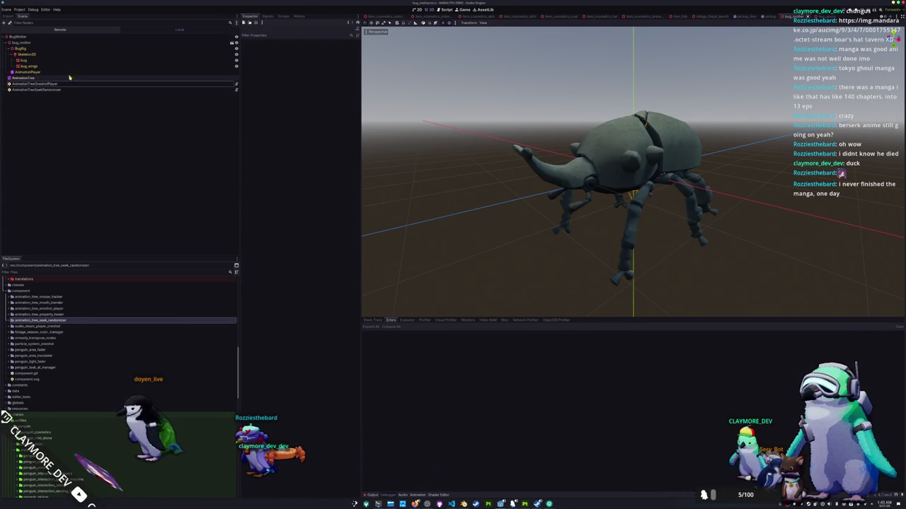
click(83, 37)
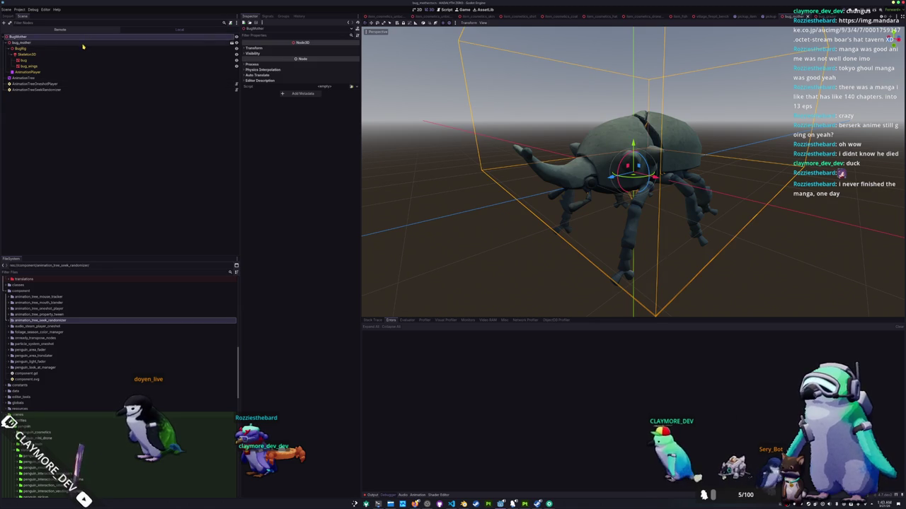
click(83, 55)
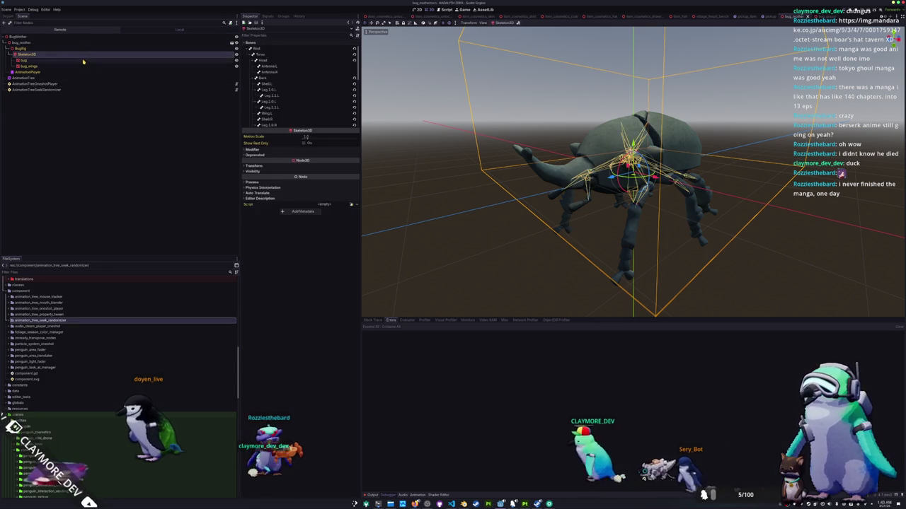
click(82, 60)
click(82, 72)
click(81, 78)
click(81, 84)
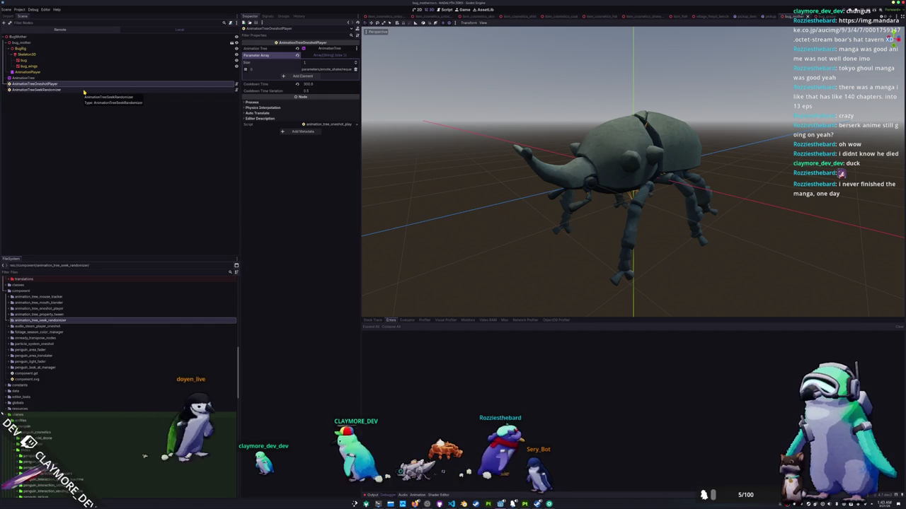
Compare bug_mother's seek randomizer and one-shot player (cooldown 300.0), then check bug_grazer's one-shot player
click(83, 90)
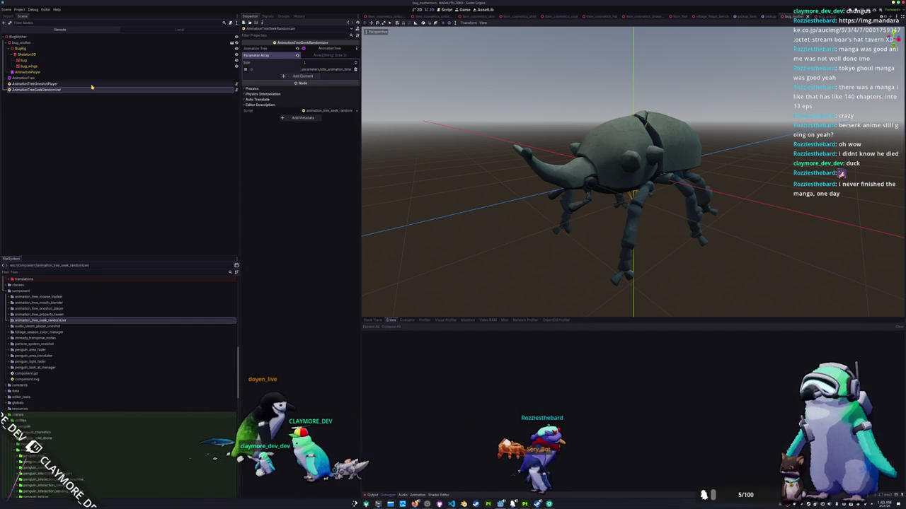
click(92, 85)
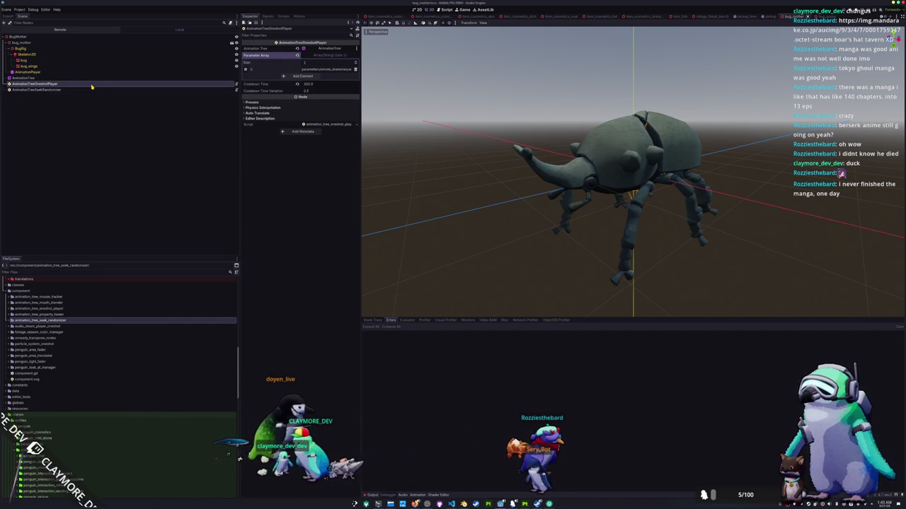
click(221, 90)
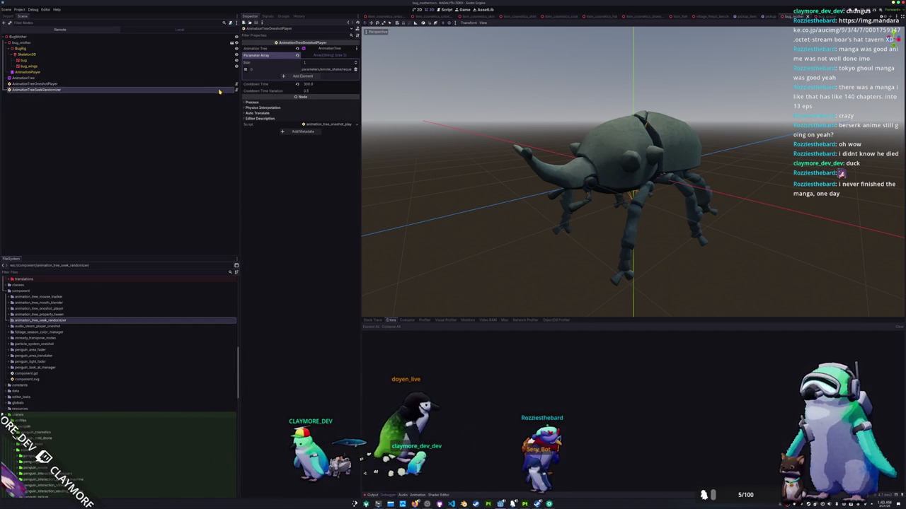
click(220, 84)
click(221, 91)
click(221, 91)
click(220, 90)
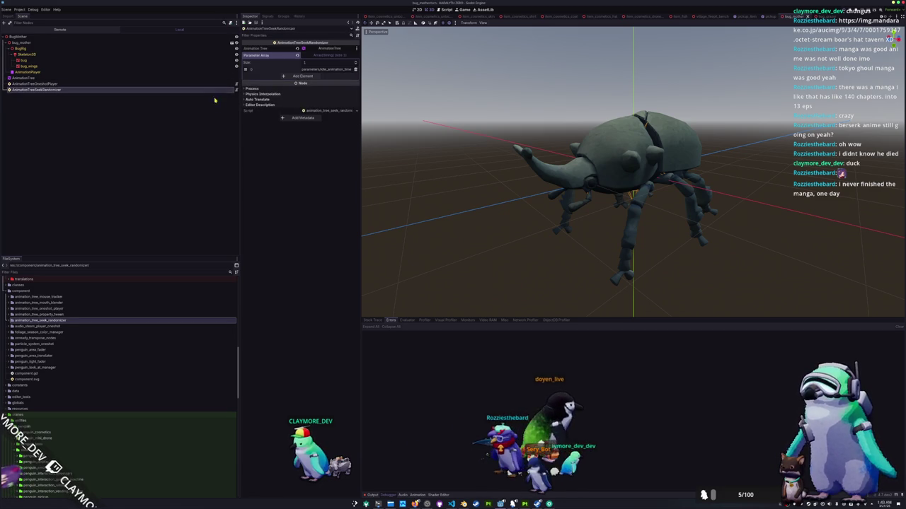
click(220, 85)
click(219, 91)
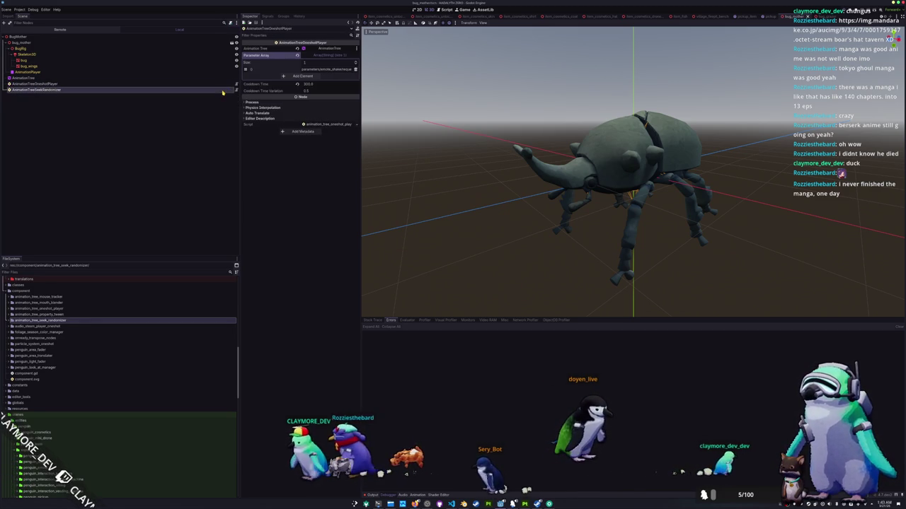
click(224, 85)
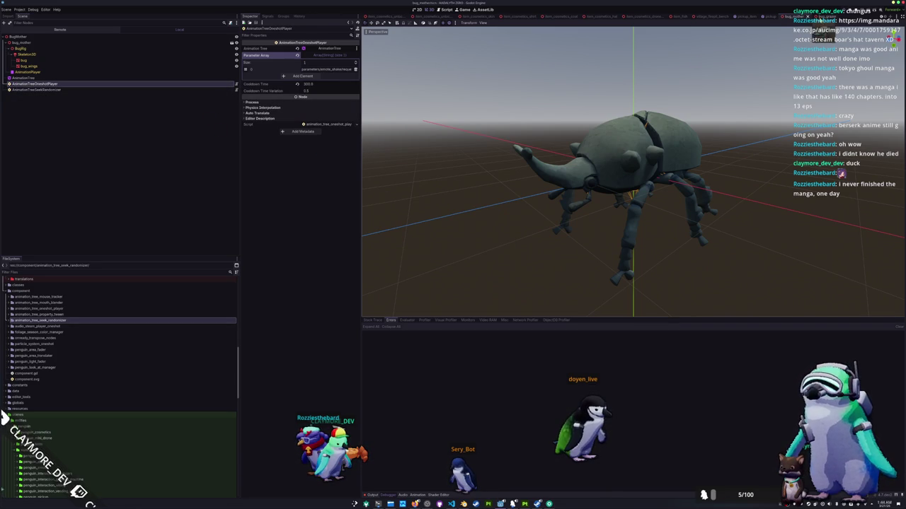
key(ctrl+Tab)
click(179, 83)
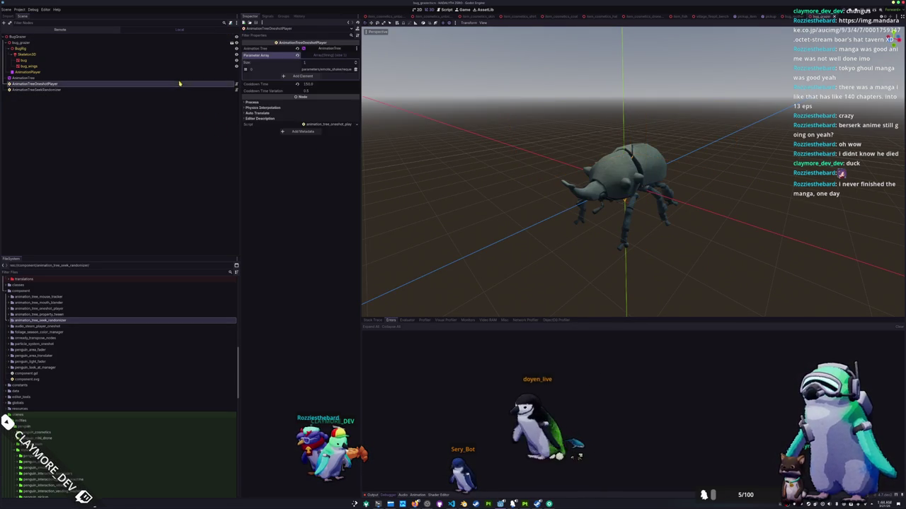
Inspect bug_grazer's AnimationTreeOneshotPlayer and AnimationTreeSeekRandomizer properties
click(218, 90)
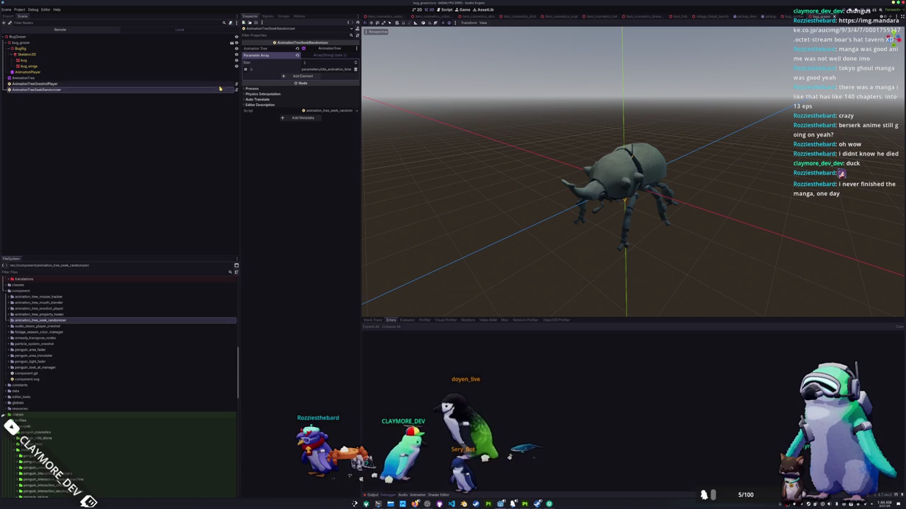
click(220, 86)
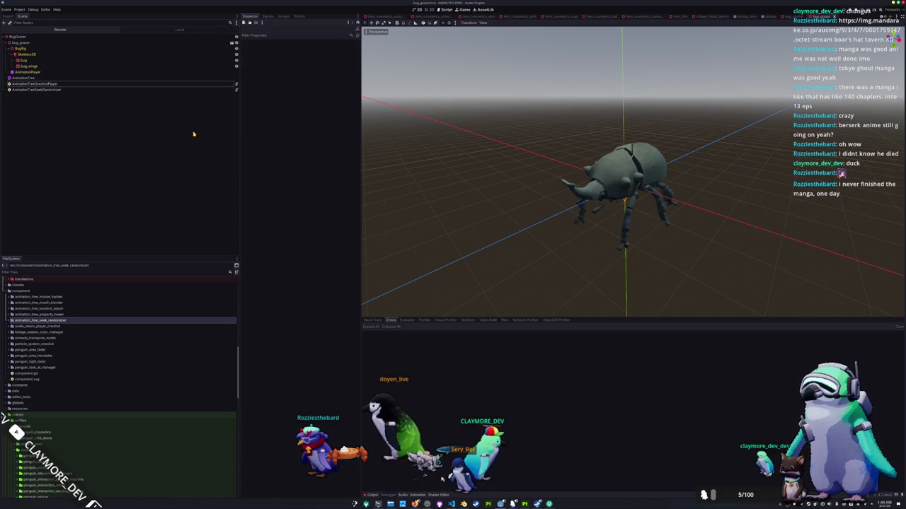
click(59, 36)
click(52, 84)
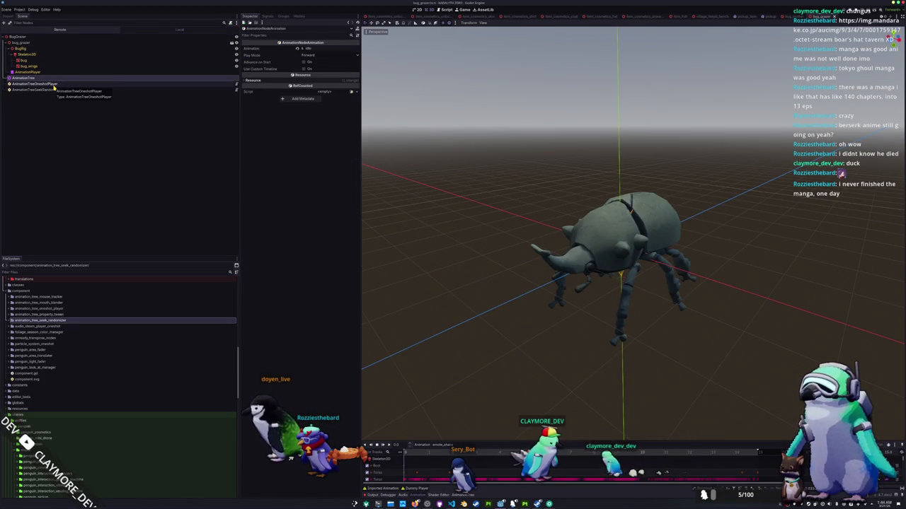
click(53, 84)
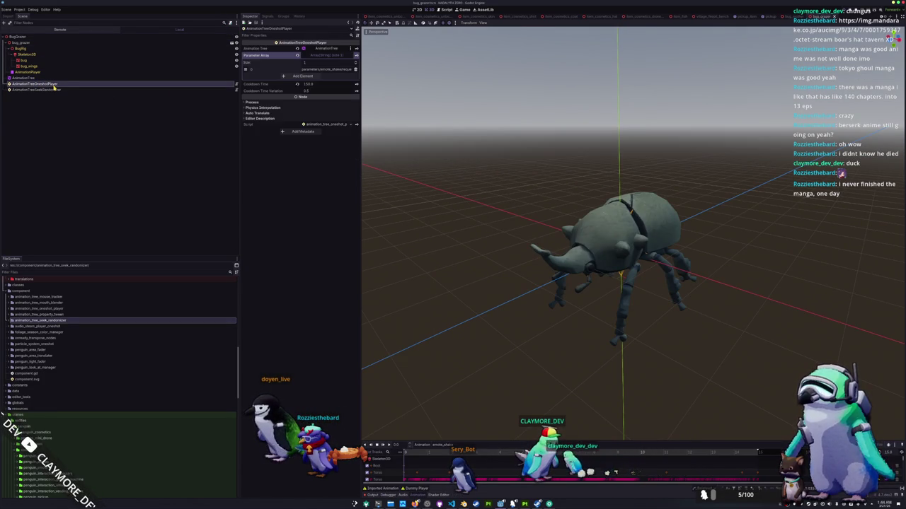
click(128, 91)
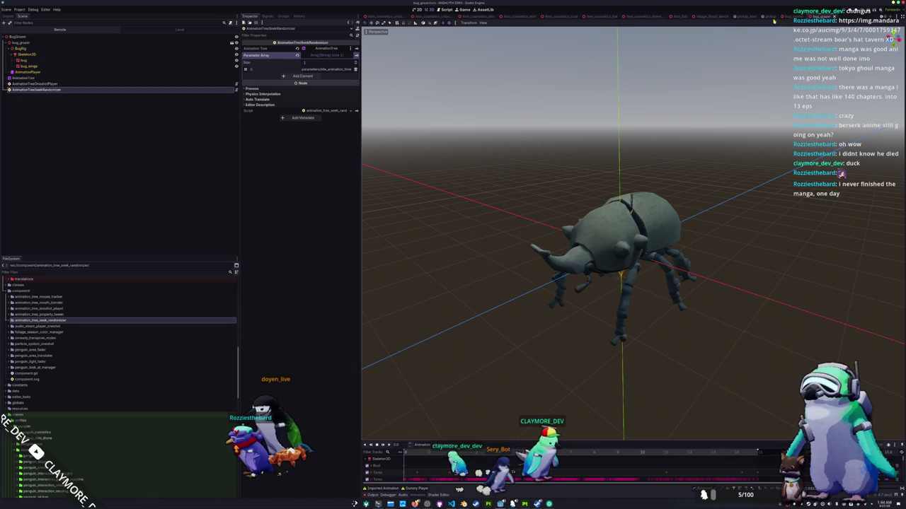
Back in bug_mother, inspect its seek randomizer and one-shot player, then clear the selection
key(ctrl+Tab)
click(111, 91)
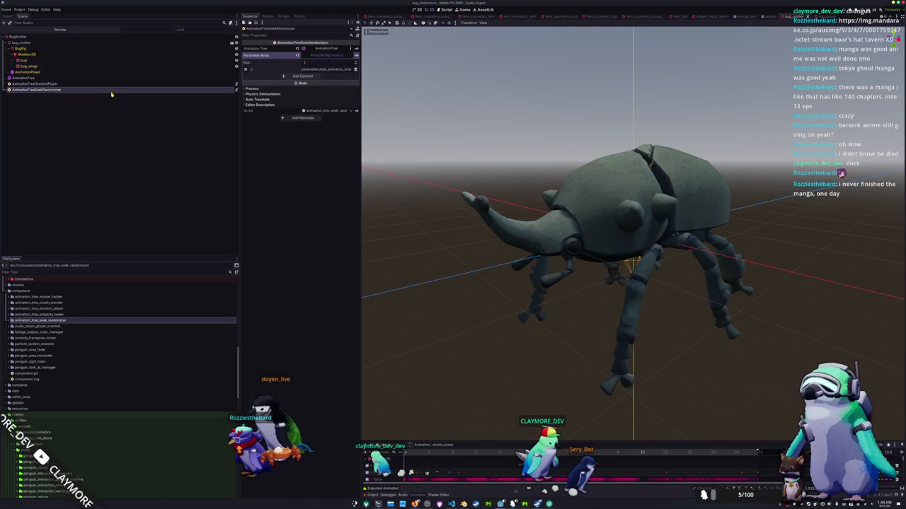
click(115, 85)
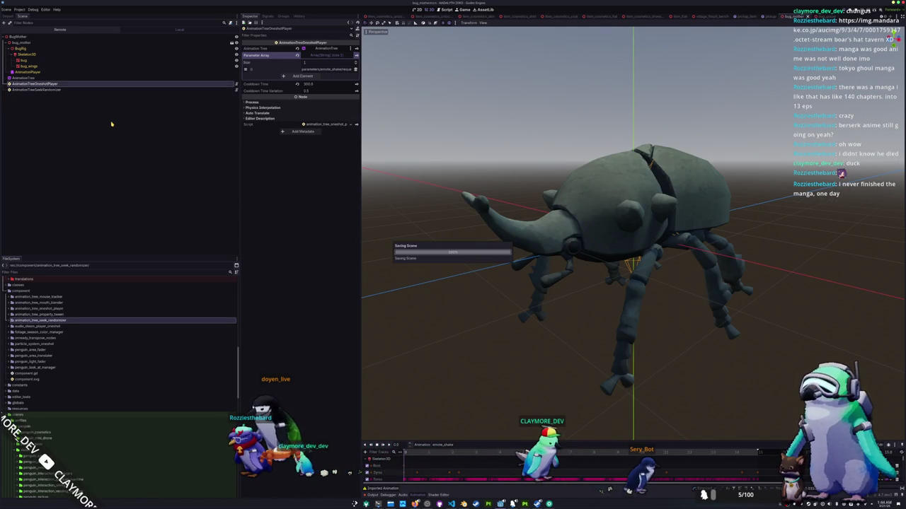
click(455, 316)
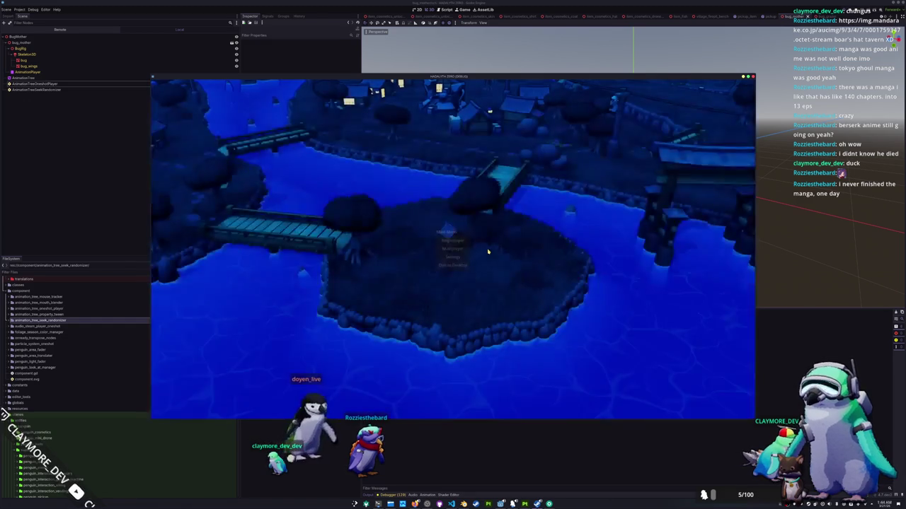
Start a Singleplayer game, walk the night village to the giant beetle, then stop with F8
click(459, 241)
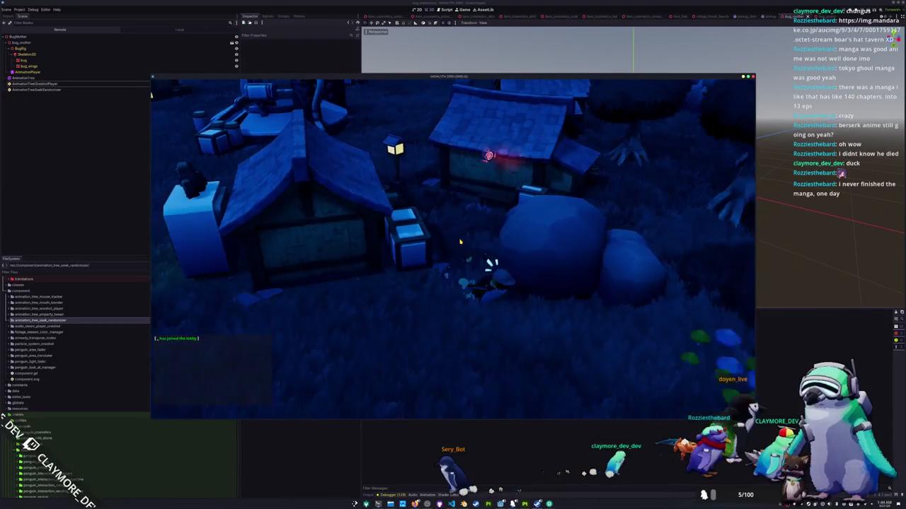
key(d)
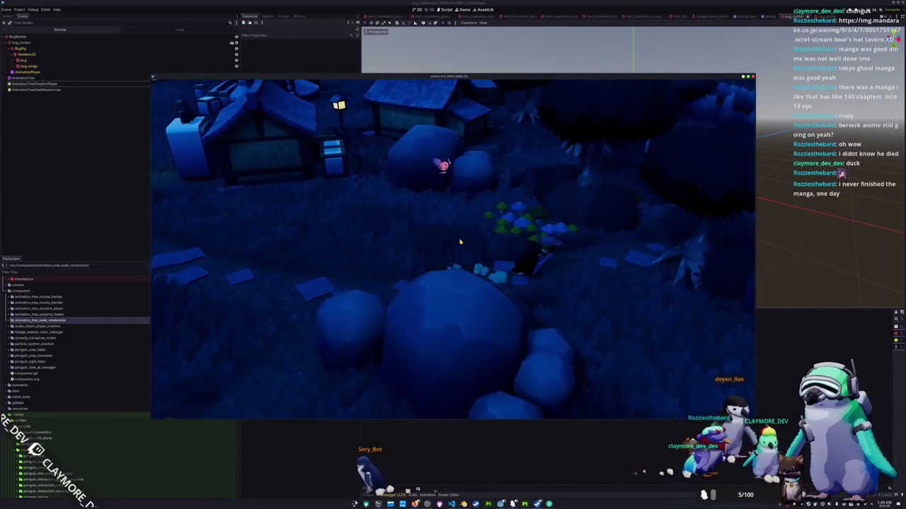
key(w)
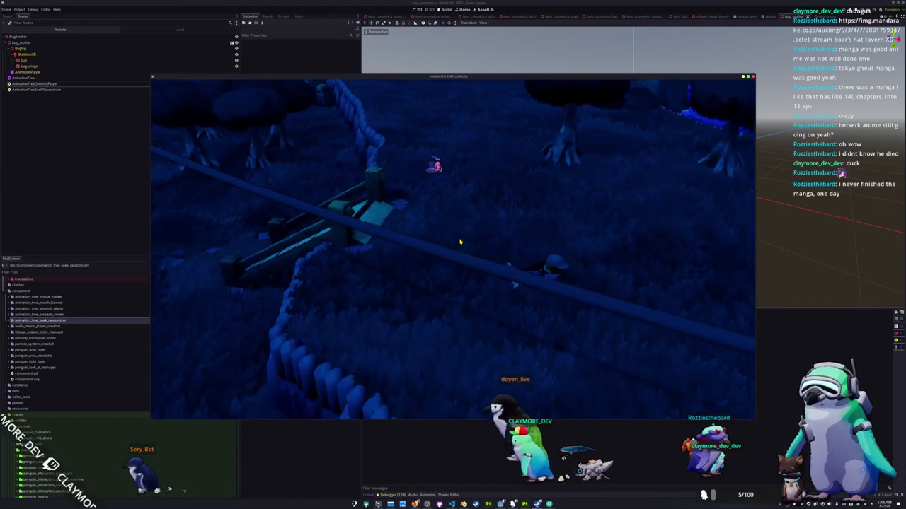
key(w)
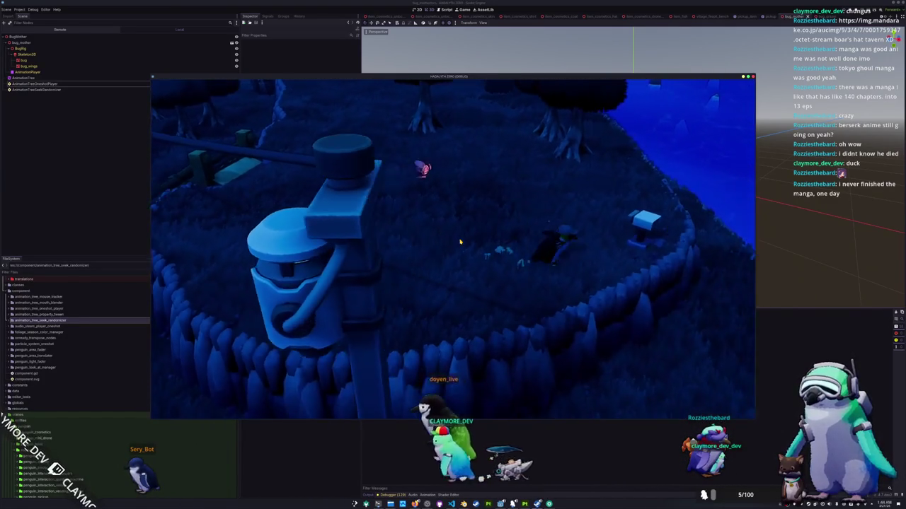
key(w)
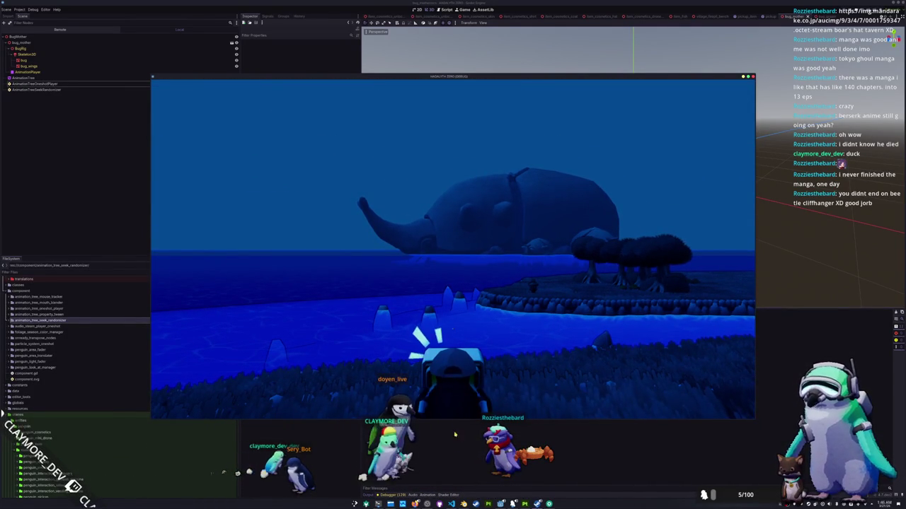
key(F8)
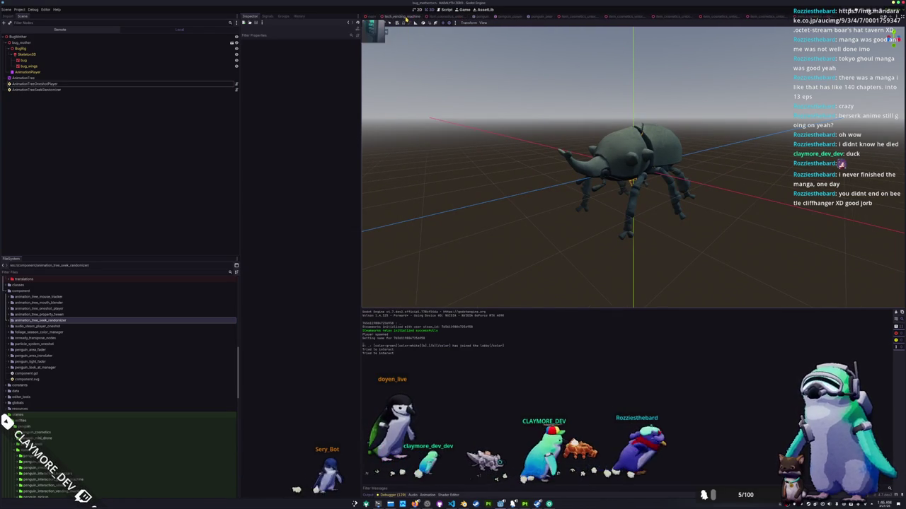
click(375, 16)
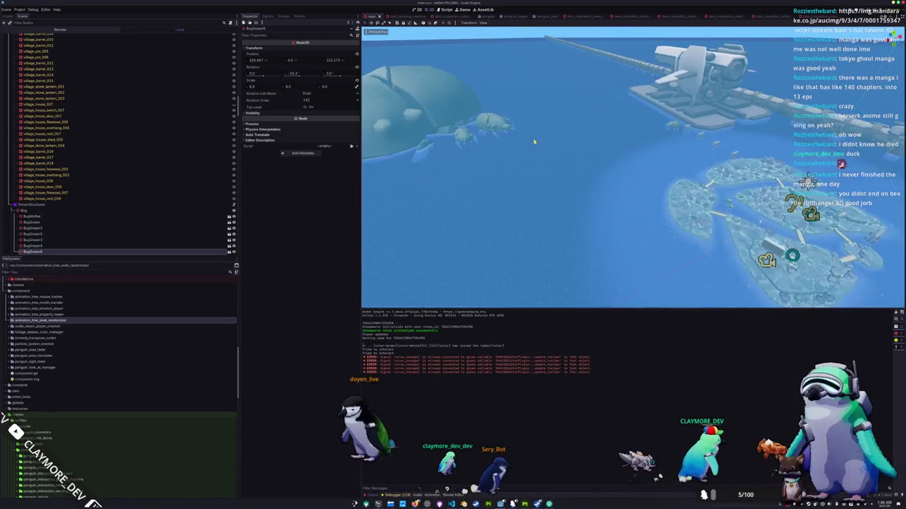
Reset the main level's BugMother instance scale to 1.0, then return to bug_mother
click(32, 215)
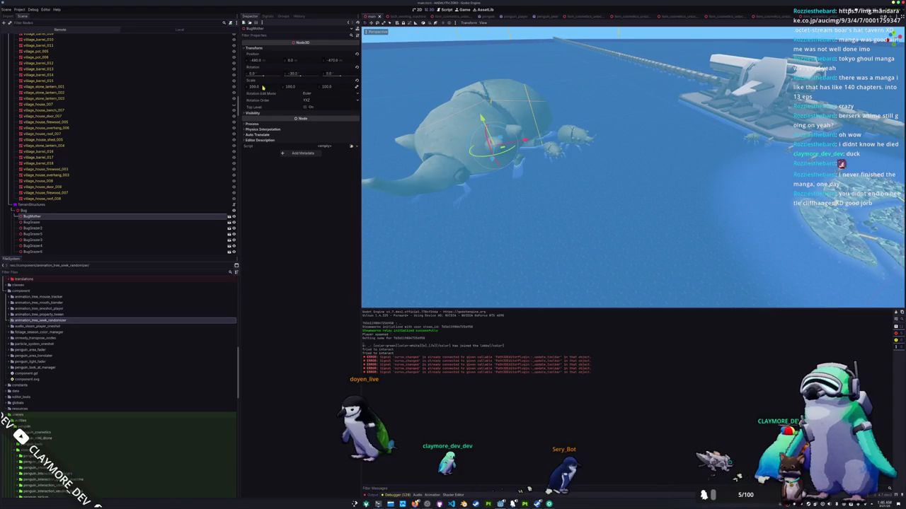
click(357, 82)
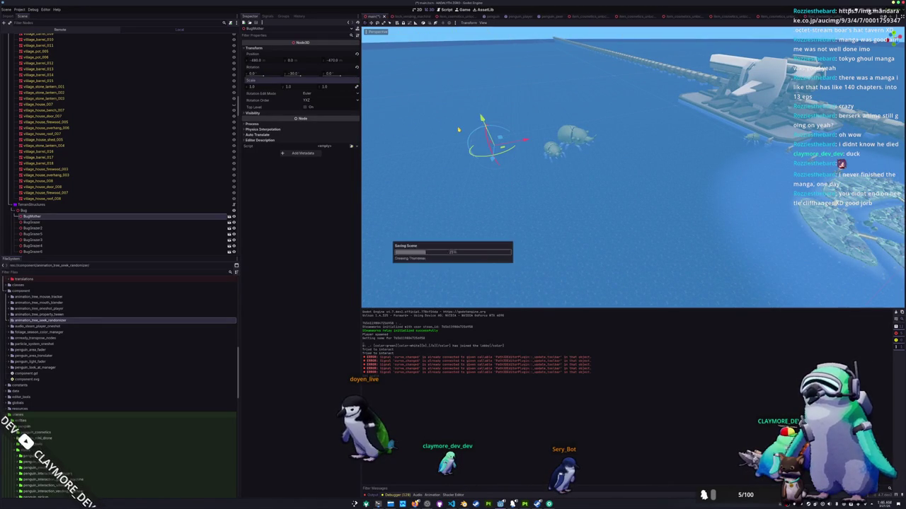
click(234, 215)
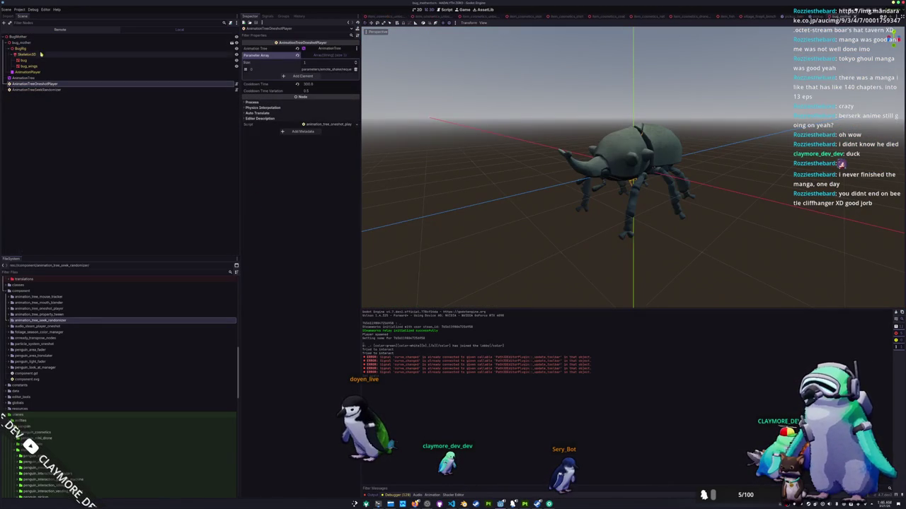
Set the bug_mother root node's scale to 100
click(42, 43)
click(253, 48)
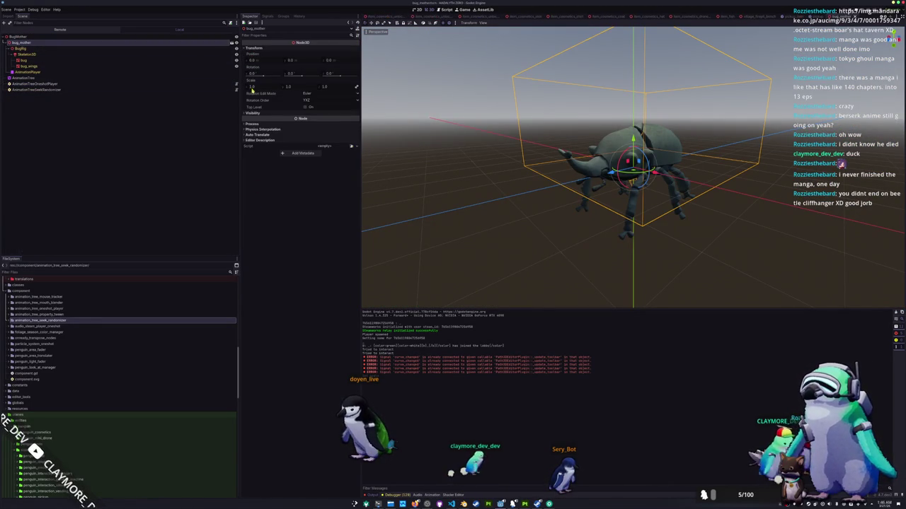
text(100)
key(Return)
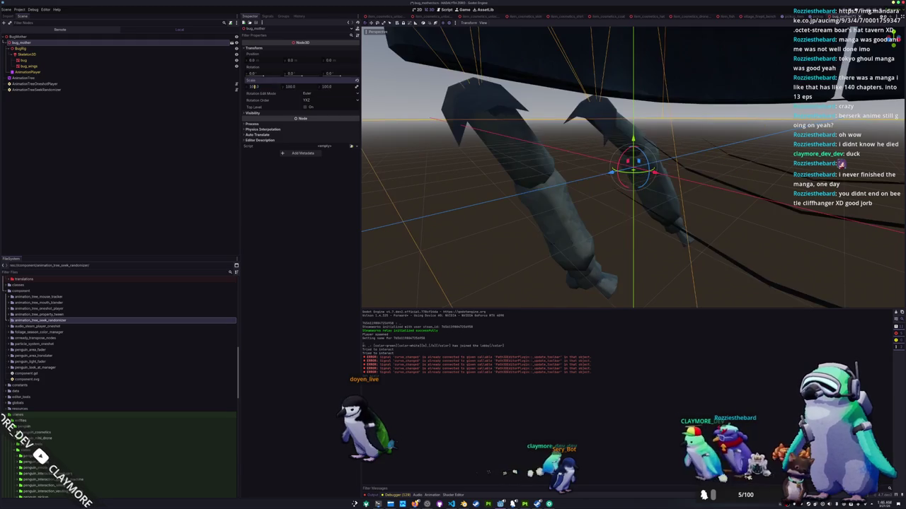
scroll(633, 166, down, 15)
scroll(633, 167, up, 6)
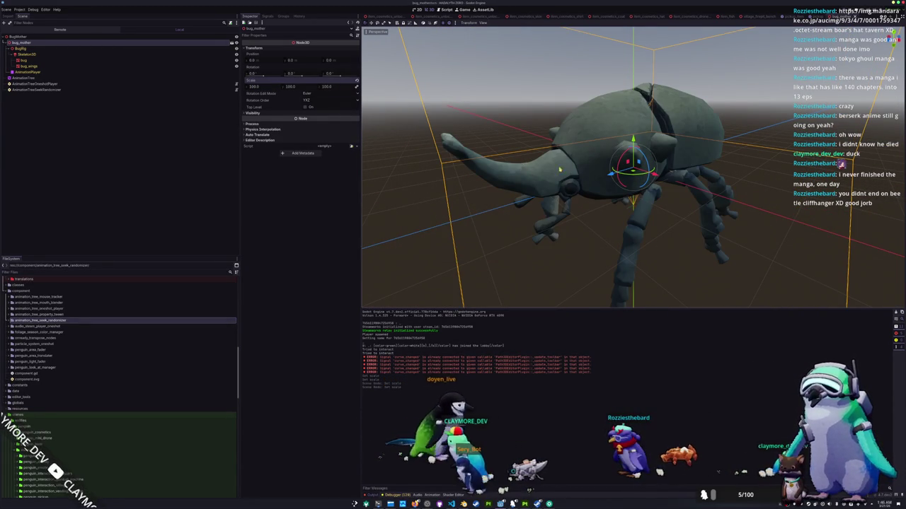
scroll(548, 162, up, 3)
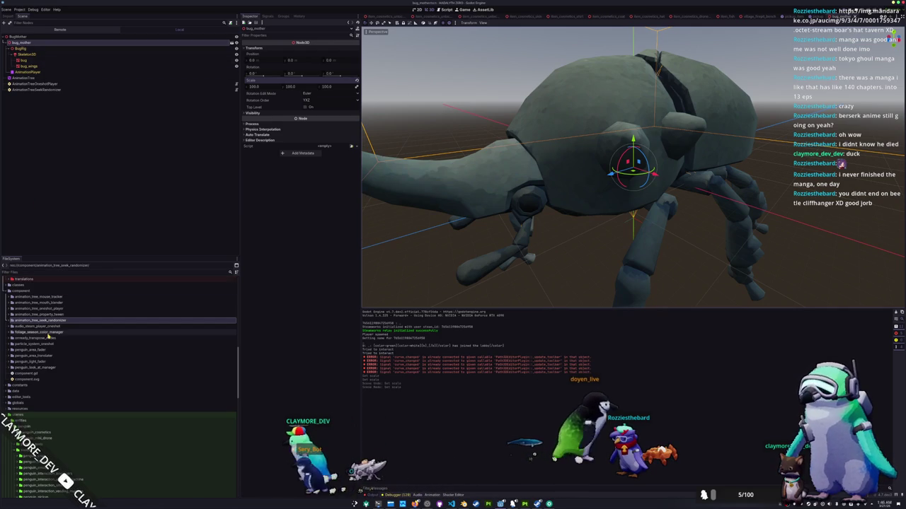
Select the bug mesh, zoom in, and switch to the Right orthogonal view with Numpad 3
click(23, 60)
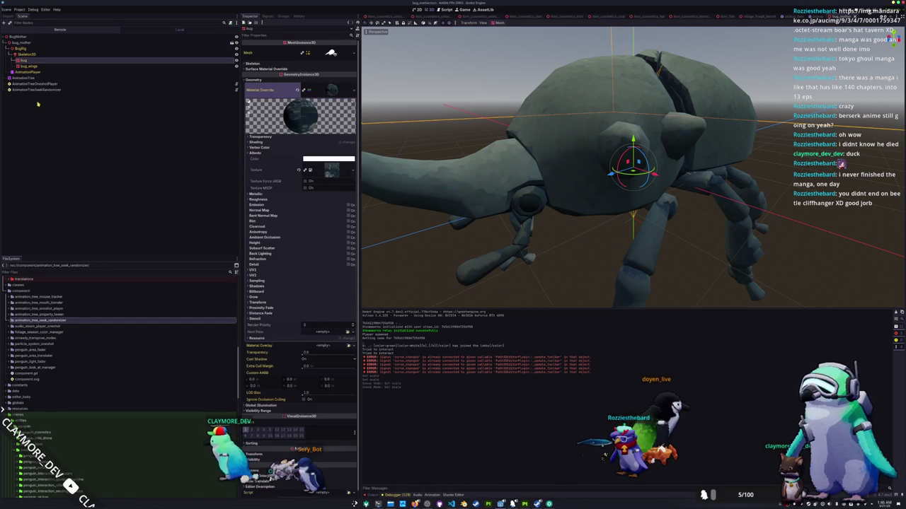
scroll(459, 197, down, 2)
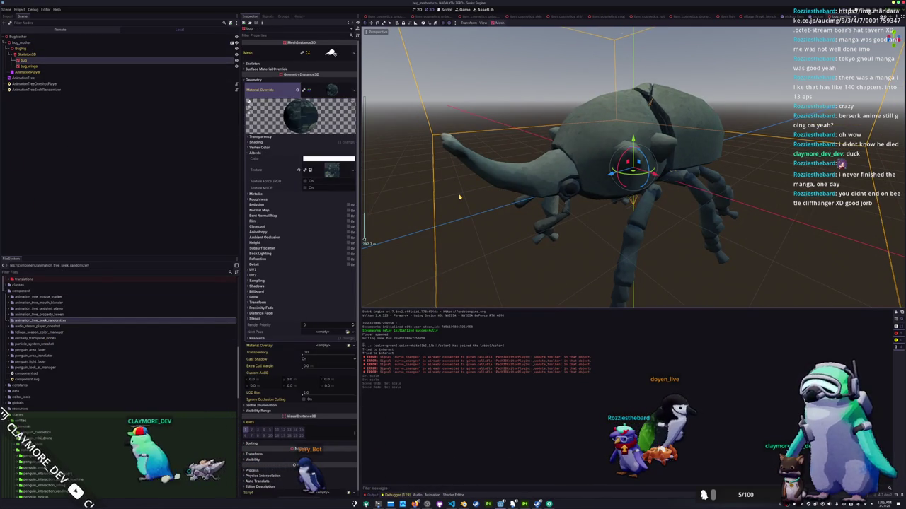
scroll(460, 198, up, 2)
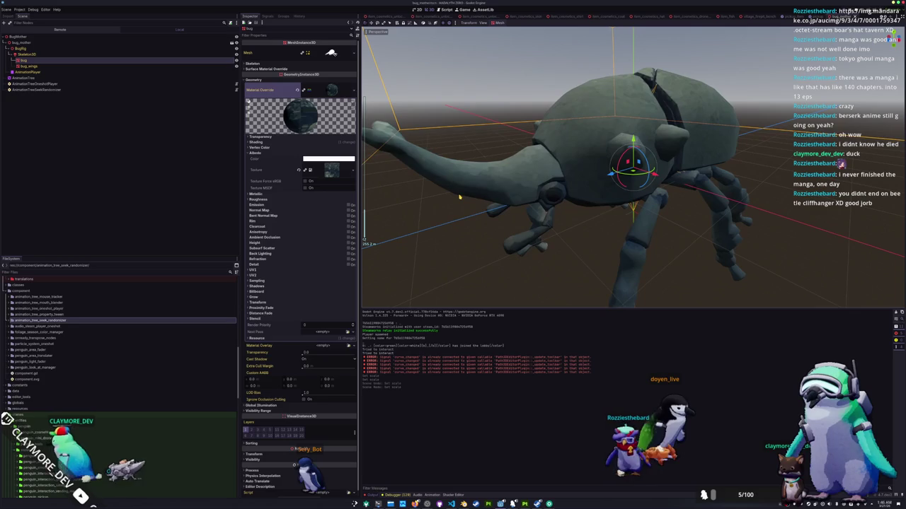
key(KP_3)
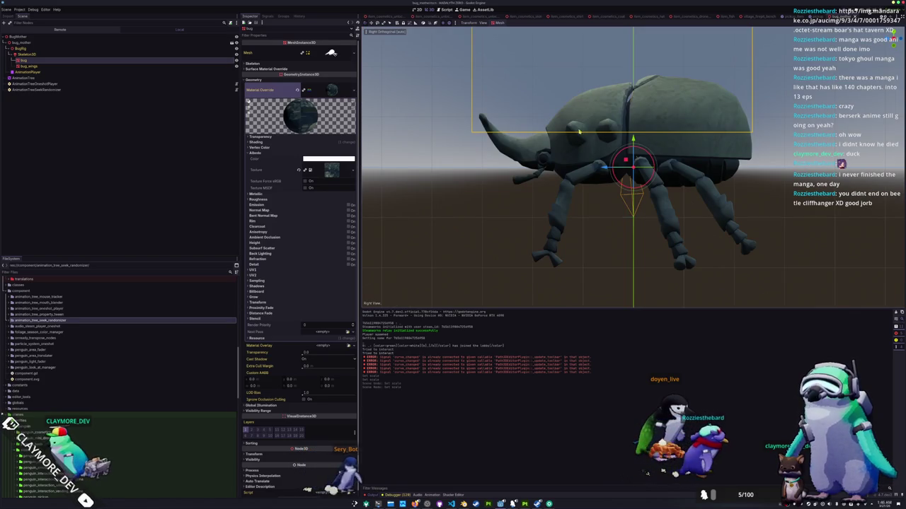
click(29, 55)
Add a BoneAttachment3D child under Skeleton3D and set its Bone Name to Head
right_click(30, 54)
click(61, 60)
text(boneatt)
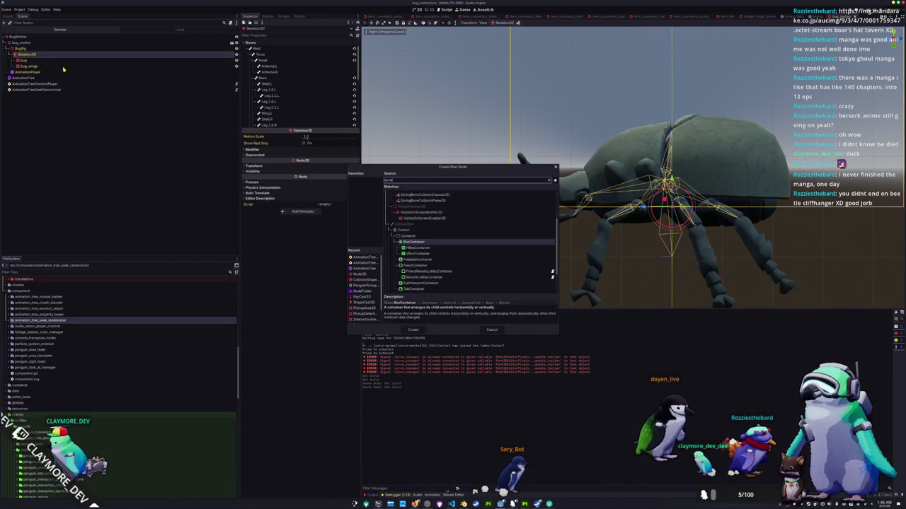
key(Return)
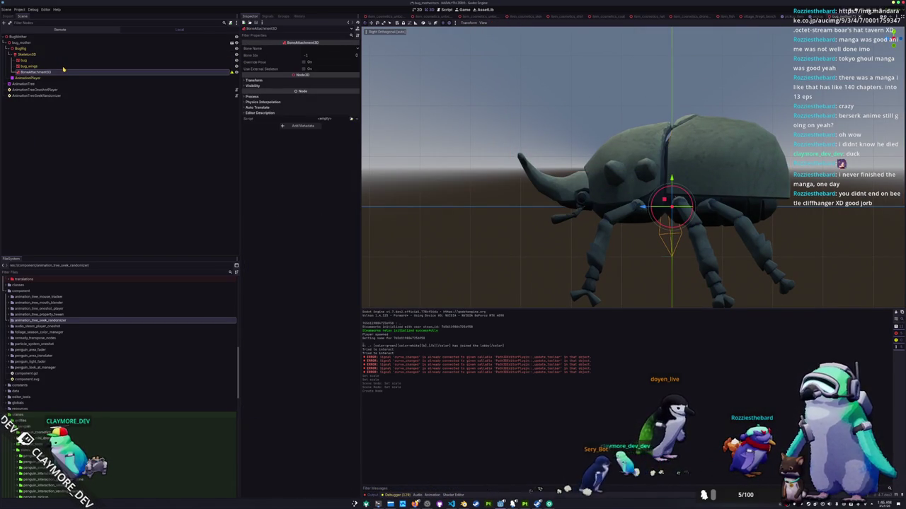
click(324, 48)
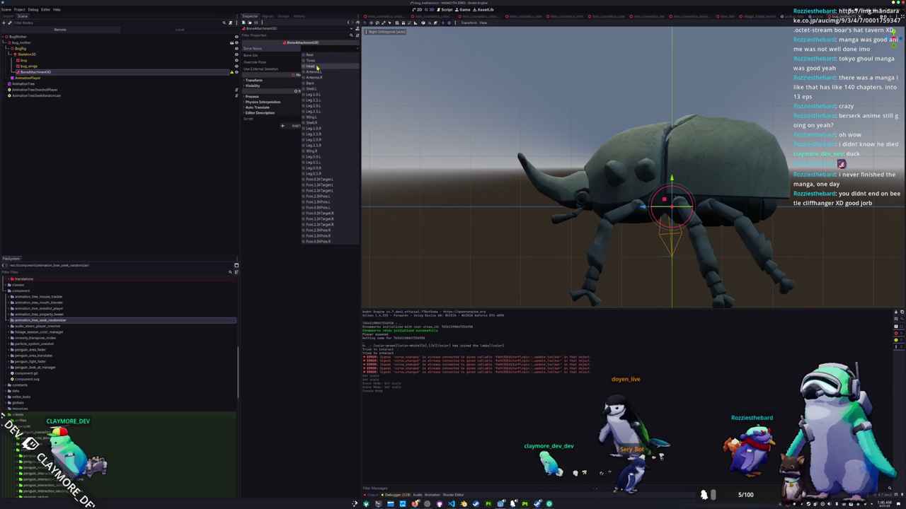
click(311, 66)
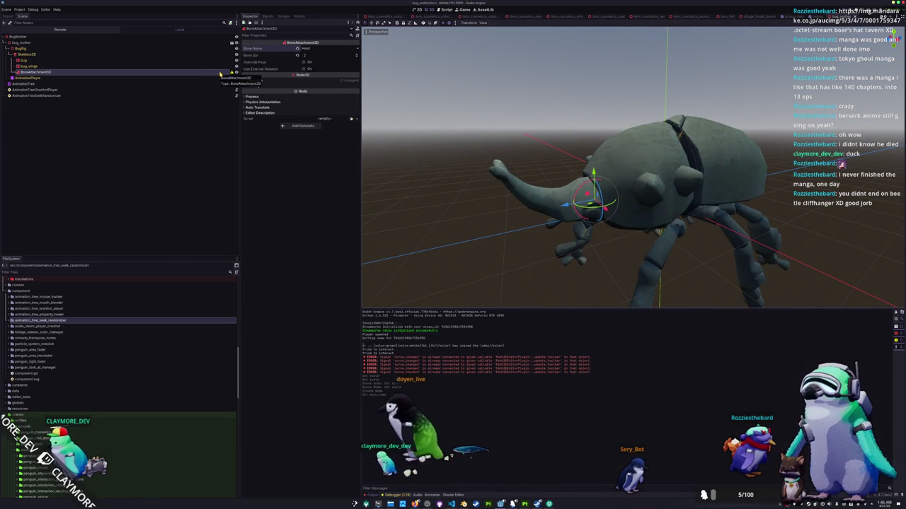
click(146, 149)
Browse to props/terrain_foliage_mangrove and drop terrain_foliage_mangrove_0.tscn onto BoneAttachment3D
click(191, 71)
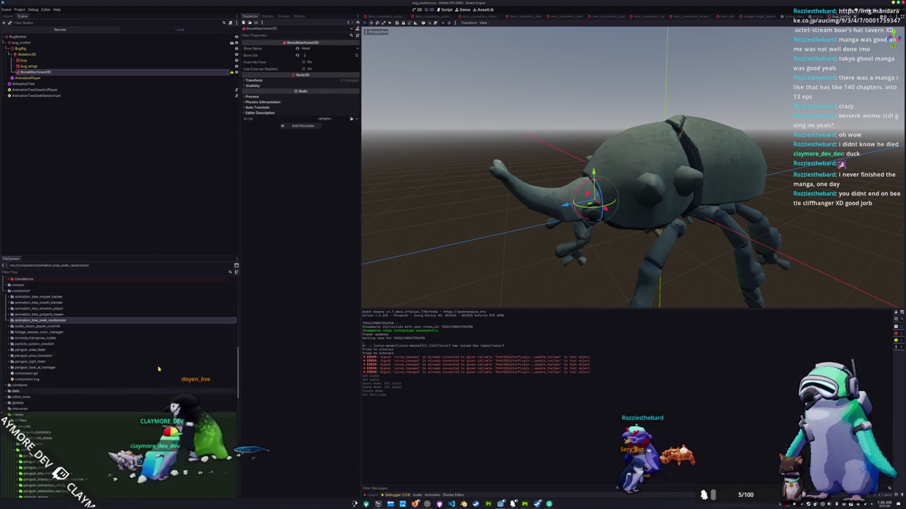
scroll(75, 362, down, 5)
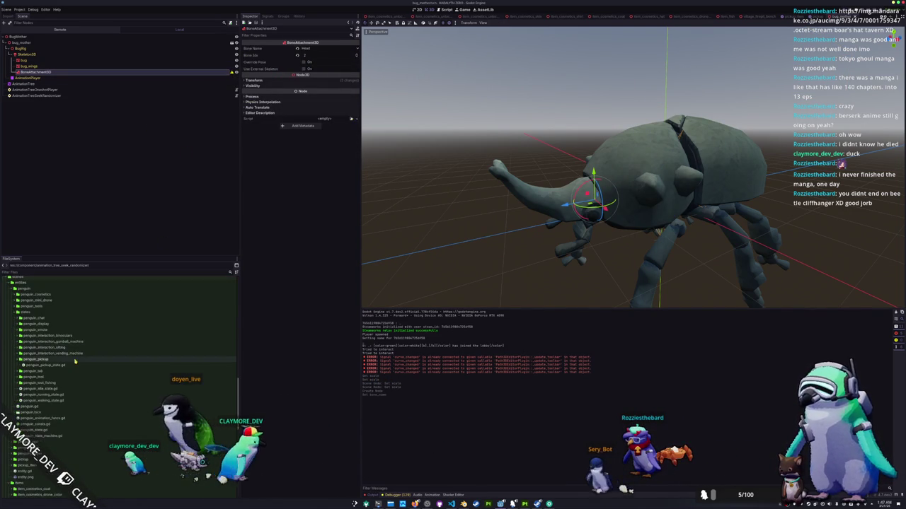
double_click(28, 312)
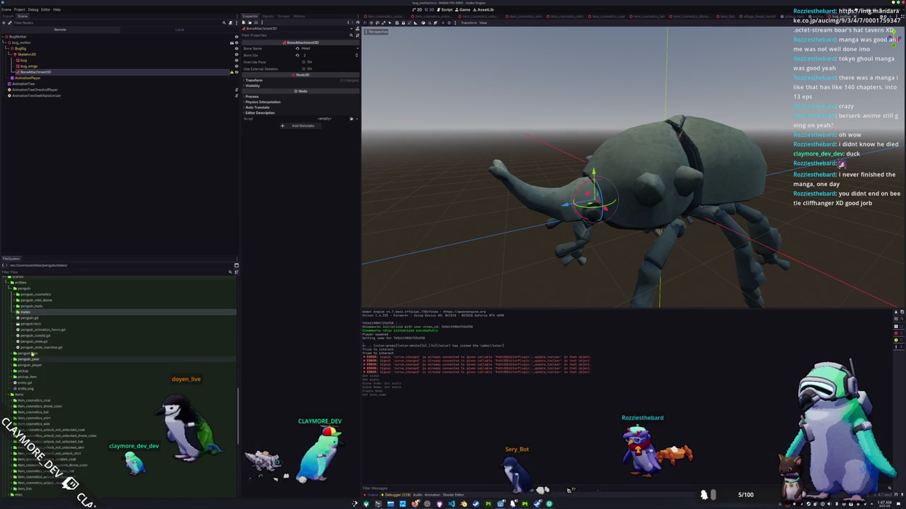
scroll(28, 367, down, 2)
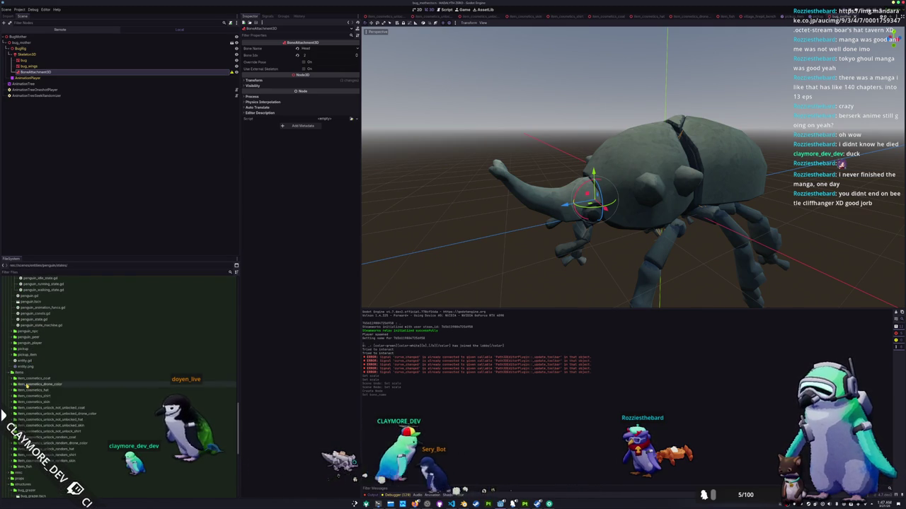
scroll(26, 385, down, 5)
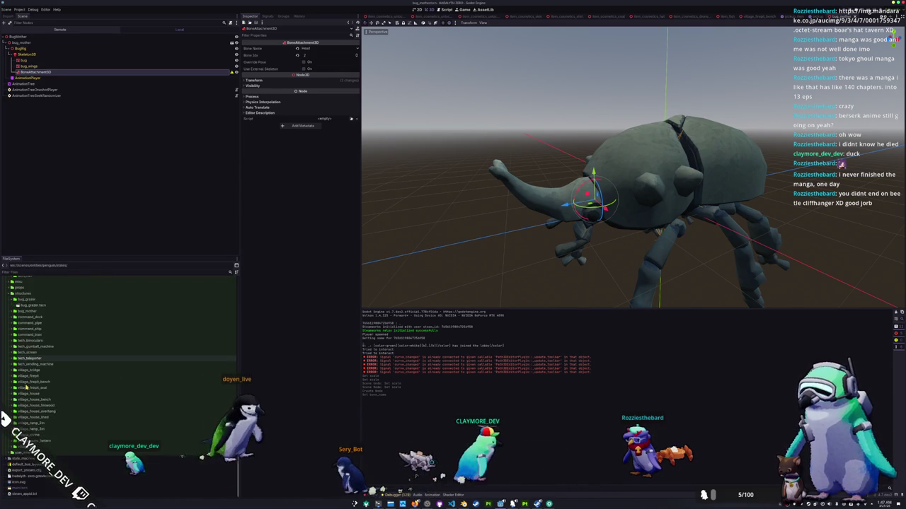
scroll(26, 387, up, 3)
double_click(28, 343)
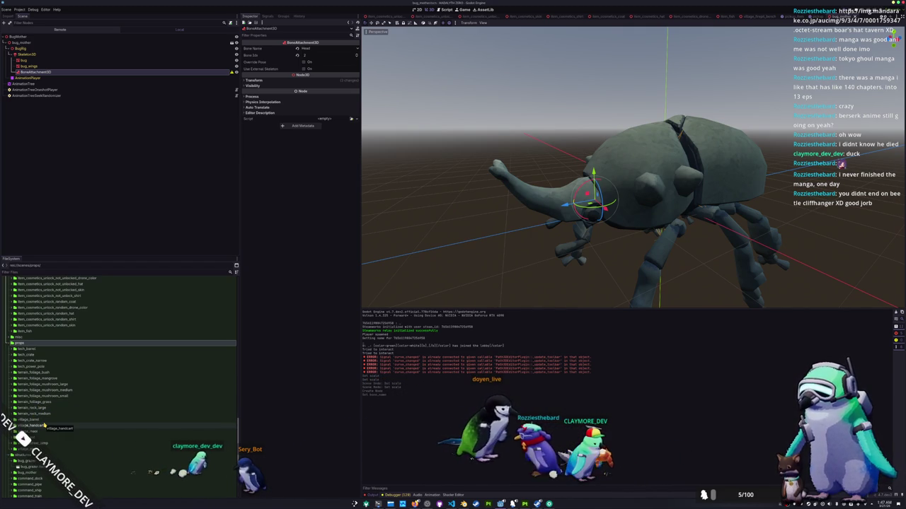
double_click(50, 380)
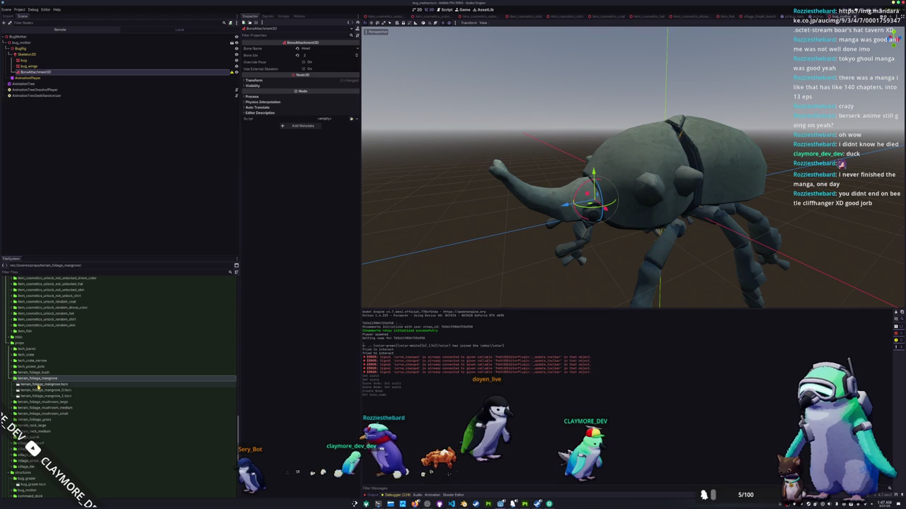
drag(39, 395, 35, 73)
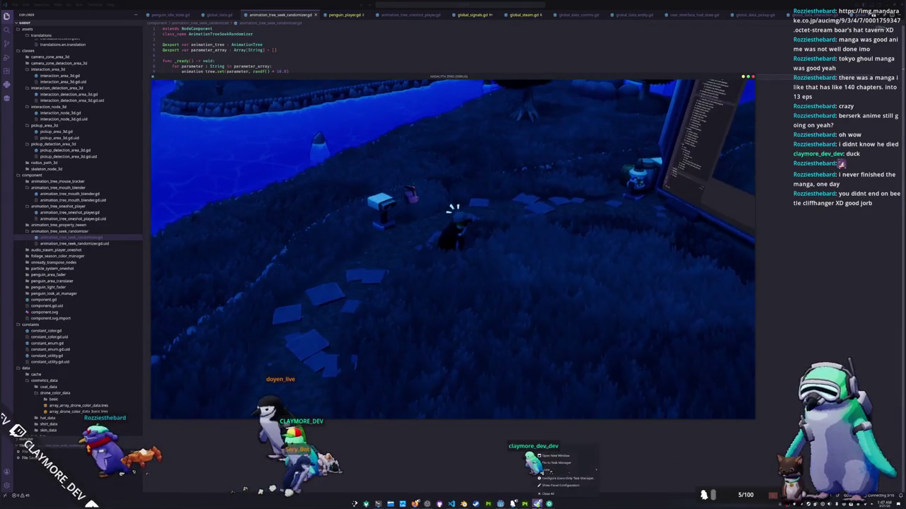
Close the game and the leftover window, then reopen the project from the Project Manager
key(Escape)
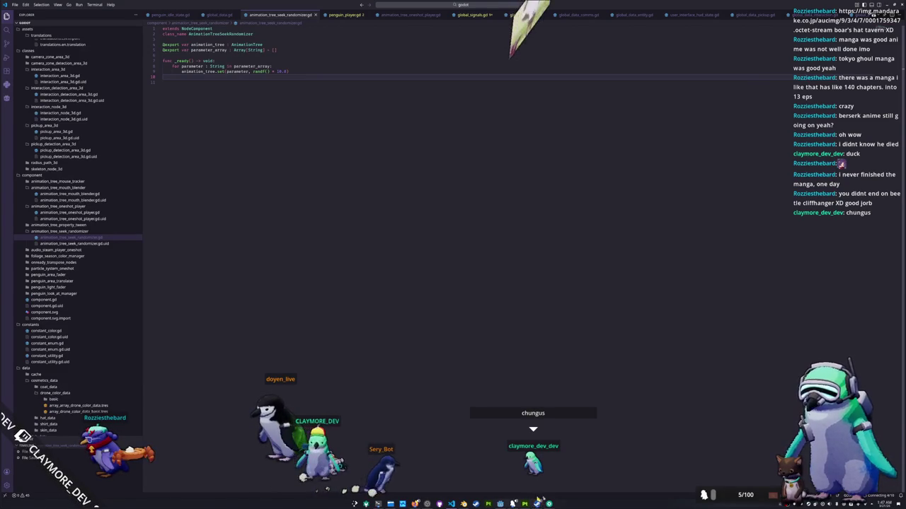
right_click(537, 503)
click(546, 494)
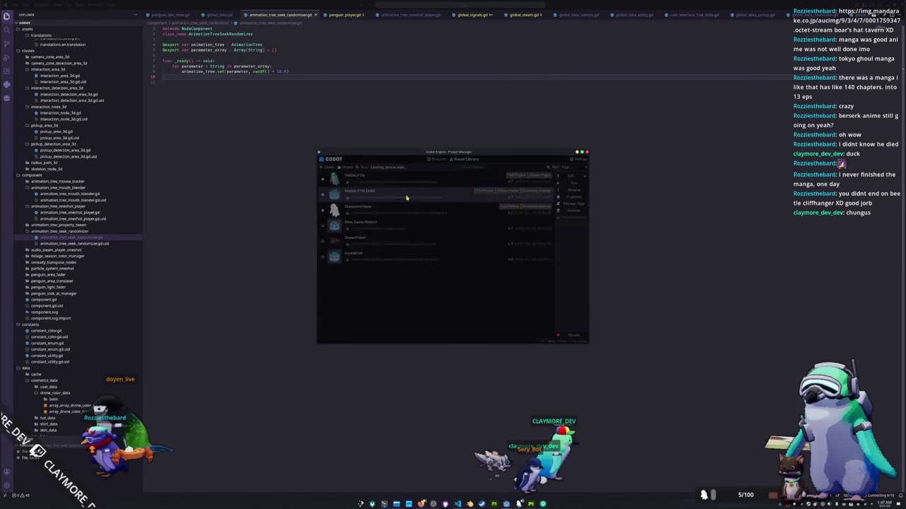
double_click(407, 198)
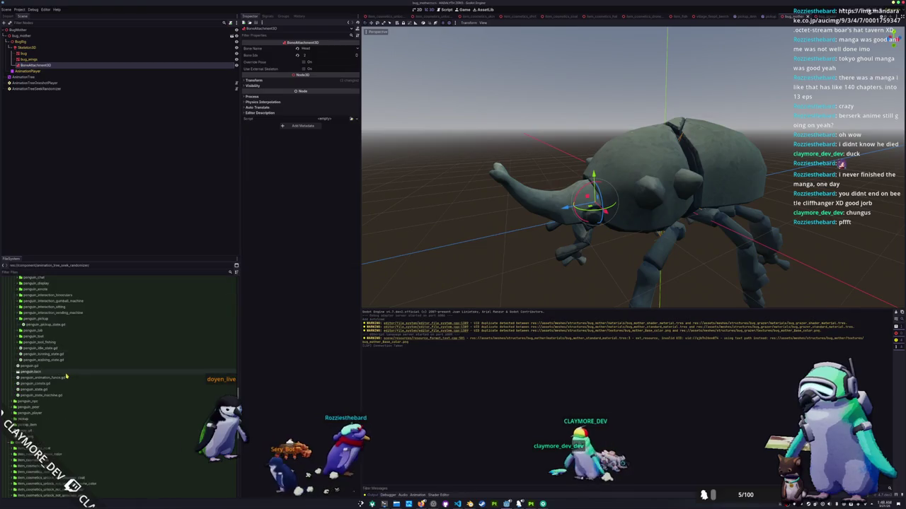
Add terrain_foliage_mangrove_0.tscn under BoneAttachment3D and frame it in the viewport
scroll(54, 373, down, 5)
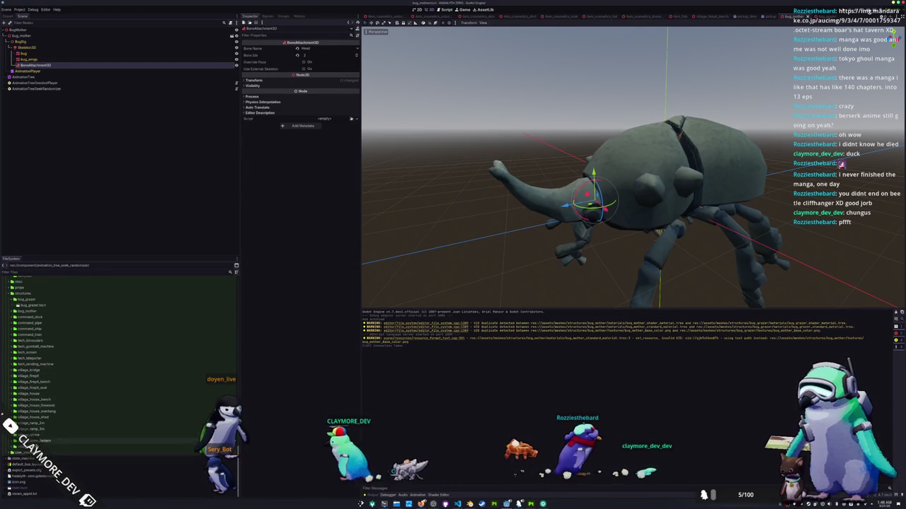
scroll(40, 398, up, 5)
scroll(32, 403, down, 3)
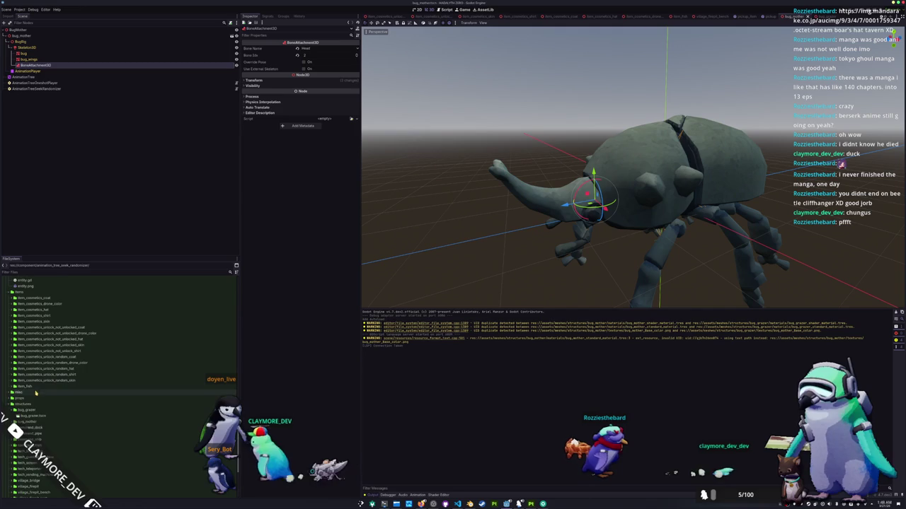
scroll(27, 402, down, 4)
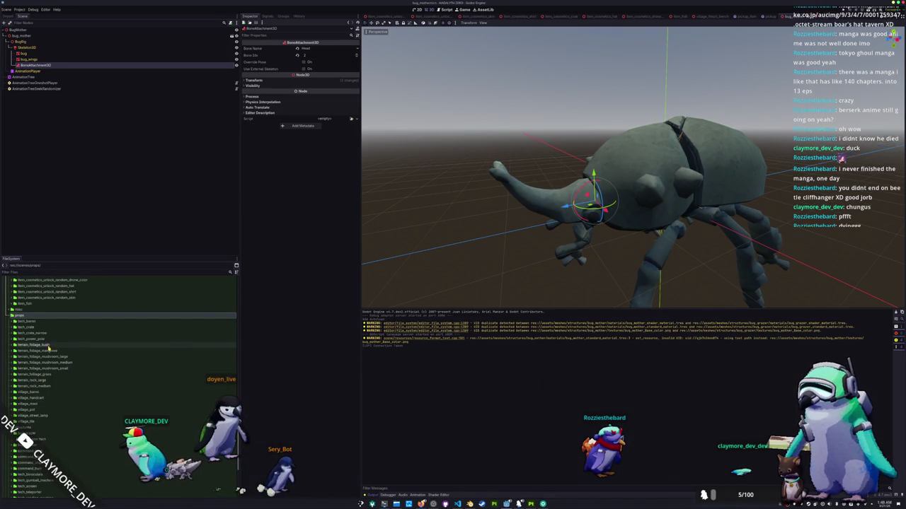
double_click(36, 350)
mouse_move(44, 363)
mouse_down()
mouse_move(198, 313)
mouse_move(32, 64)
mouse_up()
key(f)
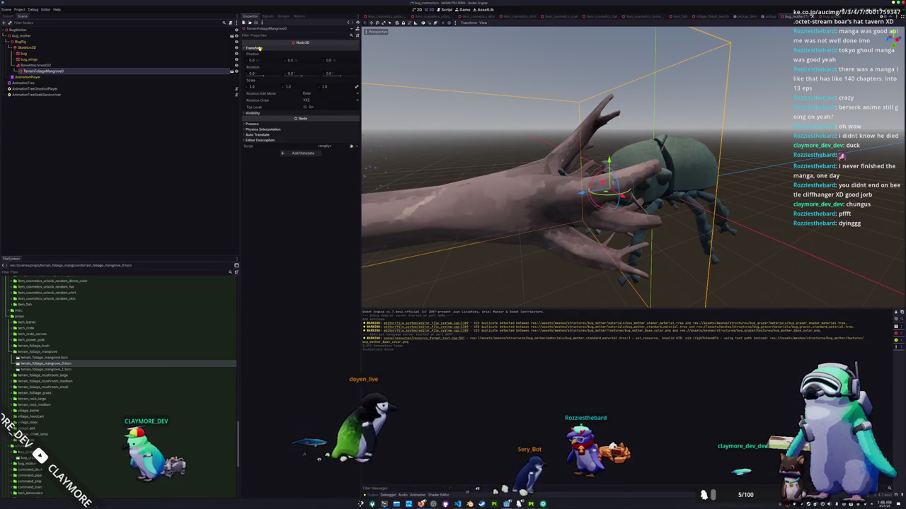
Move TerrainFoliageMangrove0 out to be a direct child of BugMother
click(156, 64)
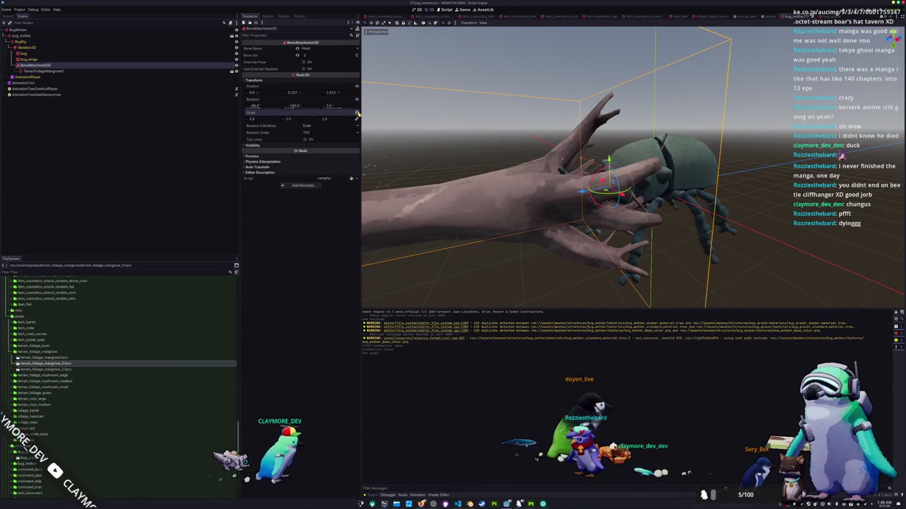
scroll(478, 156, down, 5)
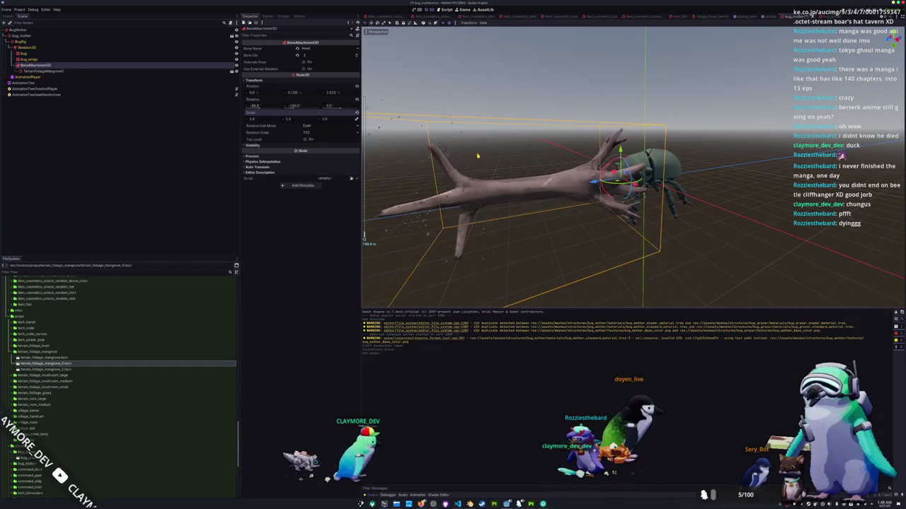
click(44, 71)
click(38, 65)
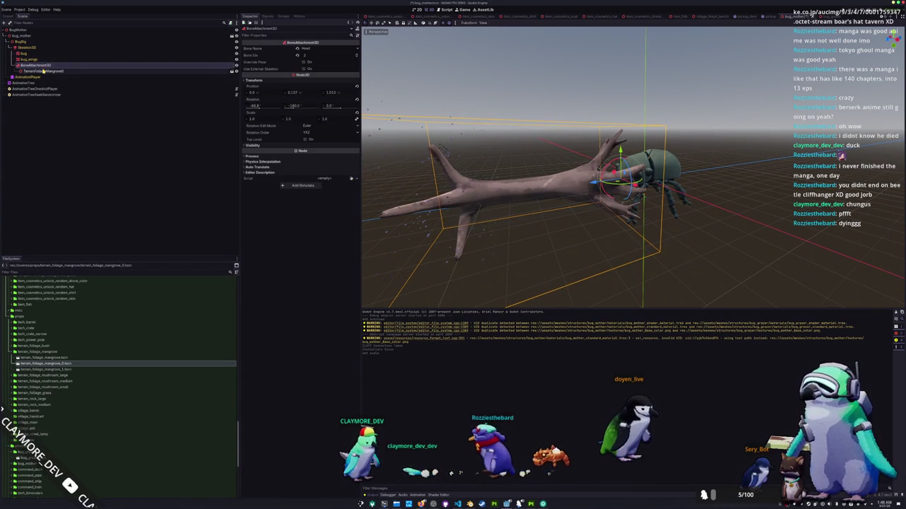
mouse_move(42, 72)
mouse_down()
mouse_move(71, 48)
mouse_move(28, 32)
mouse_up()
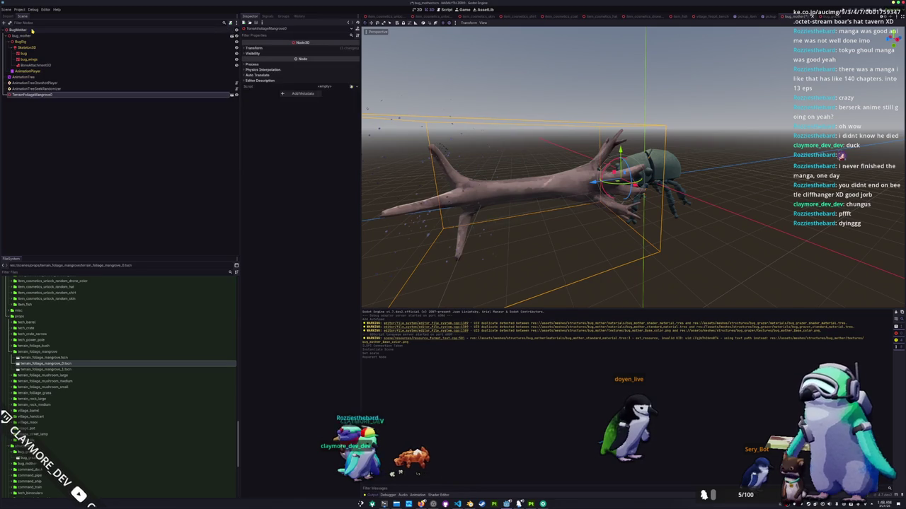
right_click(42, 65)
click(55, 73)
key(Escape)
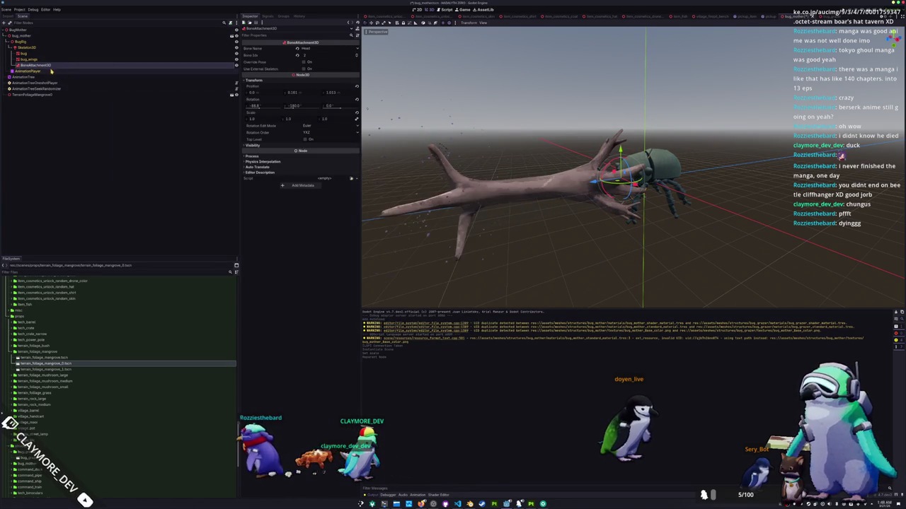
right_click(40, 65)
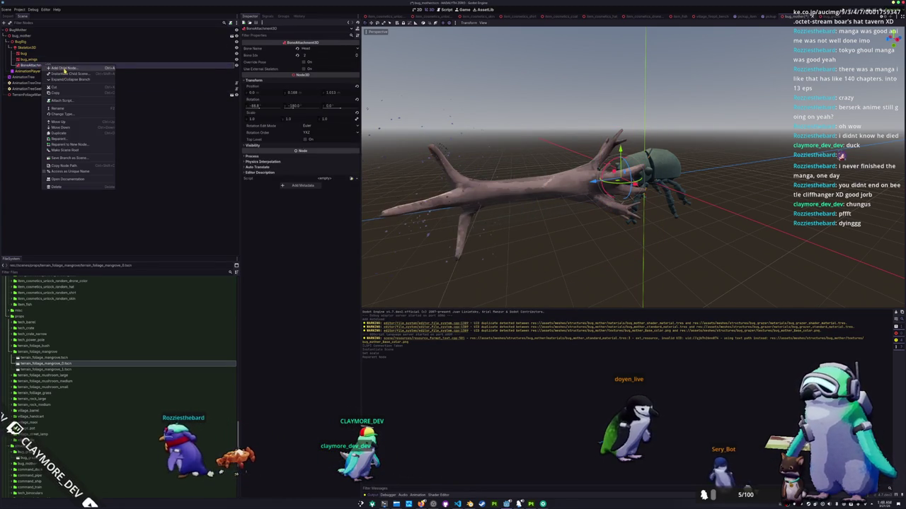
Add a RemoteTransform3D under BoneAttachment3D with Remote Path set to TerrainFoliageMangrove0
click(65, 71)
key(Return)
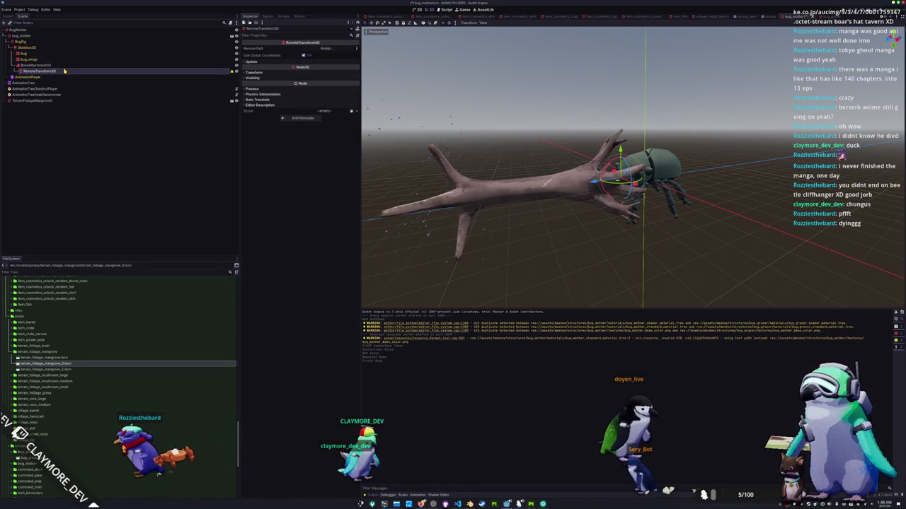
click(269, 62)
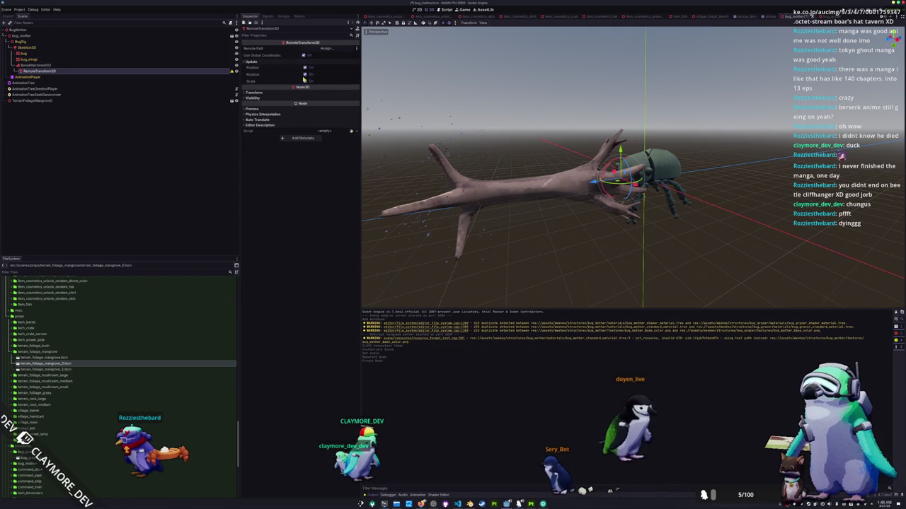
click(326, 49)
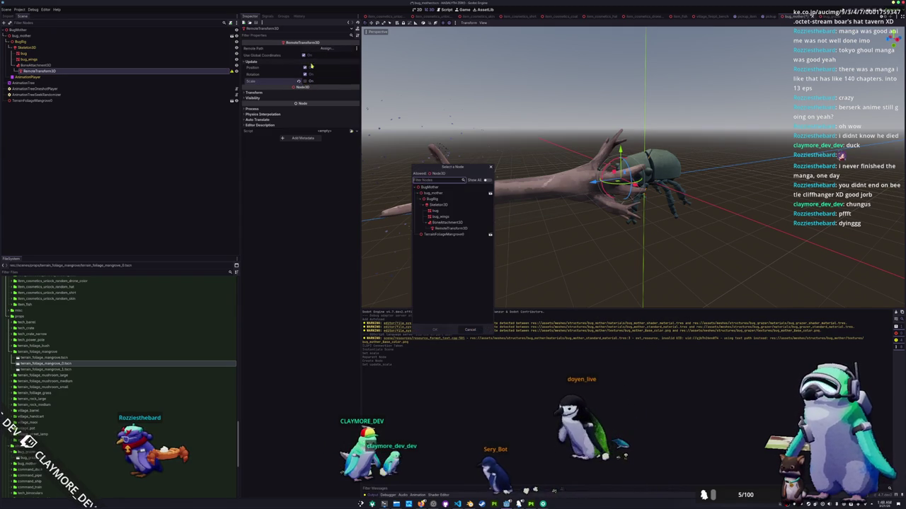
double_click(439, 237)
Undo the mangrove's scale change back to 1.0 and reselect the RemoteTransform3D
click(32, 101)
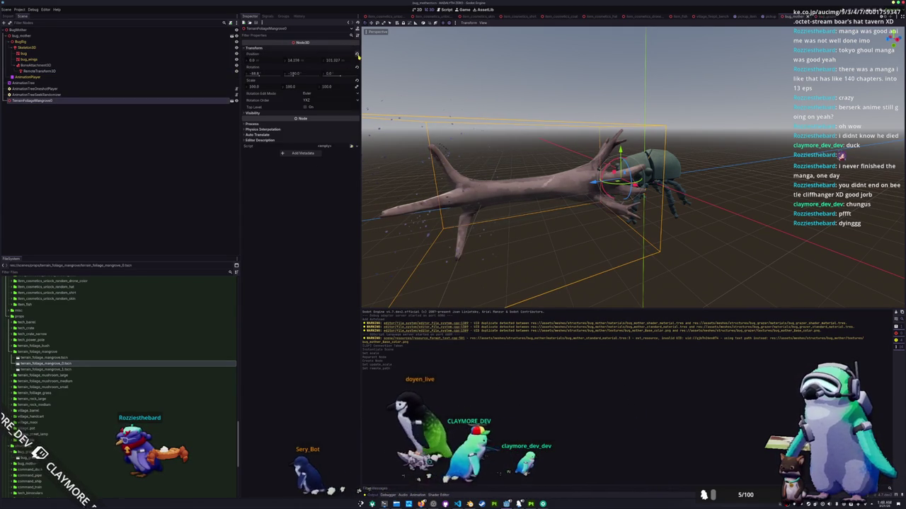
key(ctrl+z)
scroll(532, 205, up, 6)
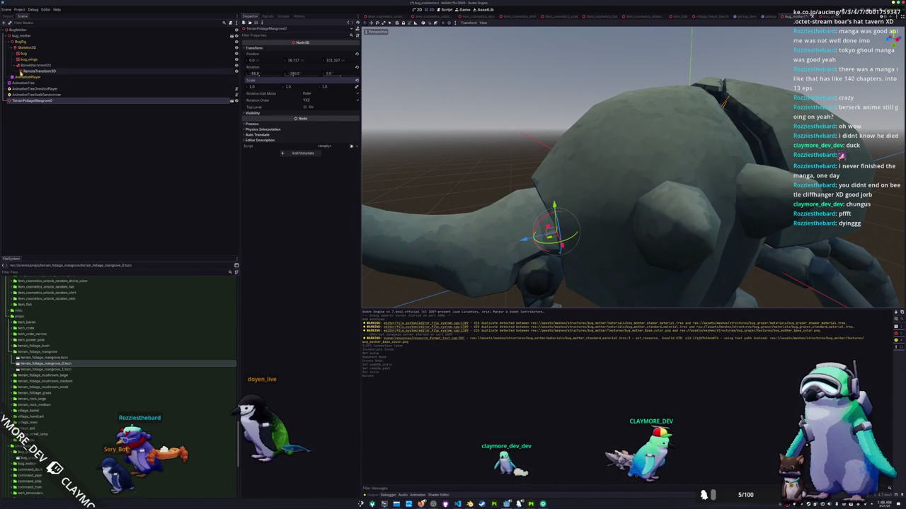
click(35, 71)
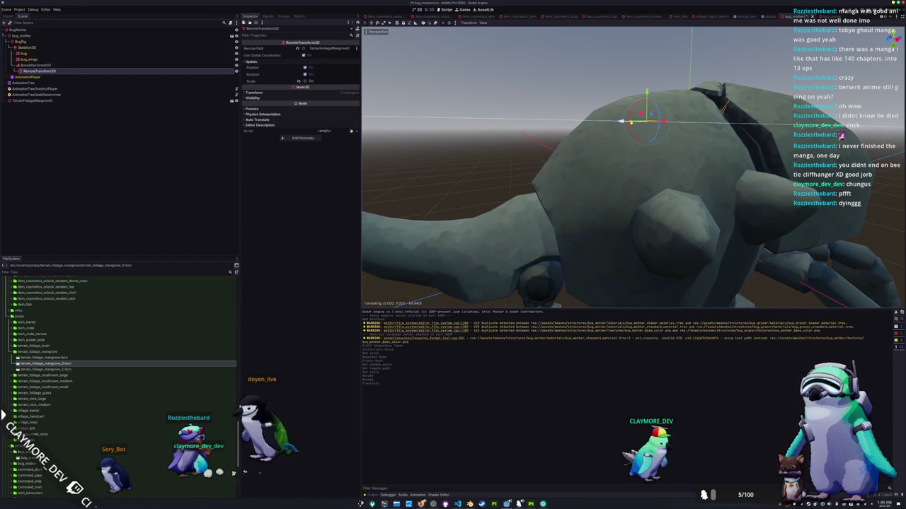
scroll(633, 169, up, 5)
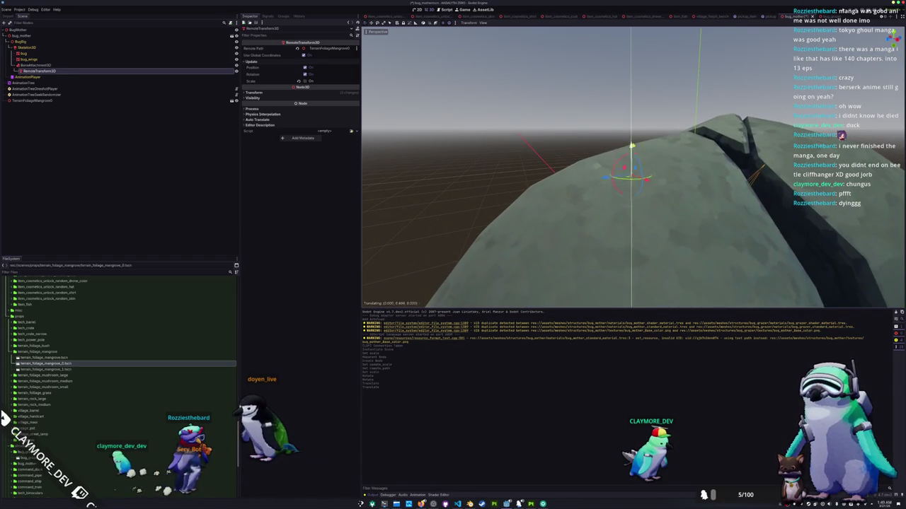
scroll(608, 154, up, 4)
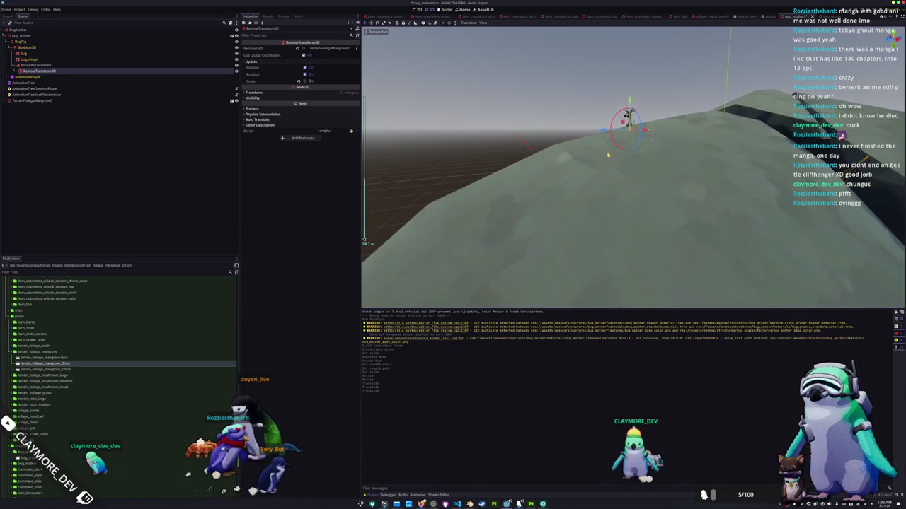
scroll(608, 154, up, 6)
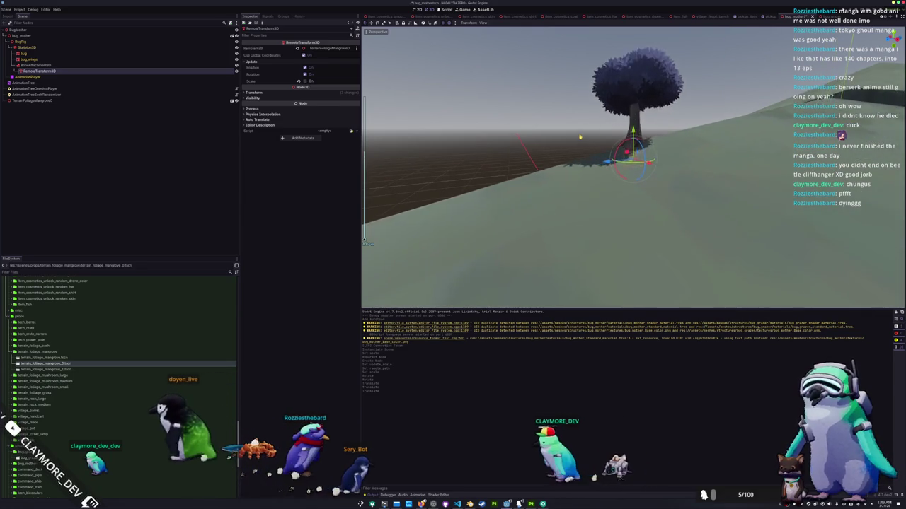
scroll(579, 136, up, 3)
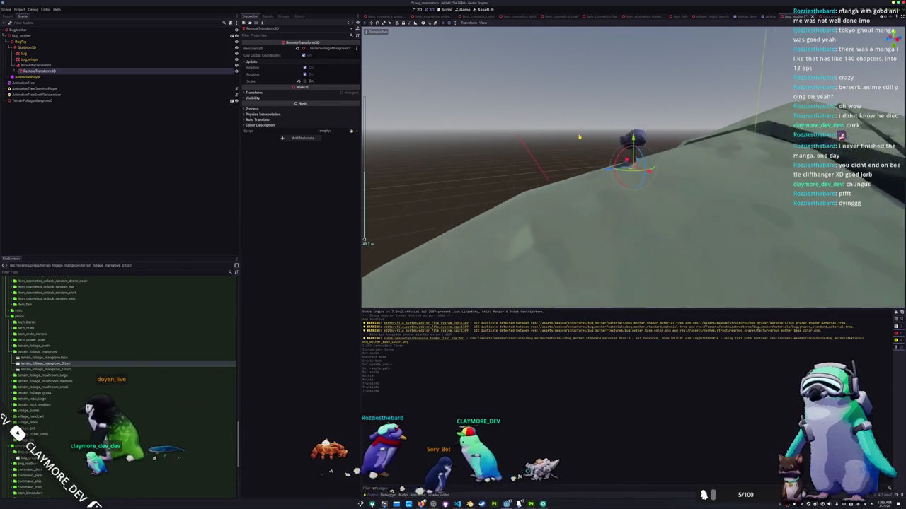
scroll(578, 136, down, 3)
scroll(579, 136, up, 4)
scroll(578, 137, down, 1)
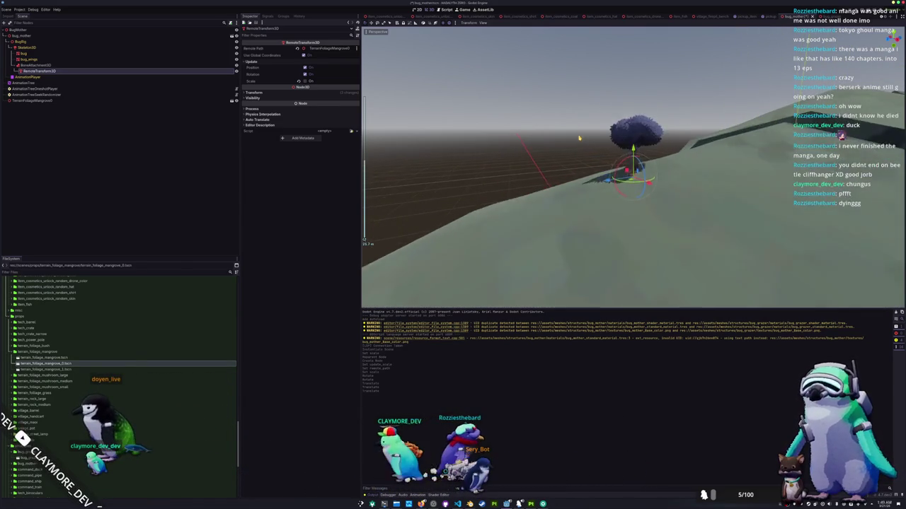
scroll(579, 138, down, 2)
scroll(576, 132, up, 2)
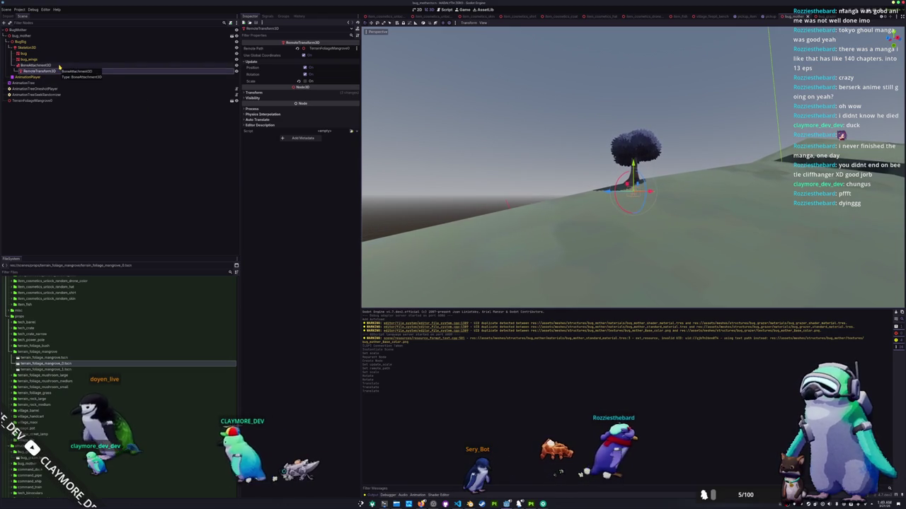
Frame the whole bug_mother beetle and orbit to view the tree from above
click(54, 100)
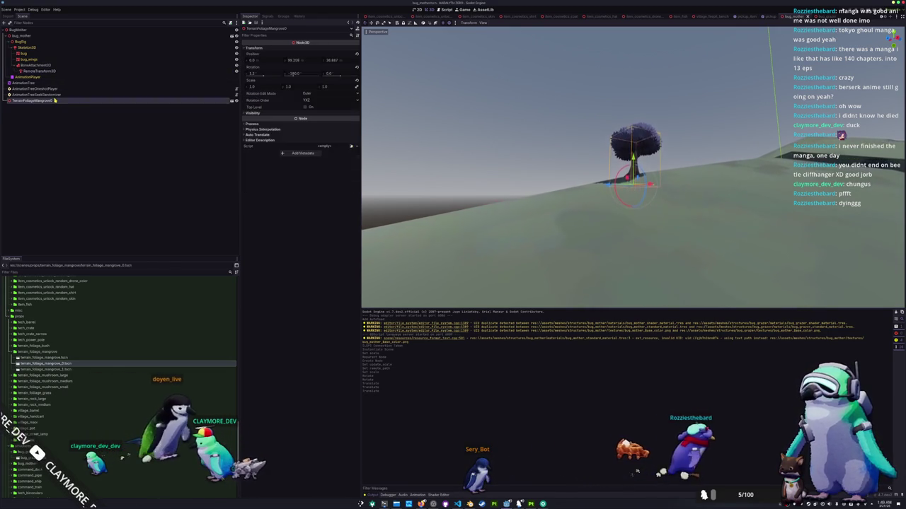
click(32, 47)
click(39, 42)
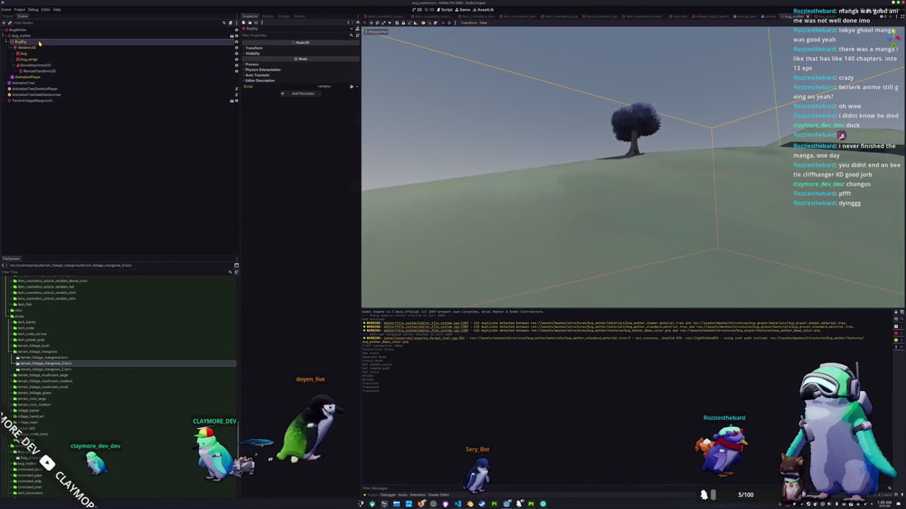
click(42, 36)
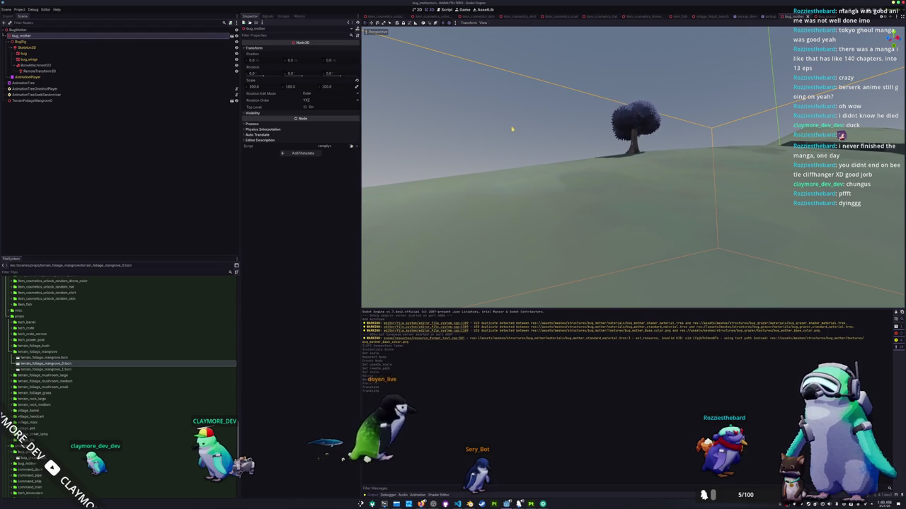
key(f)
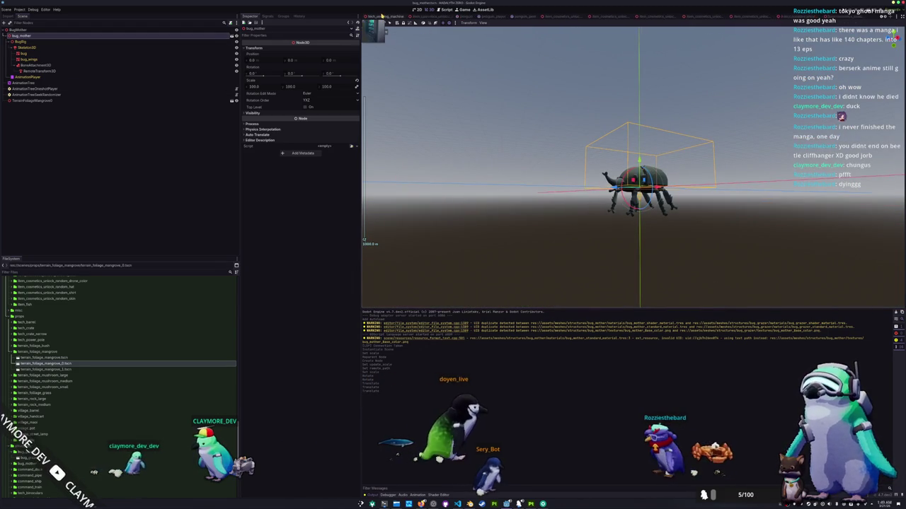
scroll(512, 147, up, 5)
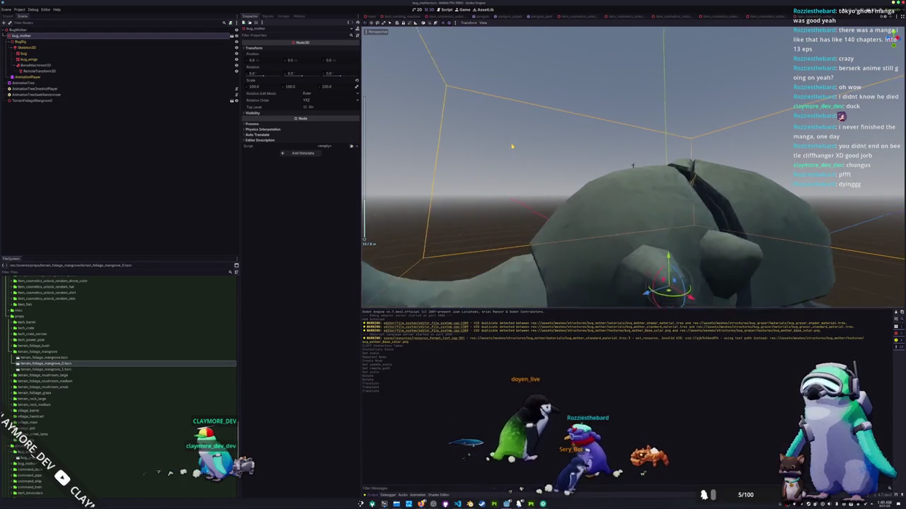
scroll(511, 147, up, 5)
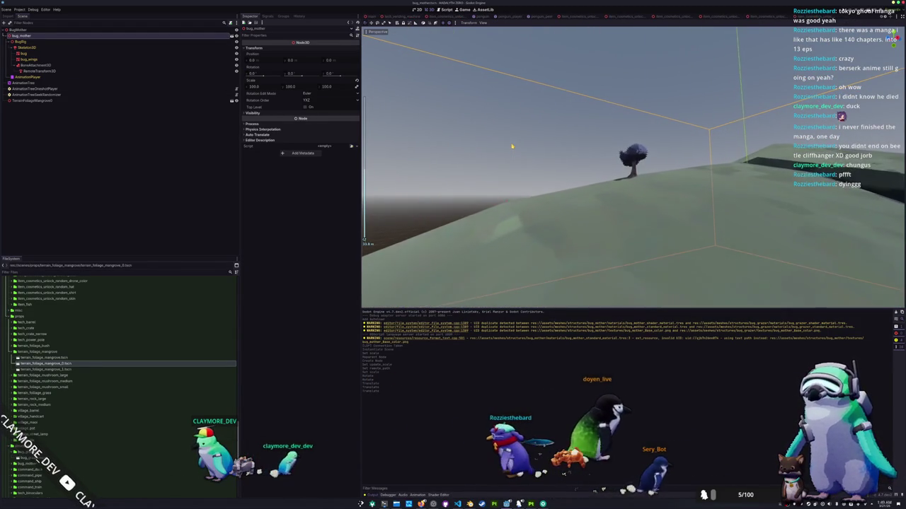
scroll(511, 146, up, 4)
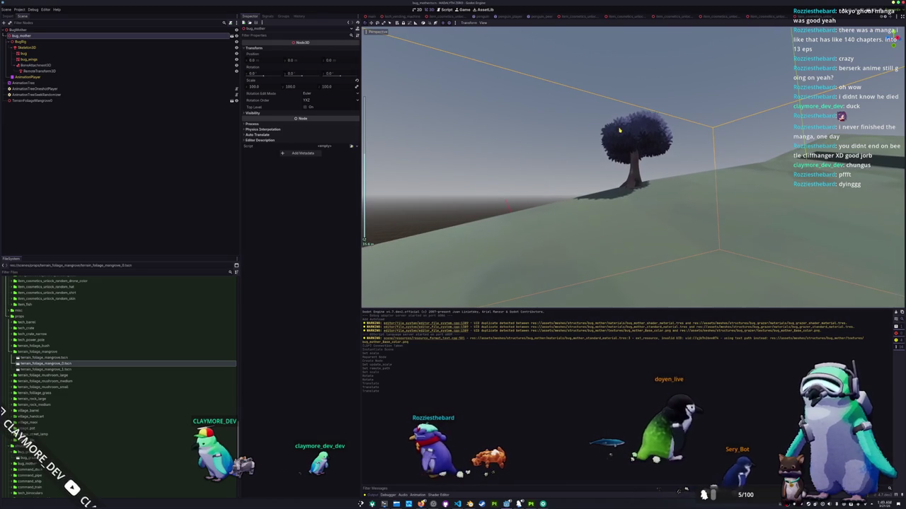
mouse_move(479, 214)
mouse_down()
mouse_move(623, 254)
mouse_move(758, 255)
mouse_move(836, 241)
mouse_up()
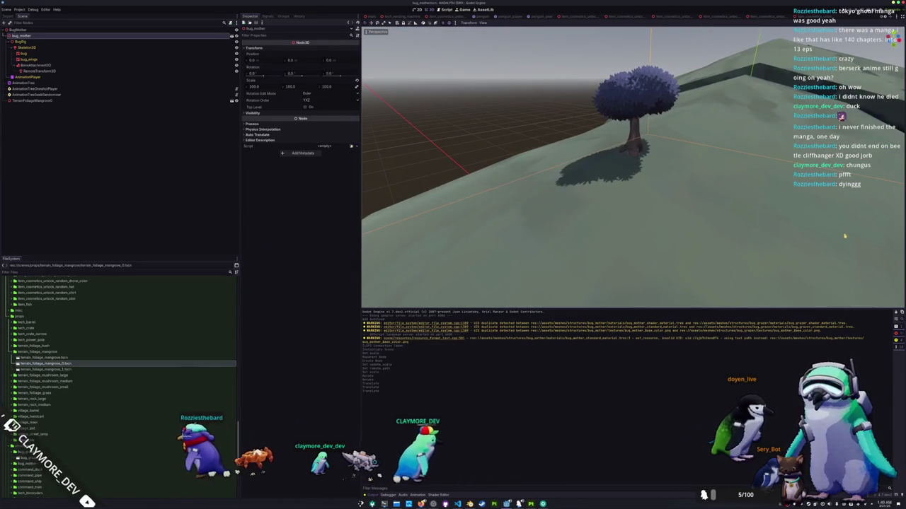
click(632, 124)
scroll(632, 142, down, 2)
scroll(632, 163, down, 10)
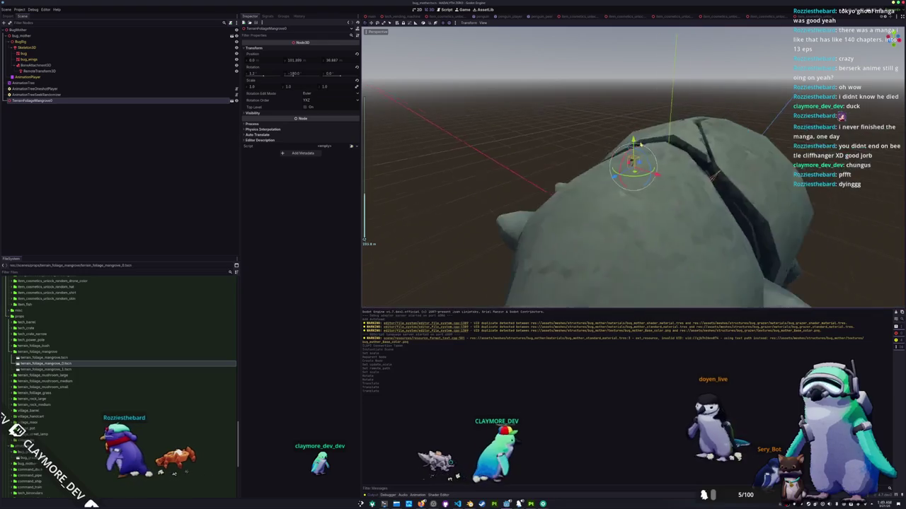
scroll(633, 162, up, 3)
scroll(633, 193, up, 10)
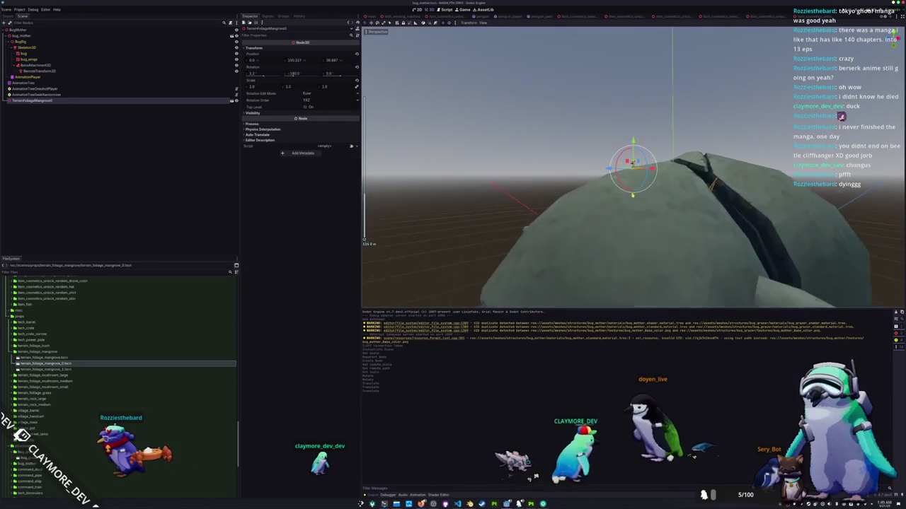
scroll(632, 198, up, 2)
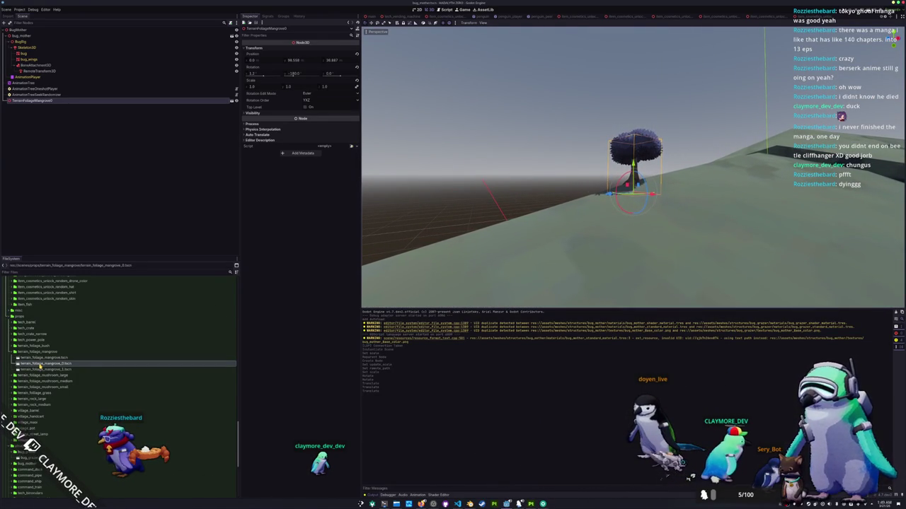
scroll(41, 367, up, 10)
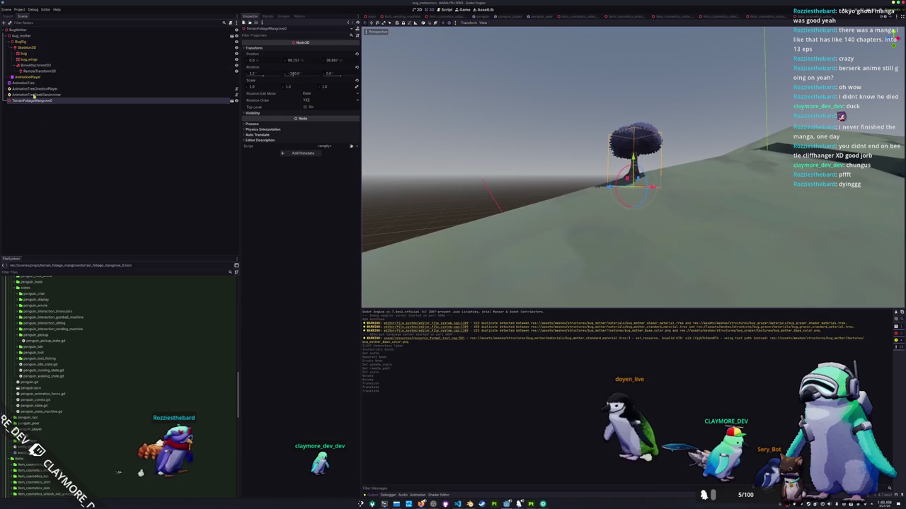
scroll(60, 350, down, 5)
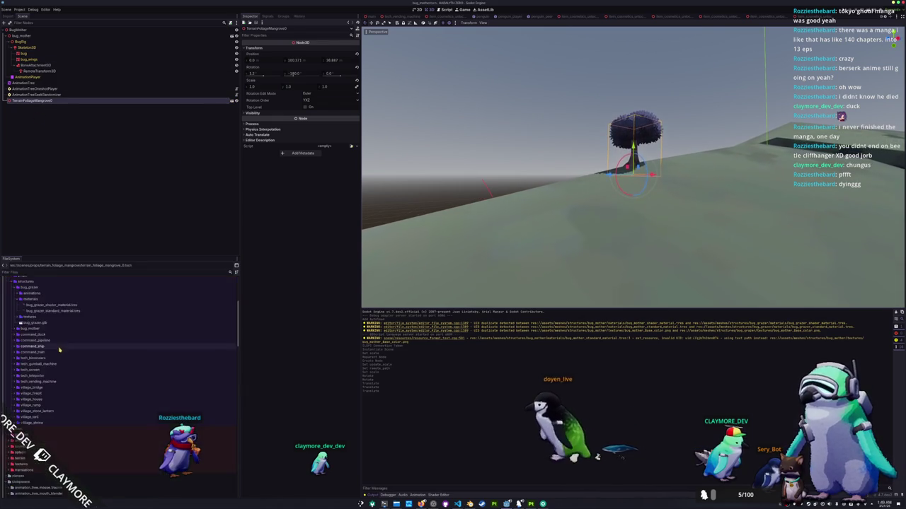
scroll(60, 349, up, 5)
click(62, 273)
text(mang)
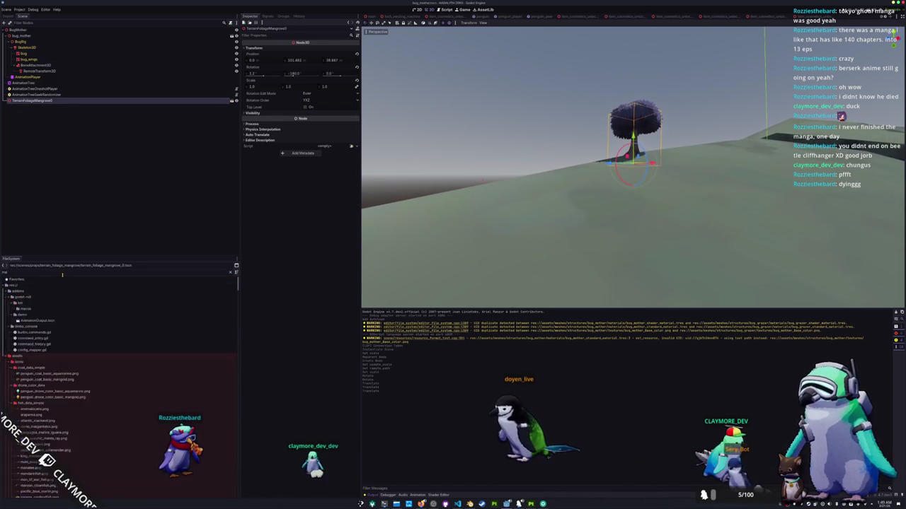
text(rov)
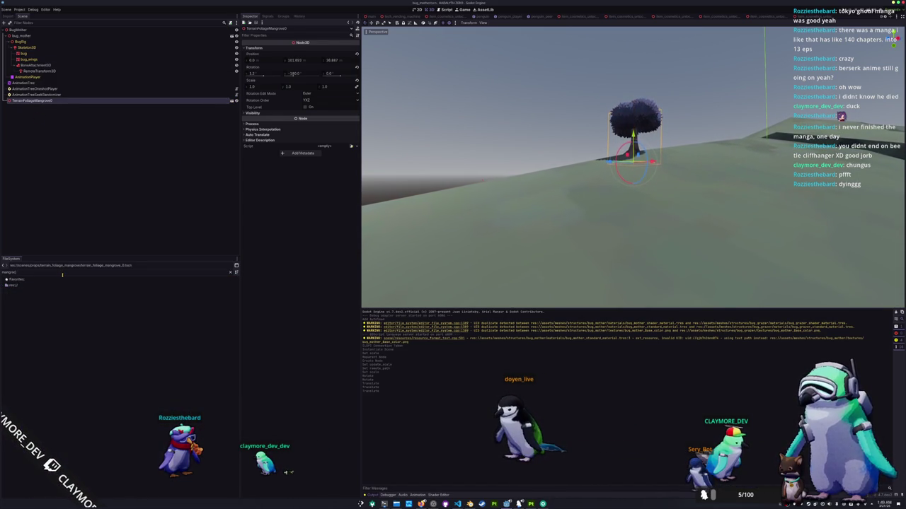
text(e)
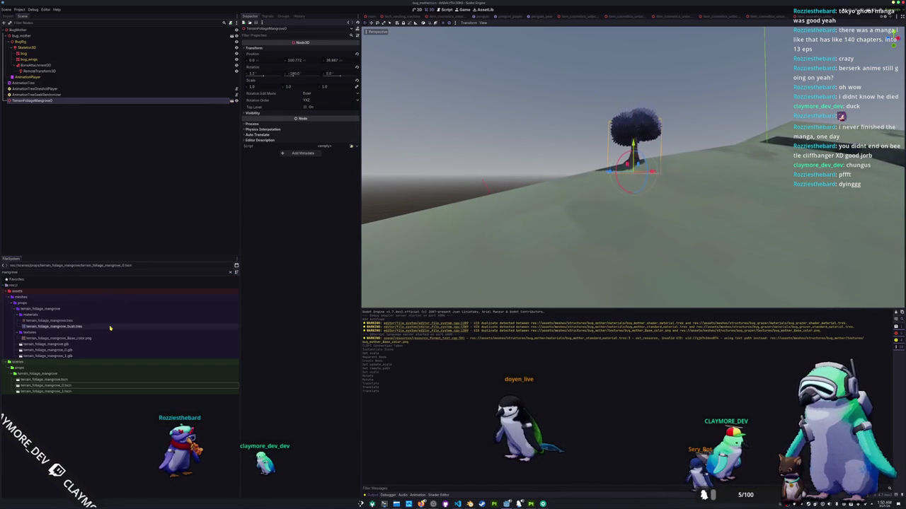
Reimport terrain_foliage_mangrove_0.glb and terrain_foliage_mangrove_1.glb
double_click(53, 350)
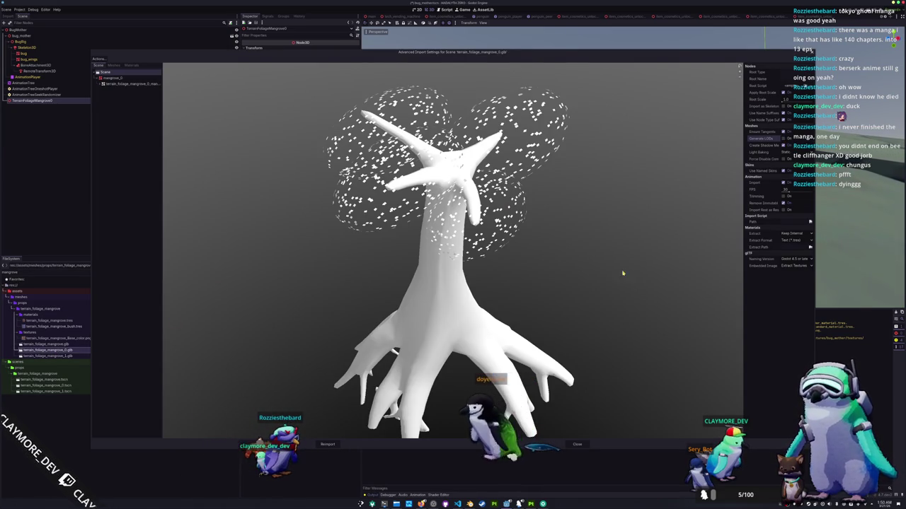
click(328, 444)
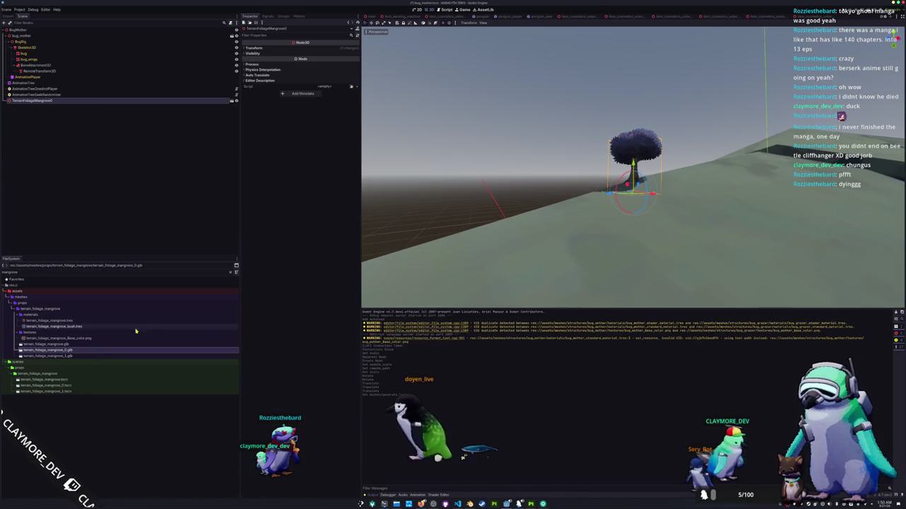
double_click(96, 354)
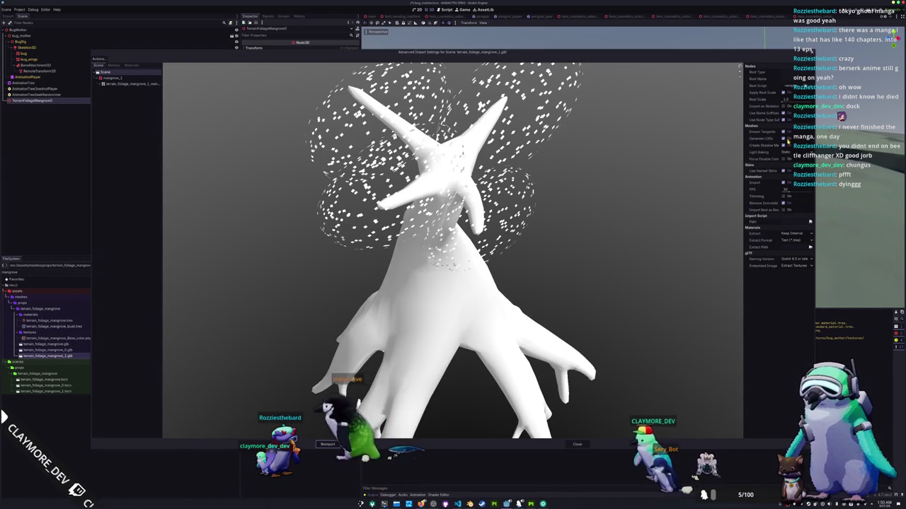
click(577, 444)
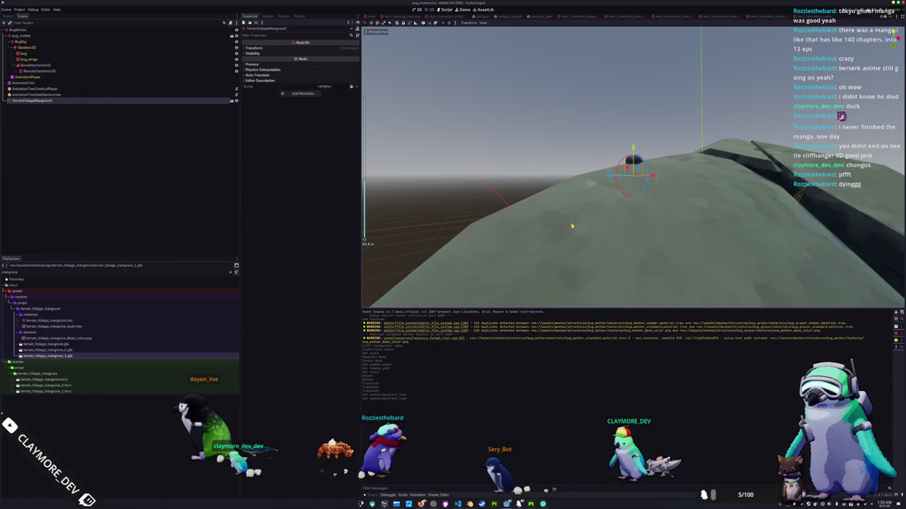
click(38, 71)
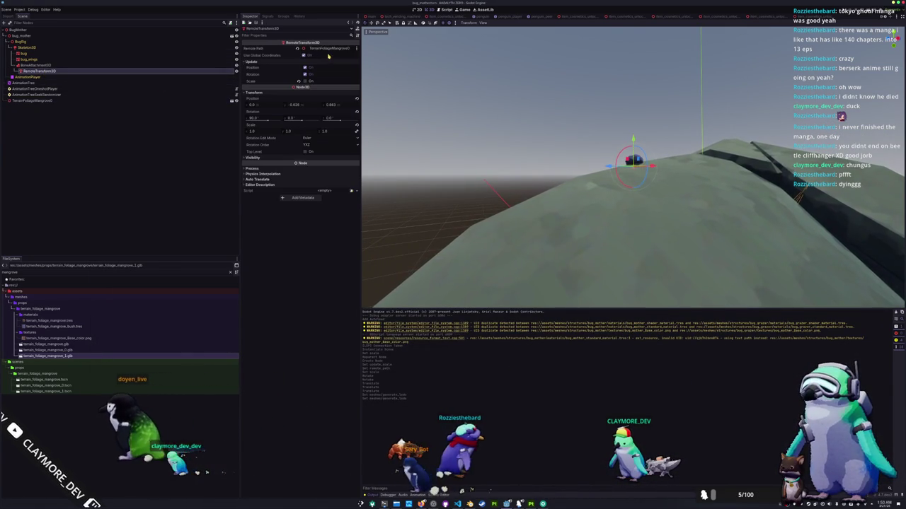
Set the RemoteTransform3D's Remote Path to TerrainFoliageMangrove0 and save the scene
click(327, 47)
double_click(429, 233)
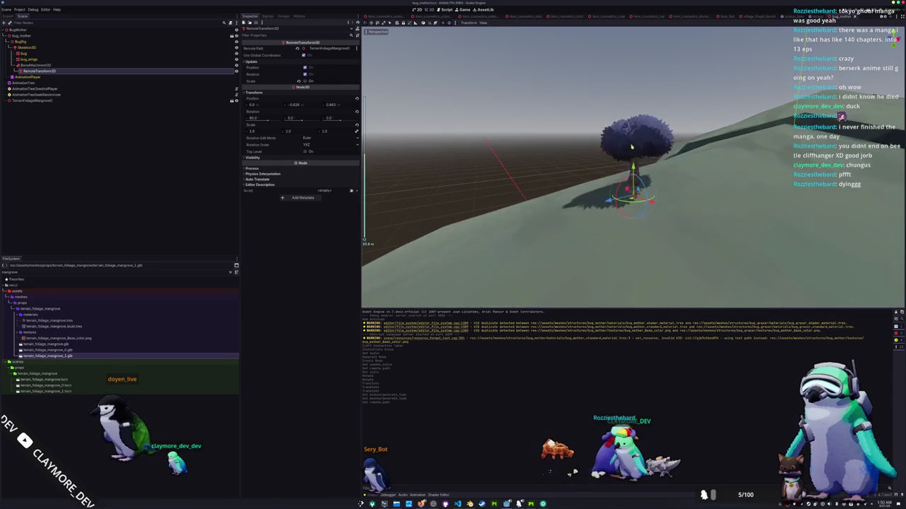
click(628, 148)
click(629, 148)
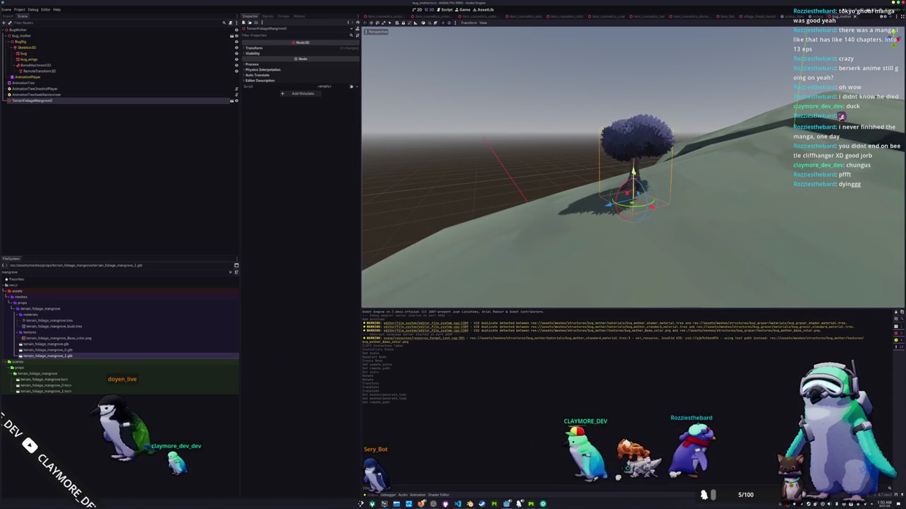
key(ctrl+s)
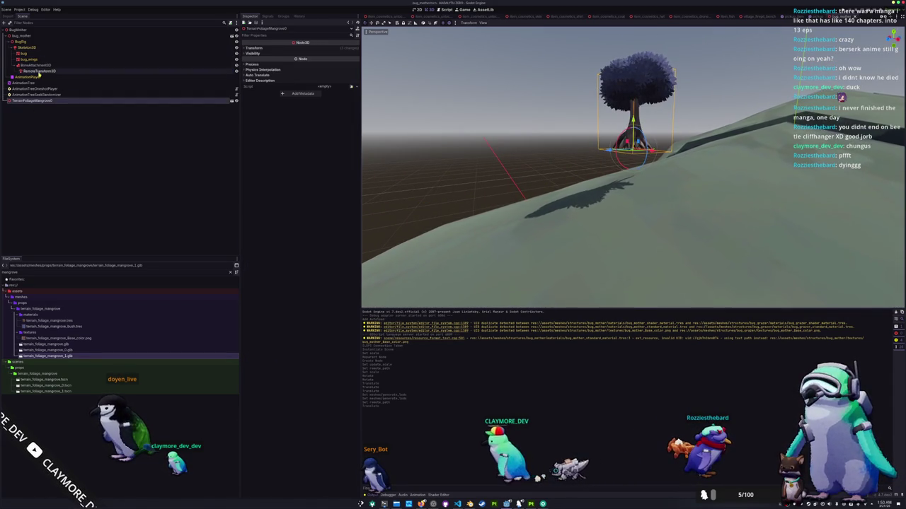
Save bug_mother again and launch a playtest with F6
click(43, 71)
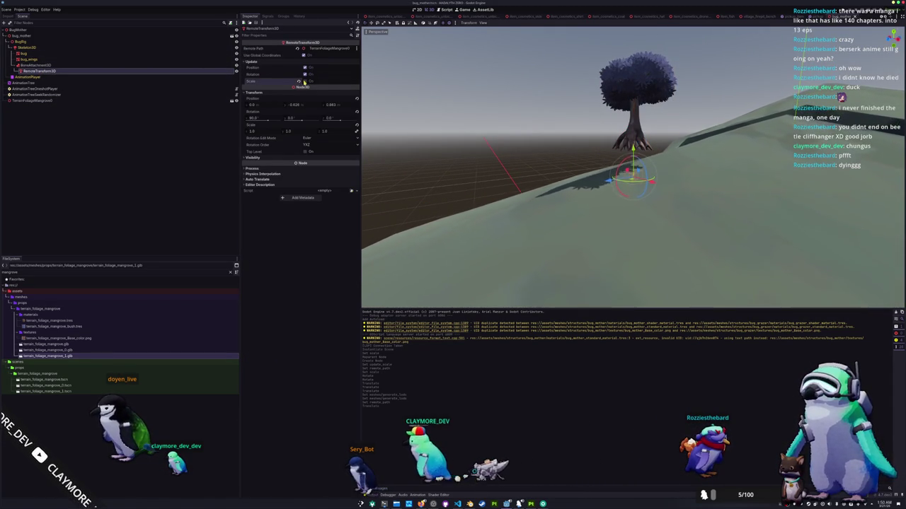
key(ctrl+s)
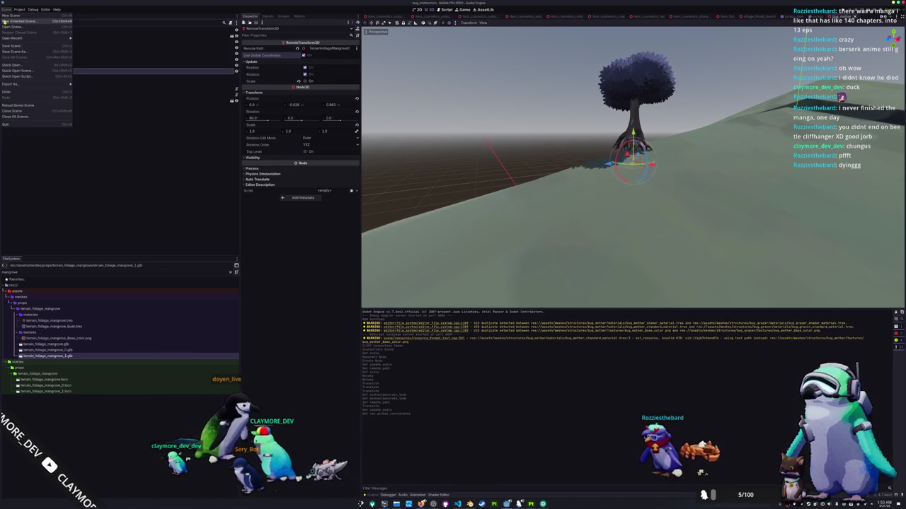
drag(552, 212, 580, 204)
key(F6)
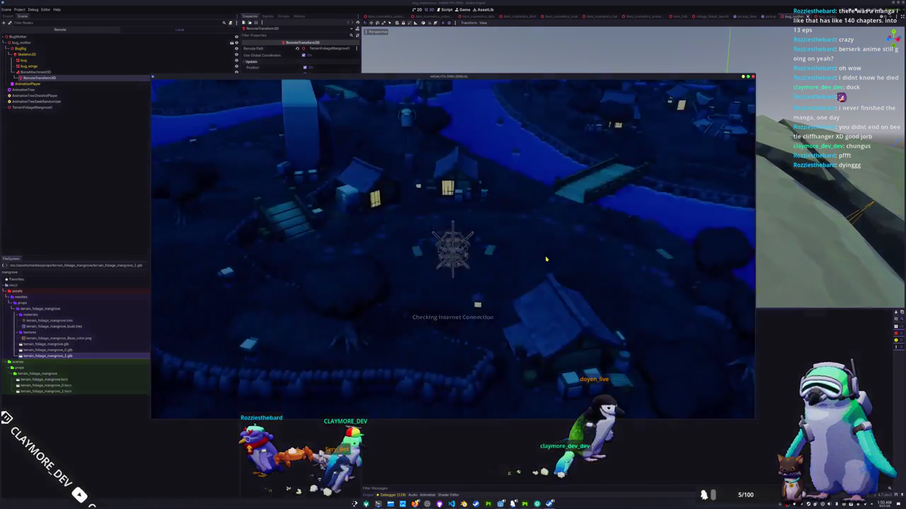
Start a singleplayer session and fire the player's weapon
click(462, 244)
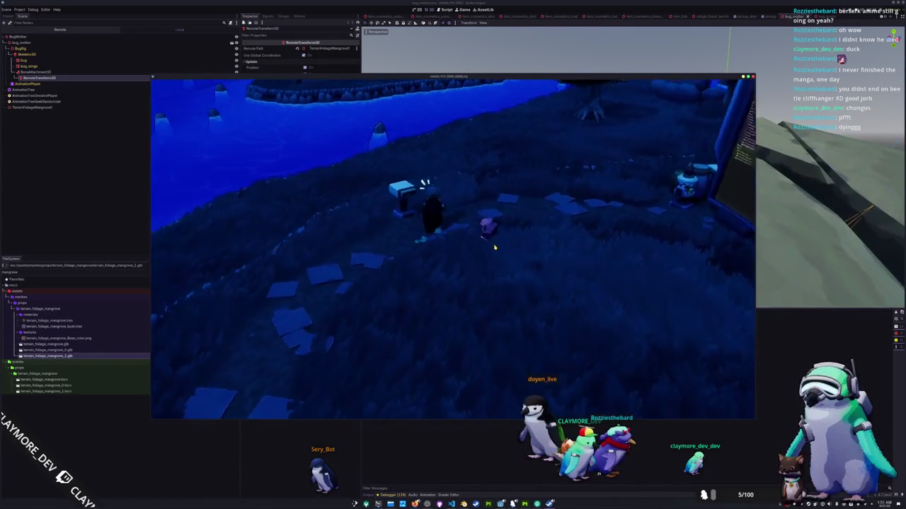
click(495, 247)
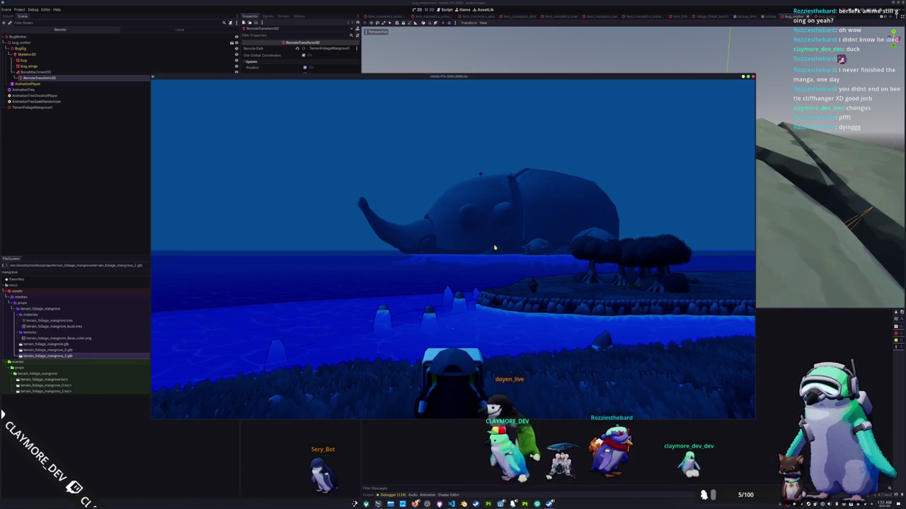
Fire the weapon while looking across the water at the mother bug and its mangrove tree
click(495, 247)
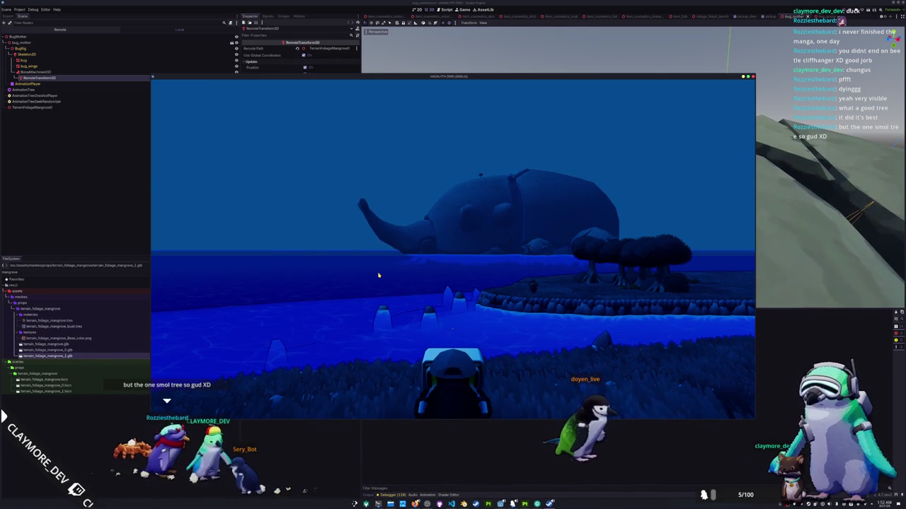
click(379, 275)
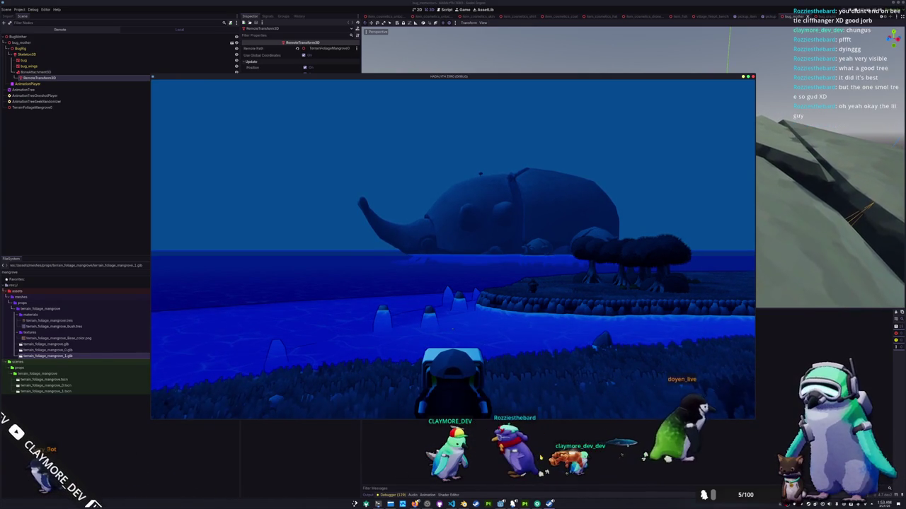
Stop the playtest with F8 and switch to the bug_grazer scene tab
key(F8)
scroll(571, 244, down, 3)
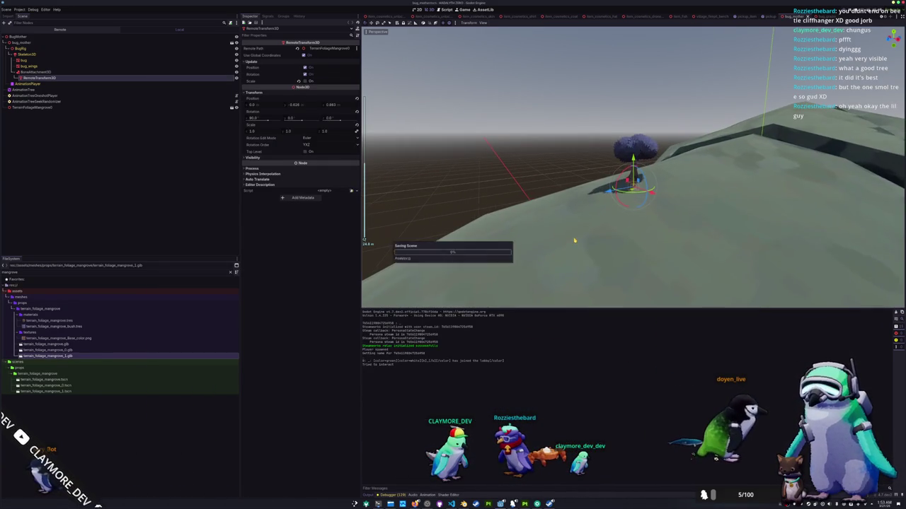
scroll(588, 187, up, 2)
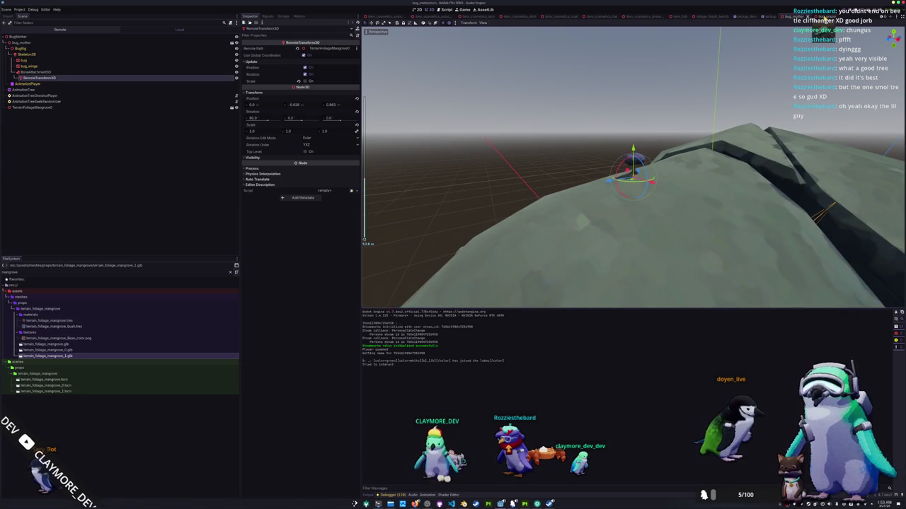
key(ctrl+Tab)
scroll(585, 139, up, 4)
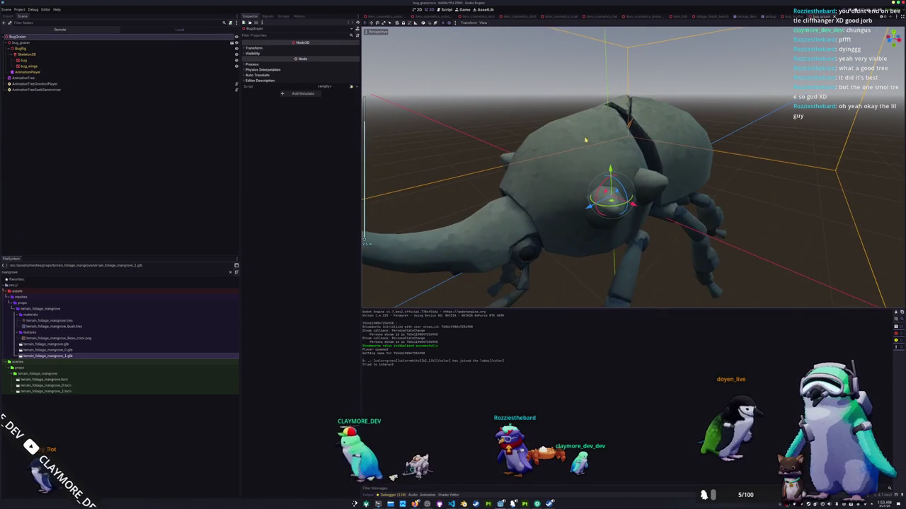
scroll(585, 139, up, 2)
scroll(602, 155, up, 2)
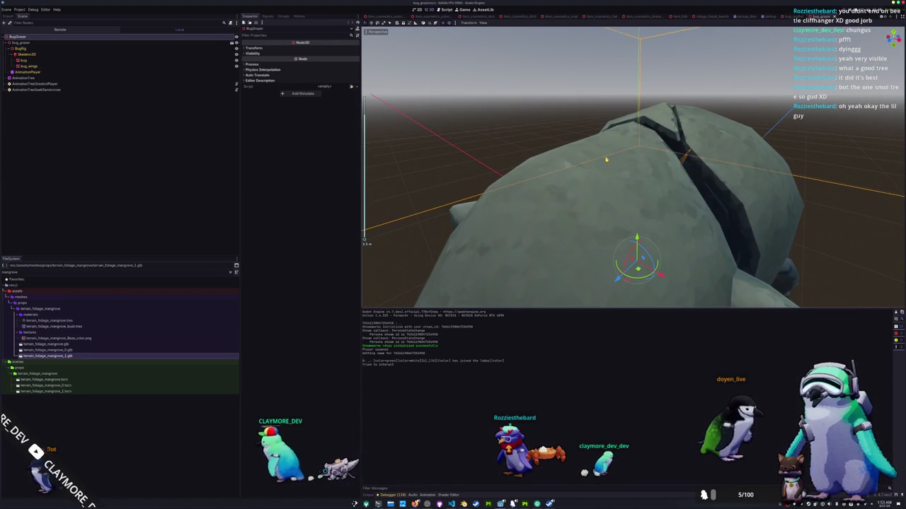
scroll(606, 160, down, 5)
Flip between the bug_mother and bug_grazer tabs, ending on bug_grazer
click(795, 17)
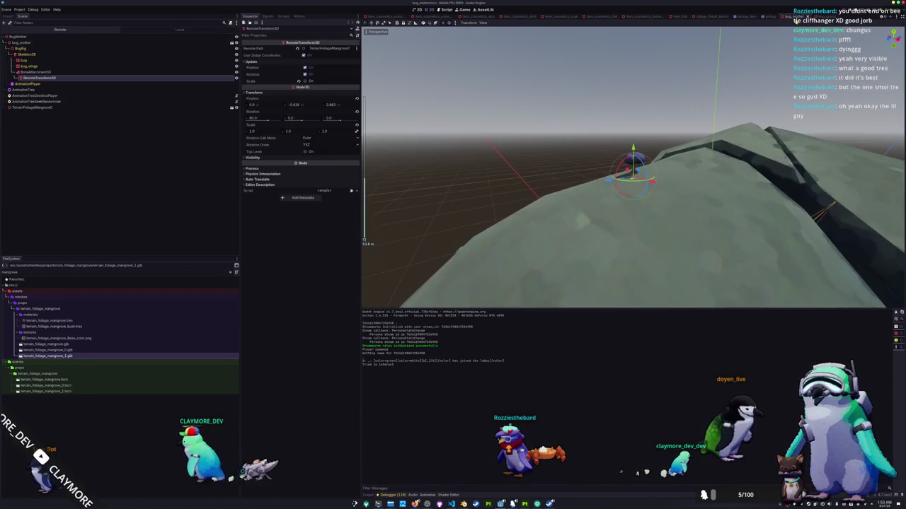
key(ctrl+Tab)
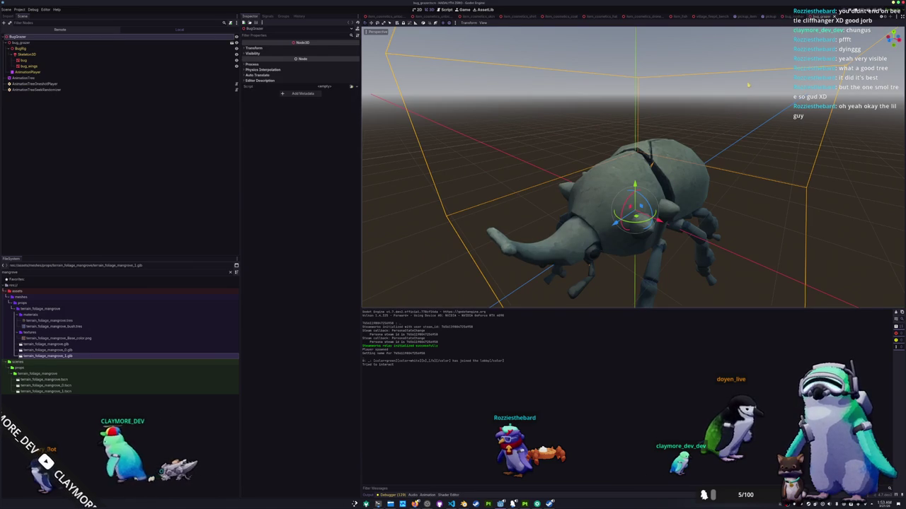
scroll(736, 81, down, 1)
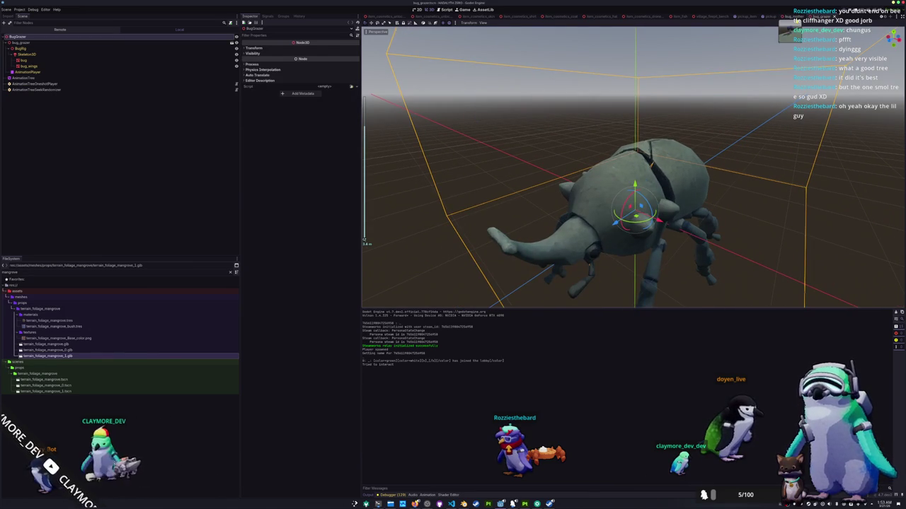
key(ctrl+shift+Tab)
key(ctrl+Tab)
key(ctrl+shift+Tab)
key(ctrl+Tab)
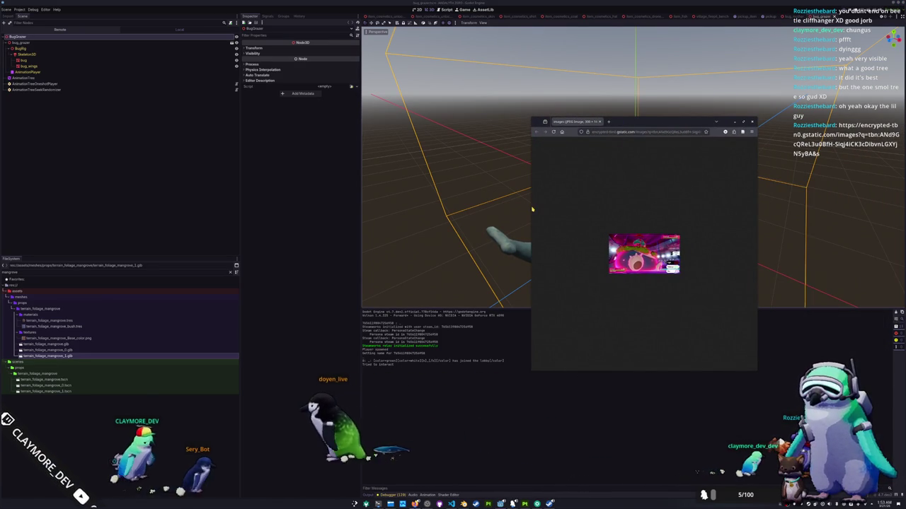
Widen the browser window leftward and scroll over the linked screenshot
drag(530, 209, 416, 210)
ctrl+scroll(508, 212, up, 5)
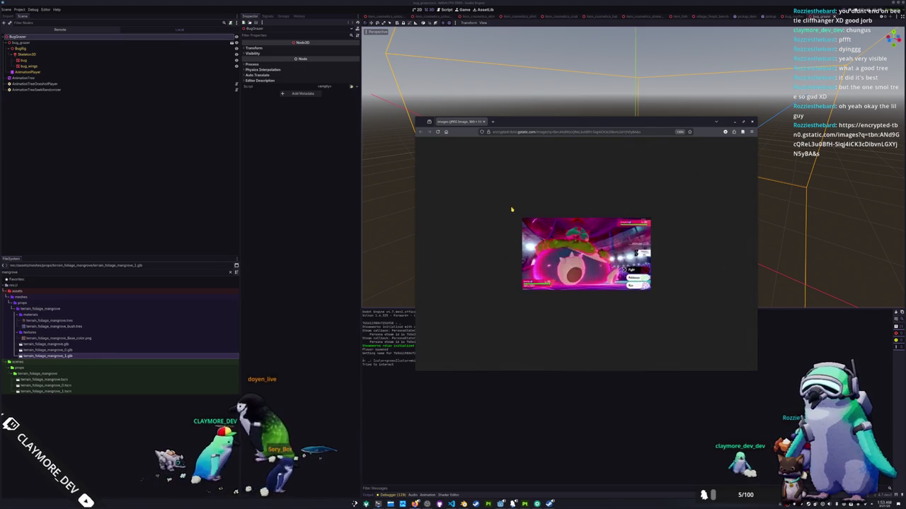
ctrl+scroll(509, 213, up, 4)
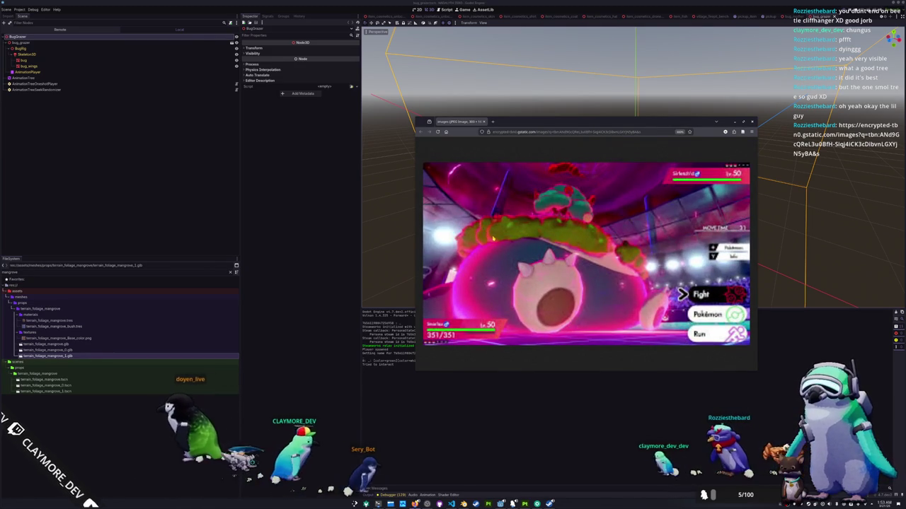
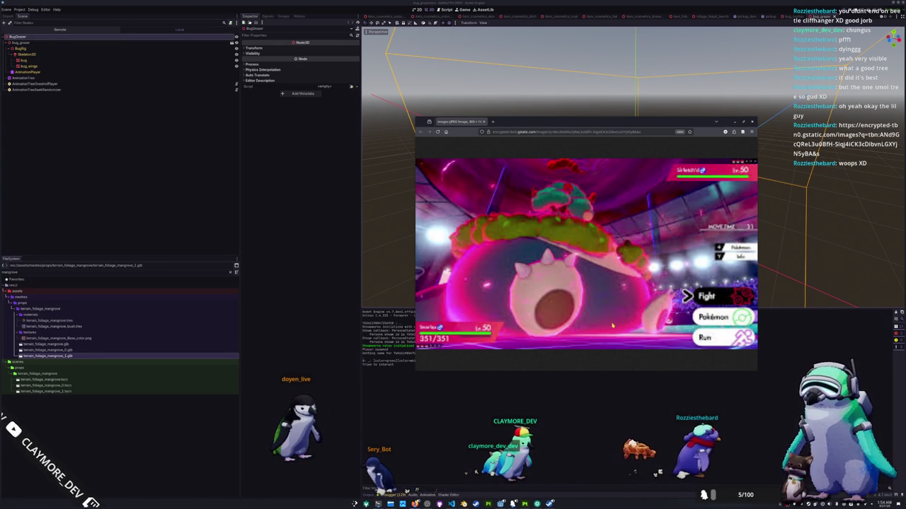
Close the floating image window and switch to the bug_mother terrain scene
click(484, 121)
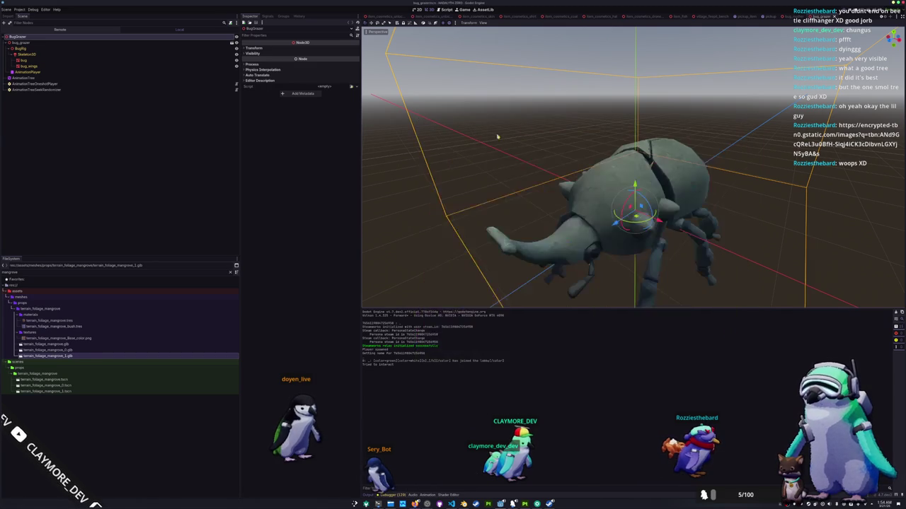
drag(533, 166, 535, 172)
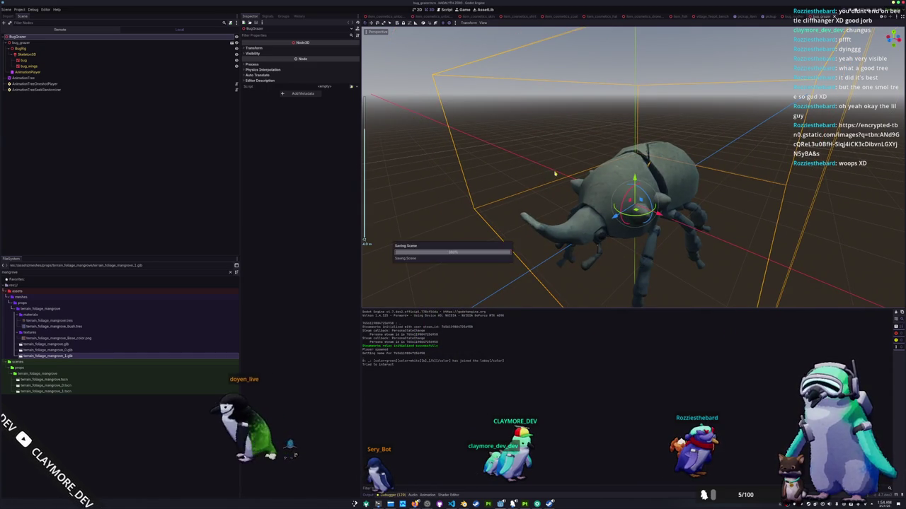
click(797, 17)
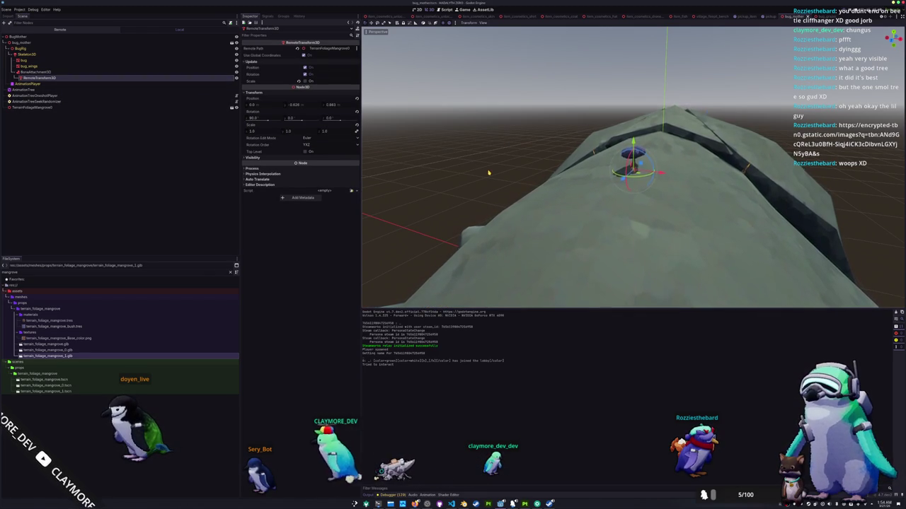
Duplicate the RemoteTransform3D twice and lower the copies over the terrain
key(KP_7)
key(ctrl+d)
mouse_move(637, 169)
mouse_down()
mouse_move(672, 223)
mouse_move(570, 185)
mouse_move(600, 121)
mouse_move(665, 121)
mouse_move(705, 144)
mouse_up()
key(ctrl+d)
key(ctrl+d)
key(ctrl+d)
key(ctrl+d)
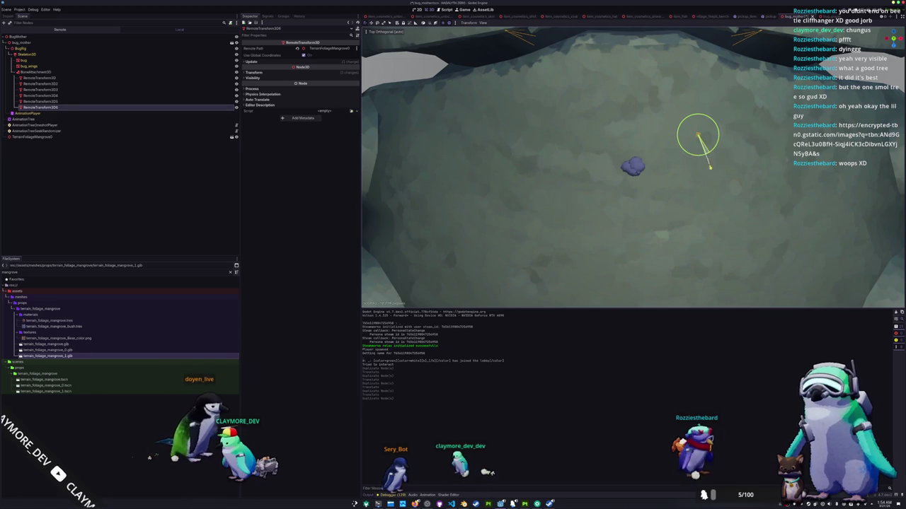
mouse_move(667, 234)
mouse_down()
mouse_move(636, 168)
mouse_move(647, 150)
mouse_up()
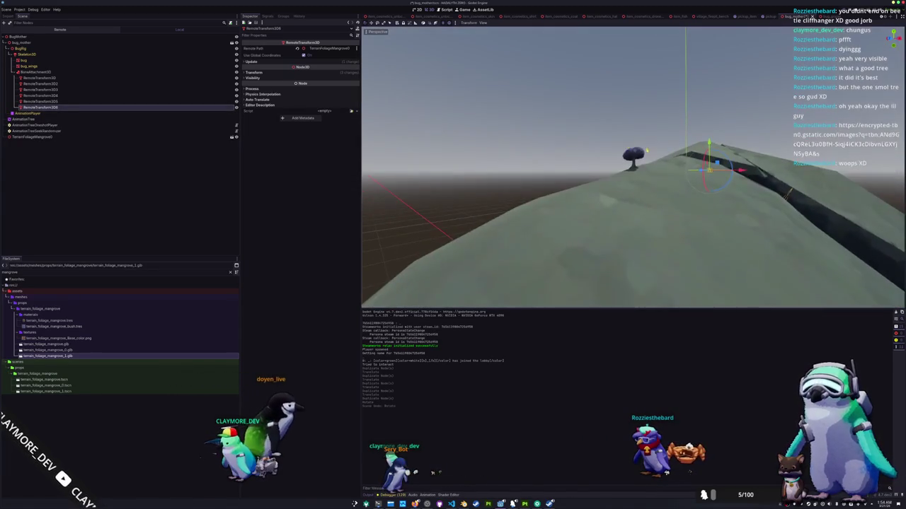
drag(708, 142, 708, 151)
Make three more TerrainFoliageMangrove tree copies and begin setting RemoteTransform3D2's Remote Path
click(74, 137)
key(ctrl+d)
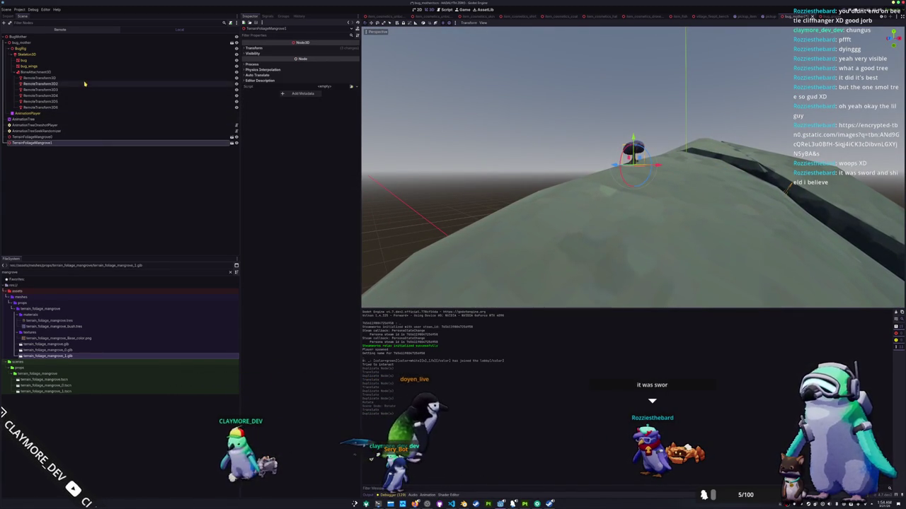
key(ctrl+d)
key(ctrl+d)
key(ctrl+d)
key(ctrl+d)
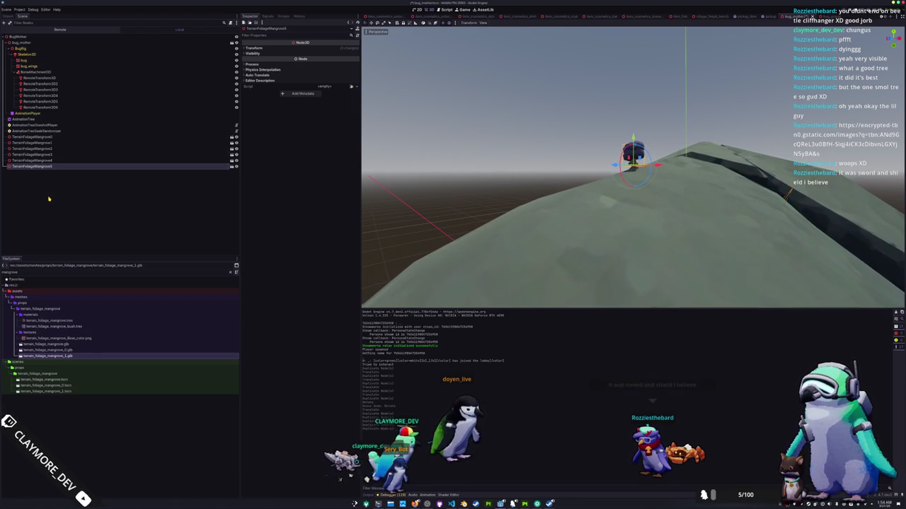
key(ctrl+d)
click(57, 85)
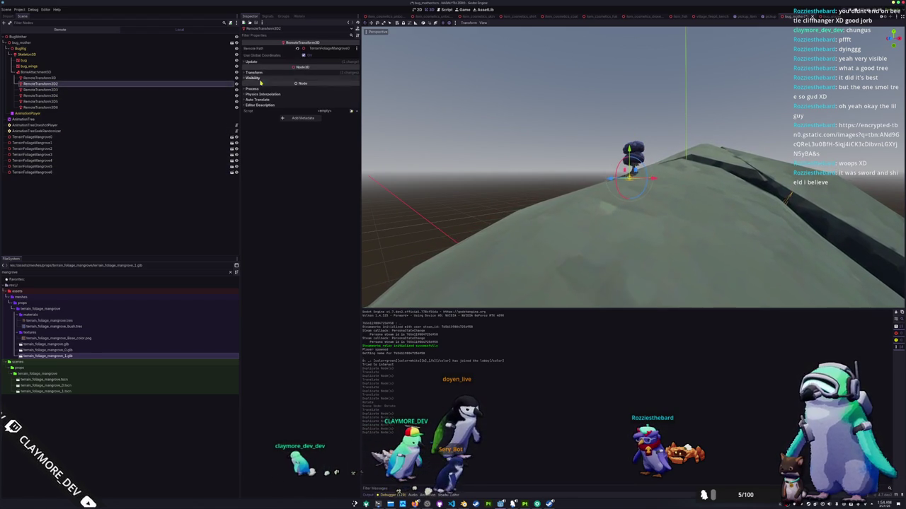
click(320, 49)
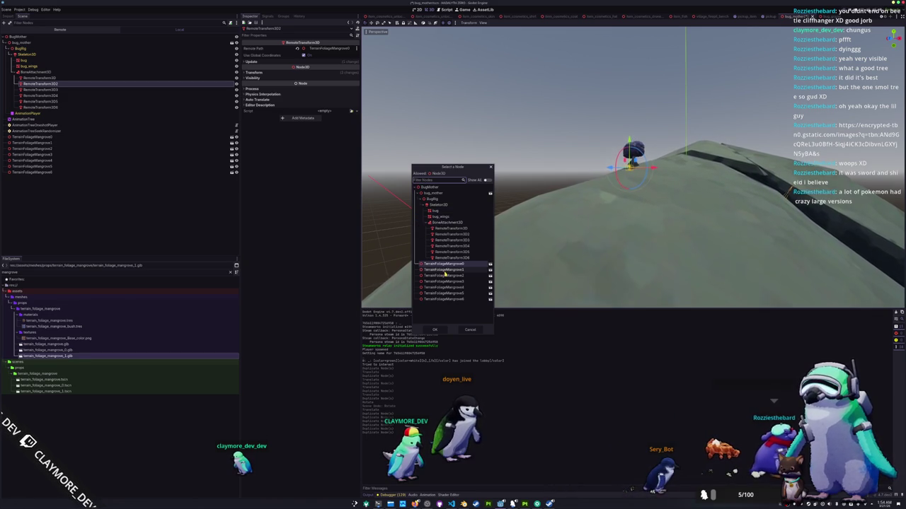
Link RemoteTransform3D2 to TerrainFoliageMangrove1 and shift that tree downward
double_click(444, 274)
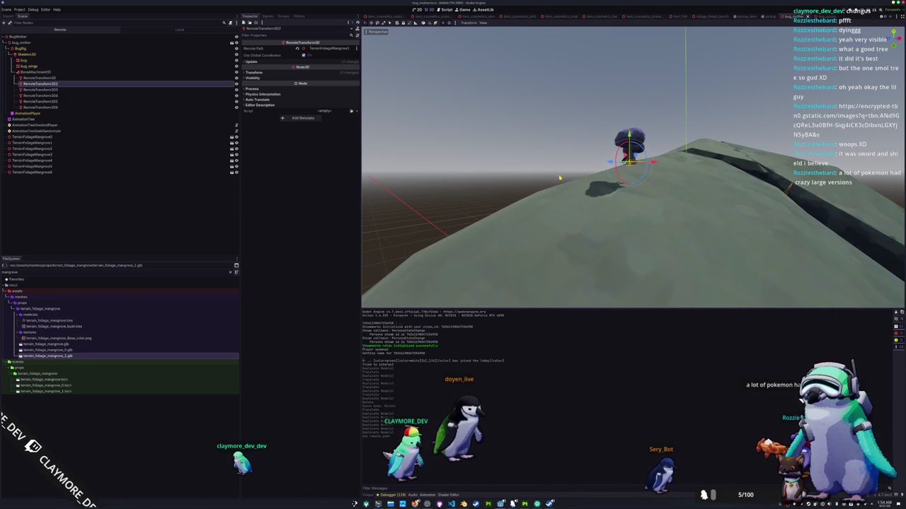
key(KP_1)
scroll(562, 172, up, 3)
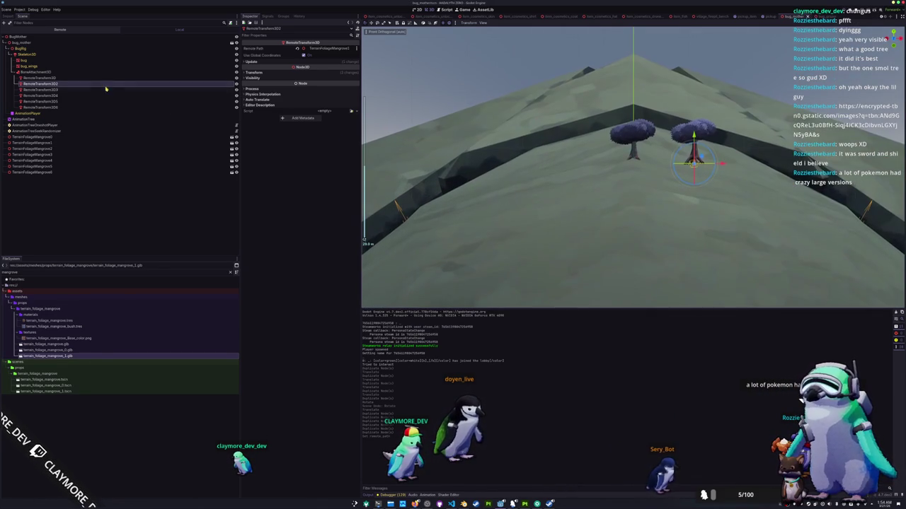
mouse_move(700, 159)
mouse_down()
mouse_move(710, 179)
mouse_move(680, 224)
mouse_up()
scroll(680, 224, up, 3)
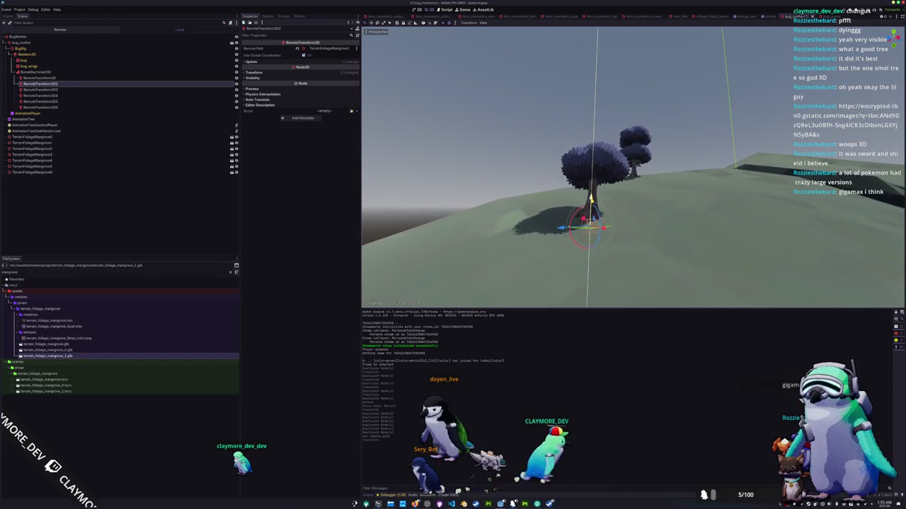
scroll(633, 168, down, 3)
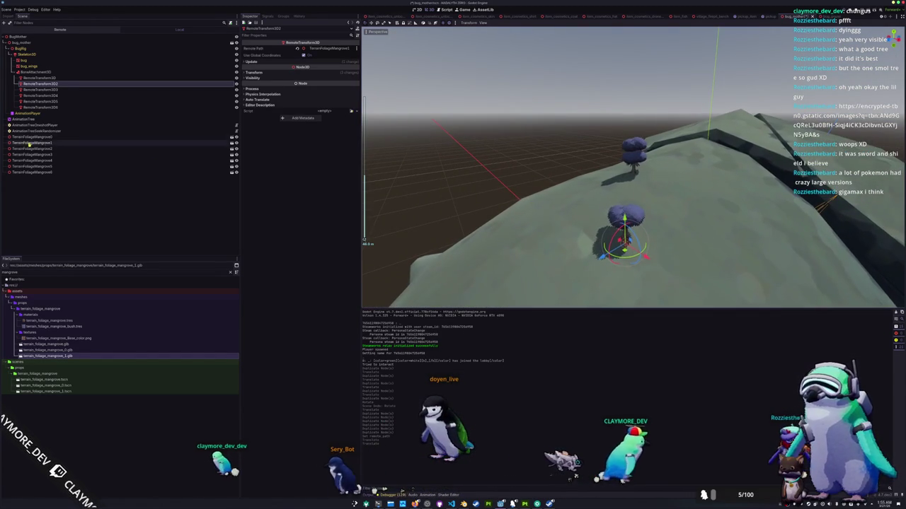
Link RemoteTransform3D3 to TerrainFoliageMangrove2 and lower it along the Y axis
click(40, 90)
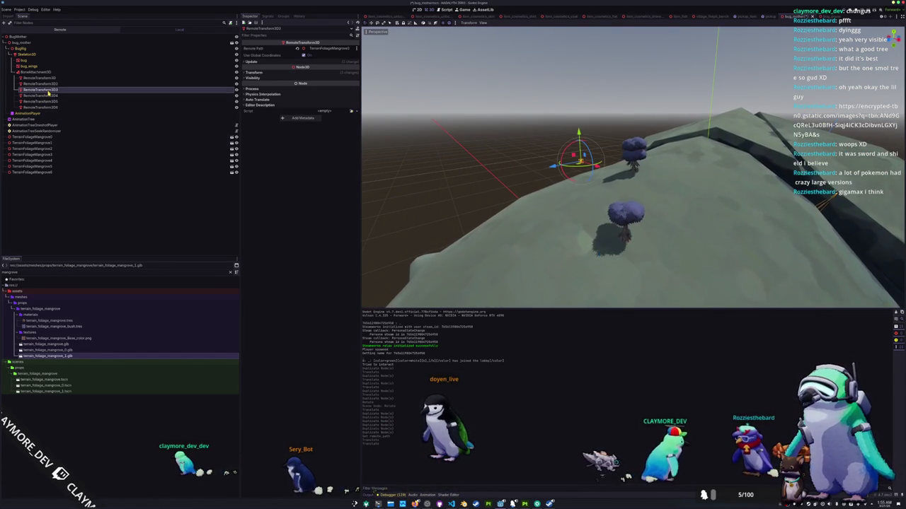
click(323, 49)
double_click(438, 241)
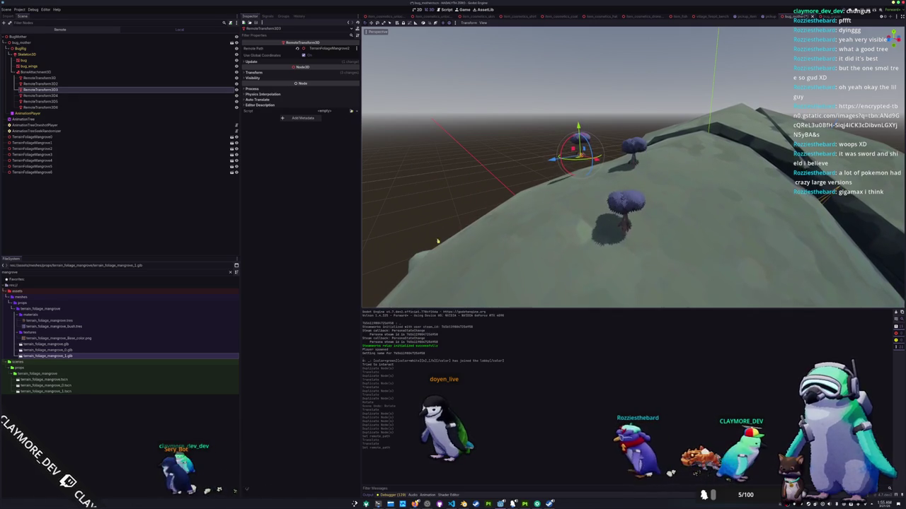
click(32, 149)
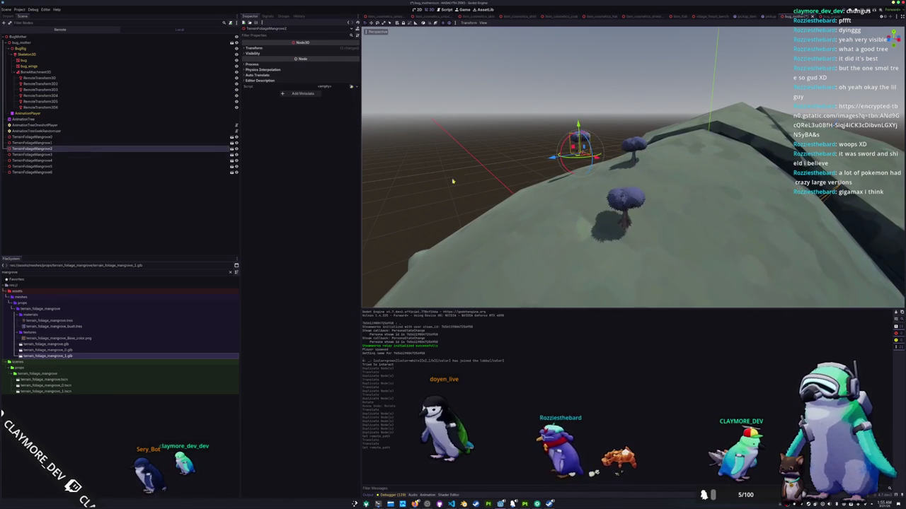
drag(453, 181, 481, 181)
drag(509, 133, 566, 132)
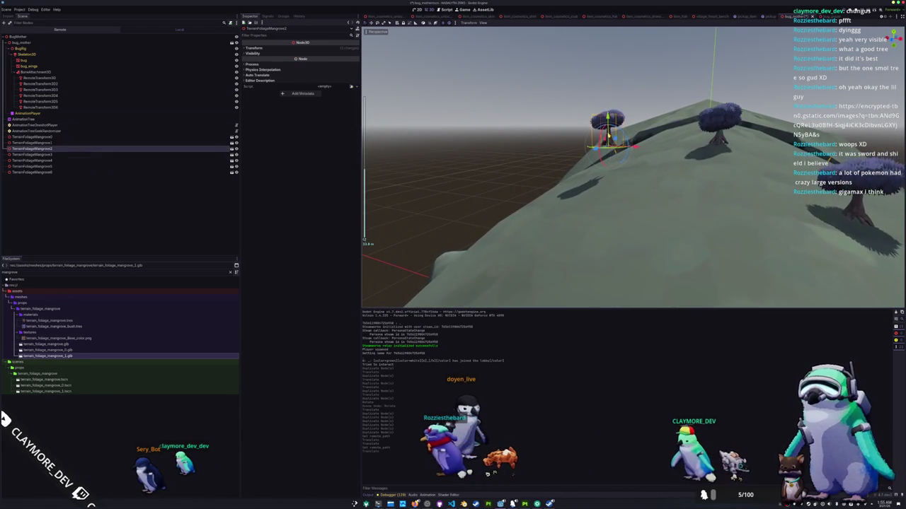
click(44, 90)
key(g)
key(y)
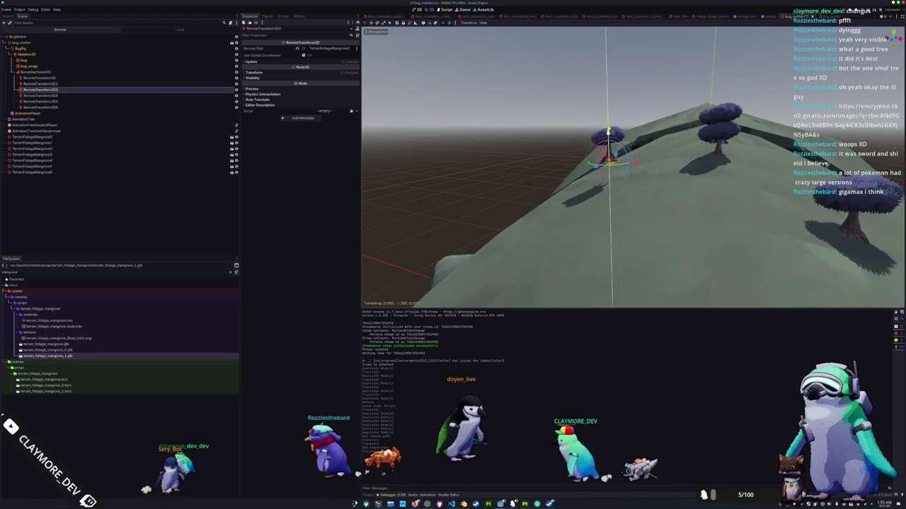
drag(609, 177, 578, 146)
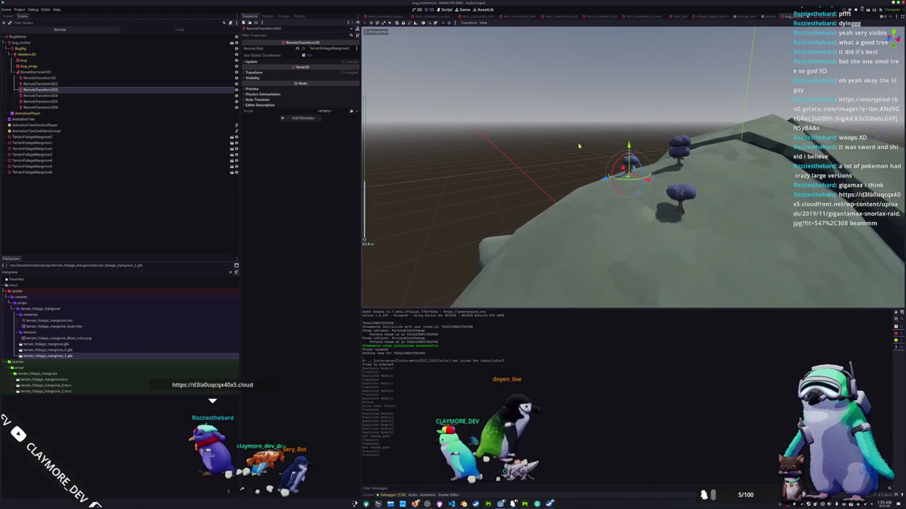
Select RemoteTransform3D4, open then cancel its node picker, and orbit over the terrain
click(44, 96)
drag(608, 163, 605, 144)
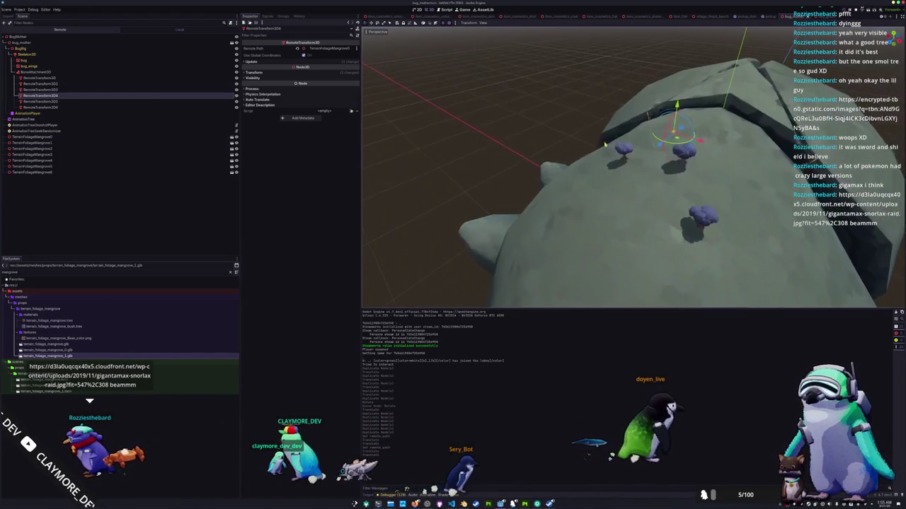
click(327, 48)
key(Escape)
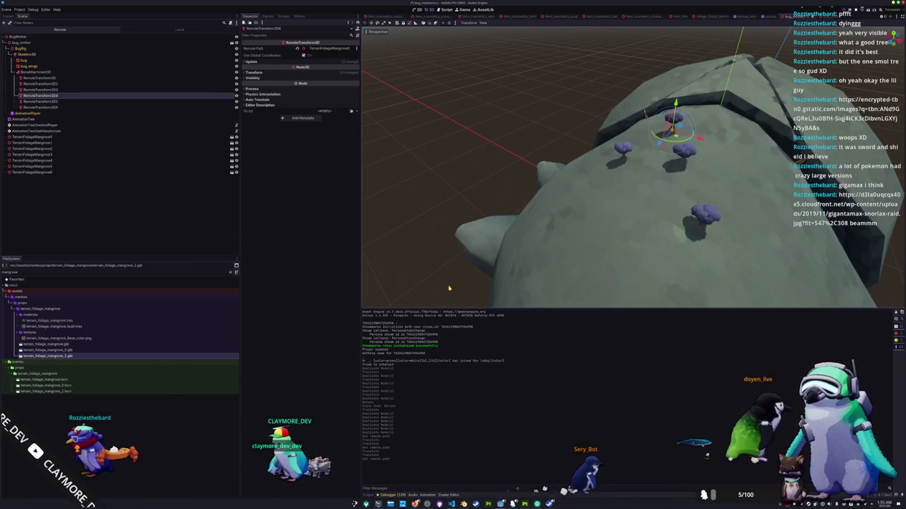
scroll(676, 85, up, 3)
drag(675, 86, 603, 125)
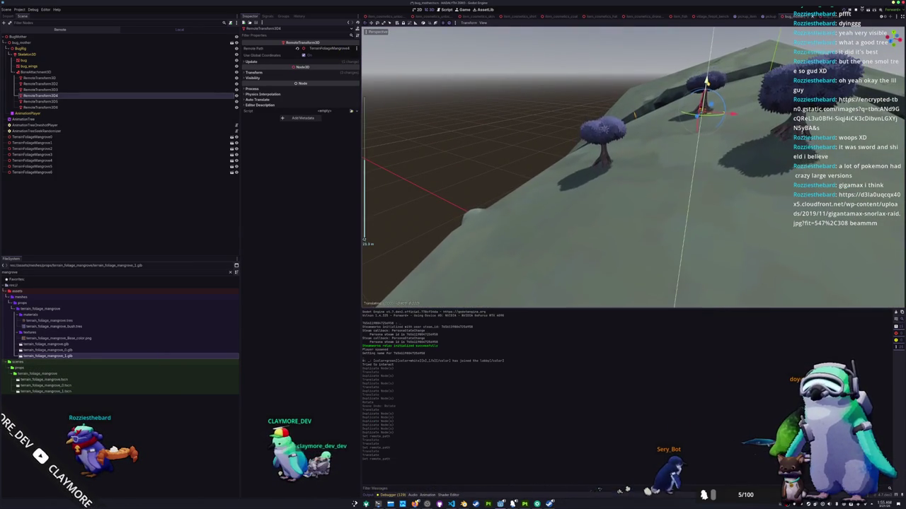
scroll(587, 129, down, 3)
drag(592, 139, 687, 215)
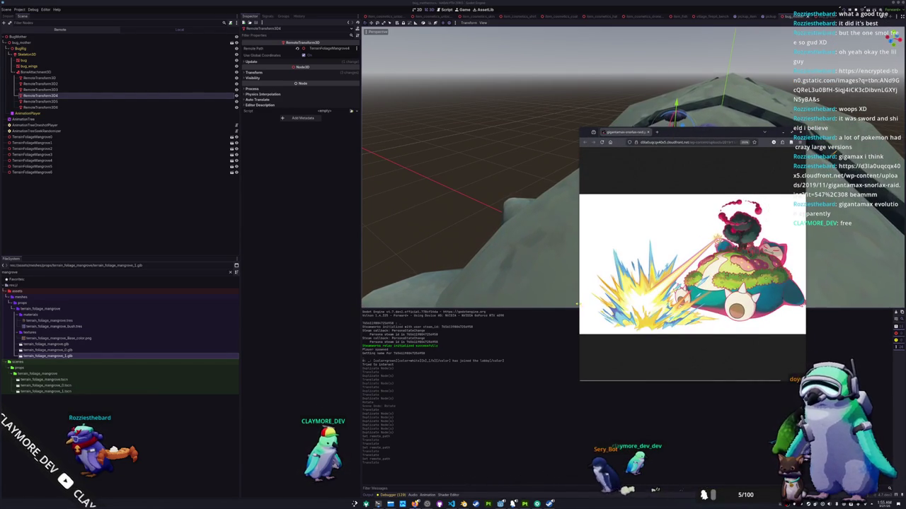
Widen the browser image window, then close it to return to the Godot scene
drag(578, 304, 511, 311)
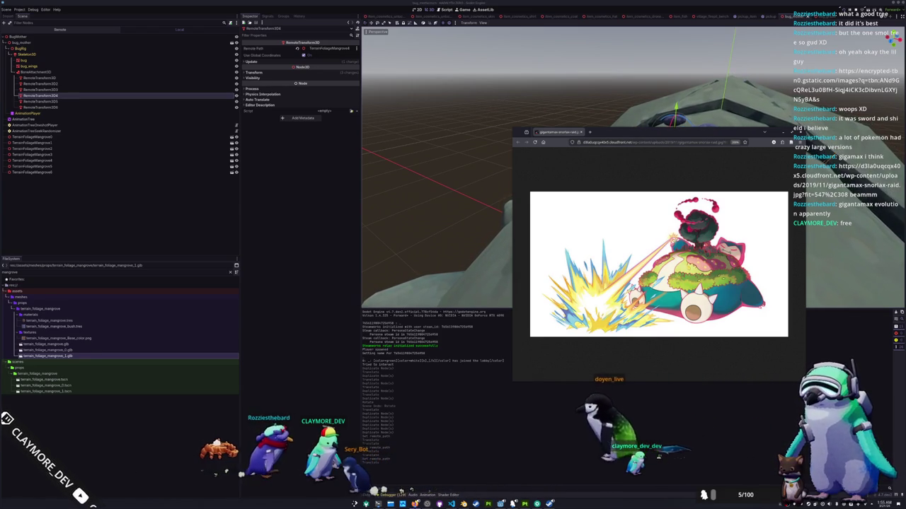
middle_click(559, 133)
click(591, 177)
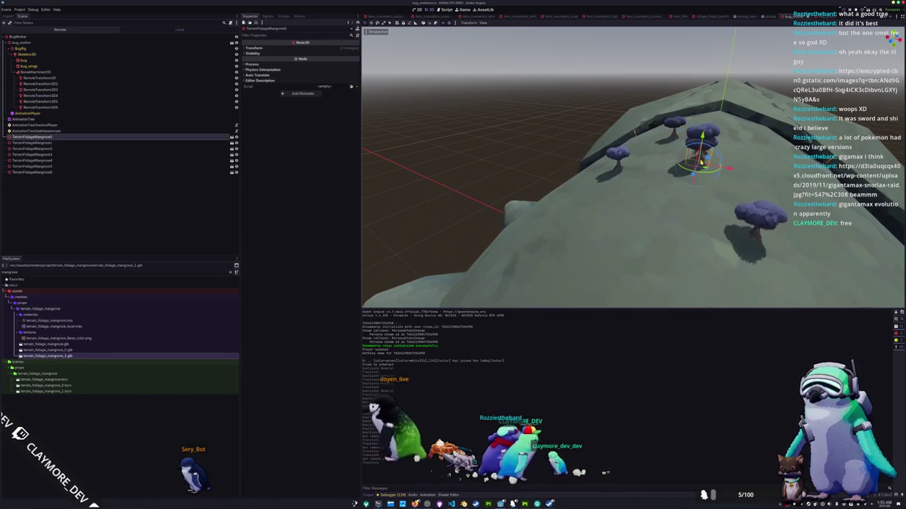
Scale TerrainFoliageMangrove0 up to 1.7 and orbit the view toward the horizon
click(253, 48)
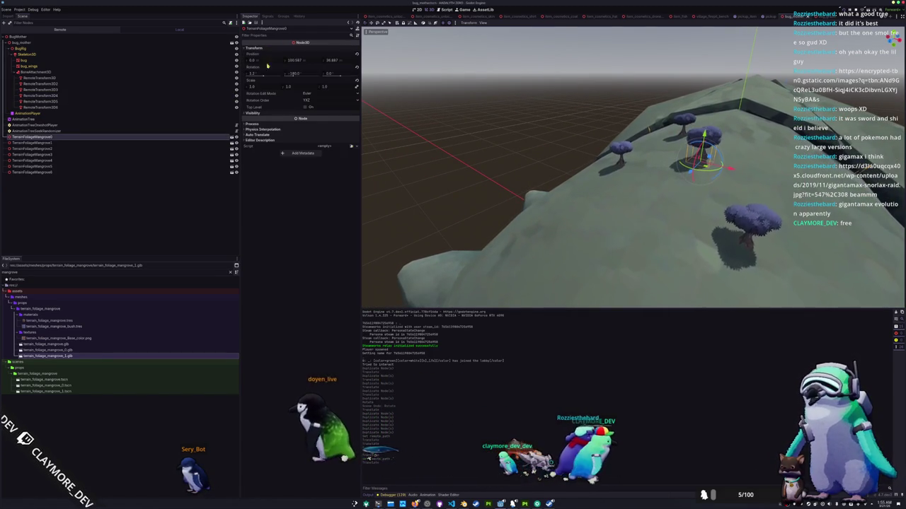
mouse_move(261, 88)
mouse_down()
mouse_move(336, 88)
mouse_move(288, 87)
mouse_up()
scroll(540, 124, down, 3)
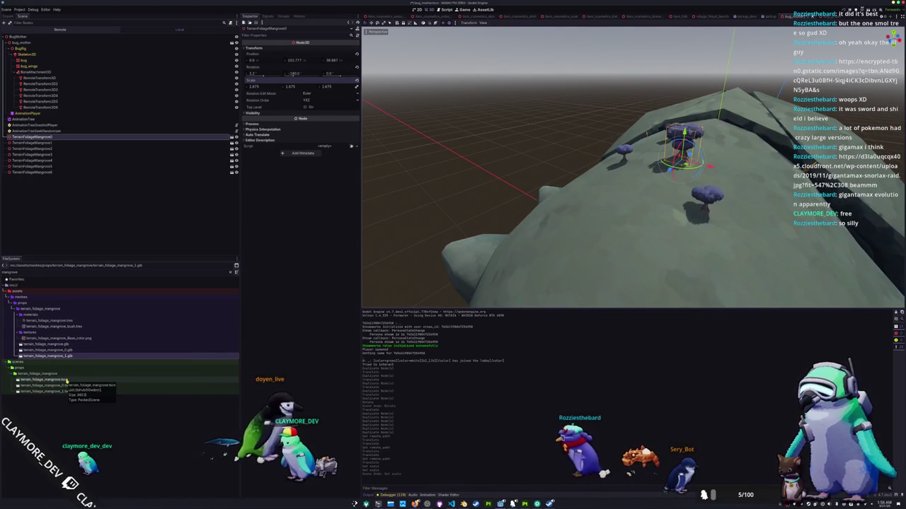
mouse_move(581, 201)
mouse_down()
mouse_move(592, 188)
mouse_move(593, 196)
mouse_move(700, 212)
mouse_move(701, 186)
mouse_move(612, 194)
mouse_move(659, 191)
mouse_move(668, 202)
mouse_move(627, 243)
mouse_move(698, 220)
mouse_move(738, 250)
mouse_move(716, 279)
mouse_move(654, 244)
mouse_move(548, 207)
mouse_up()
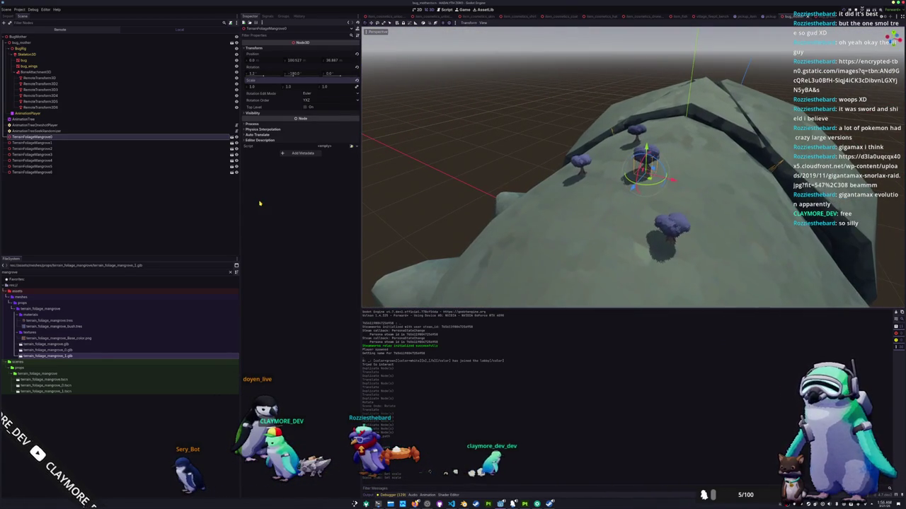
drag(248, 231, 429, 206)
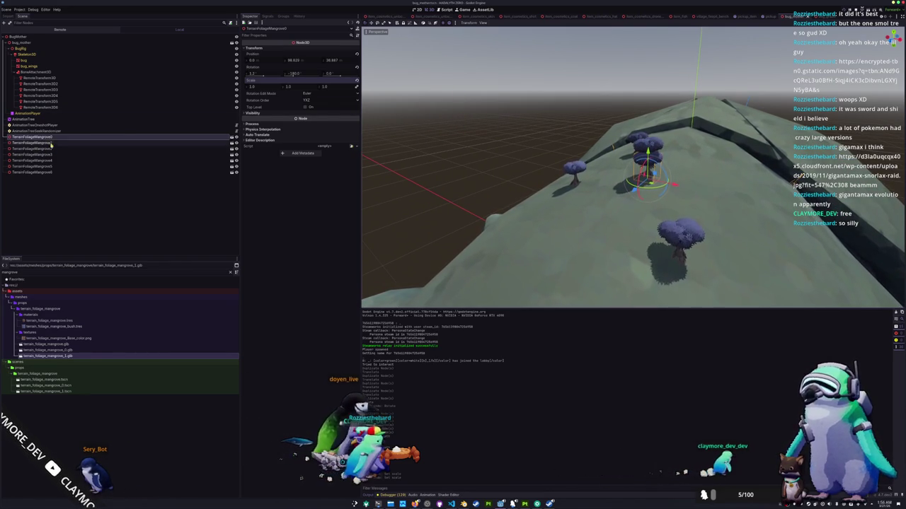
click(53, 91)
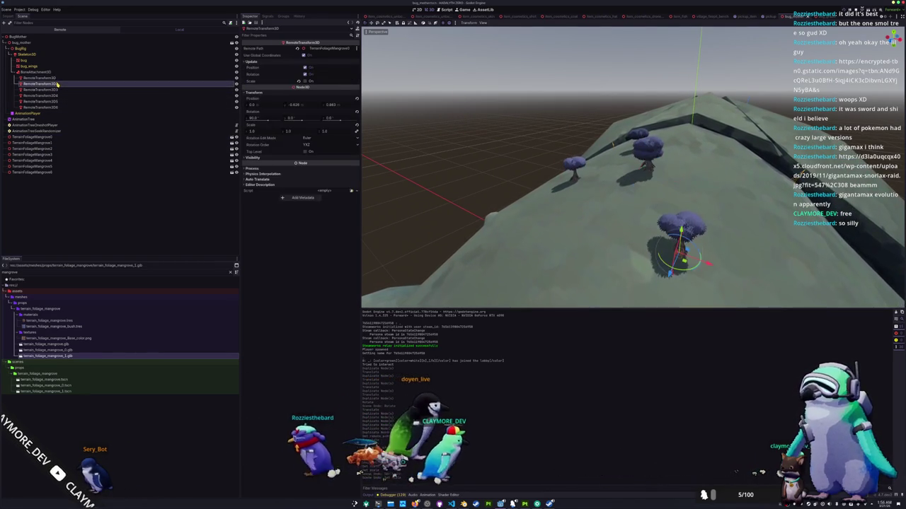
Set RemoteTransform3D5's Remote Path to TerrainFoliageMangrove4 and move it downward
click(59, 96)
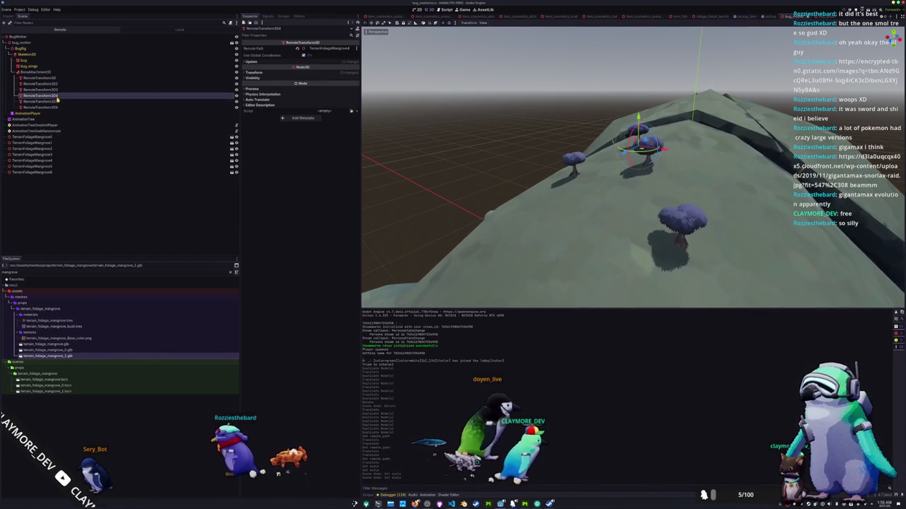
click(58, 102)
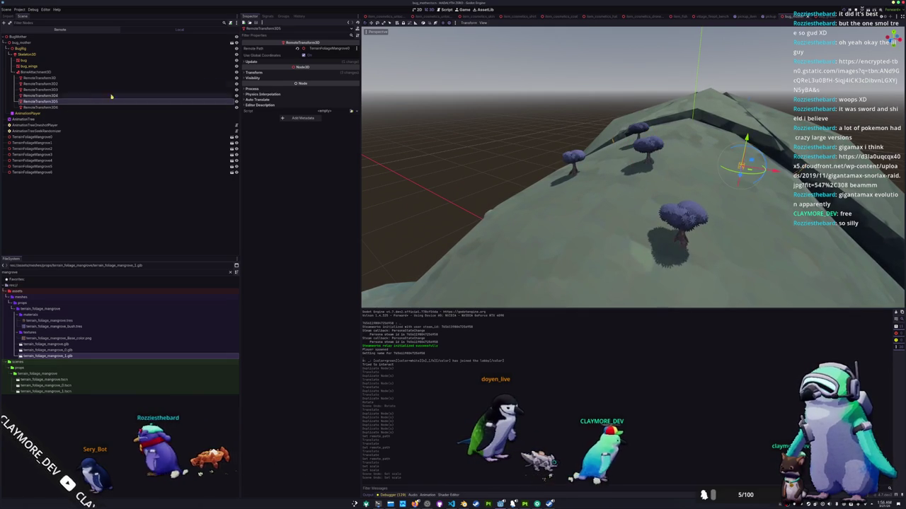
click(346, 49)
double_click(460, 290)
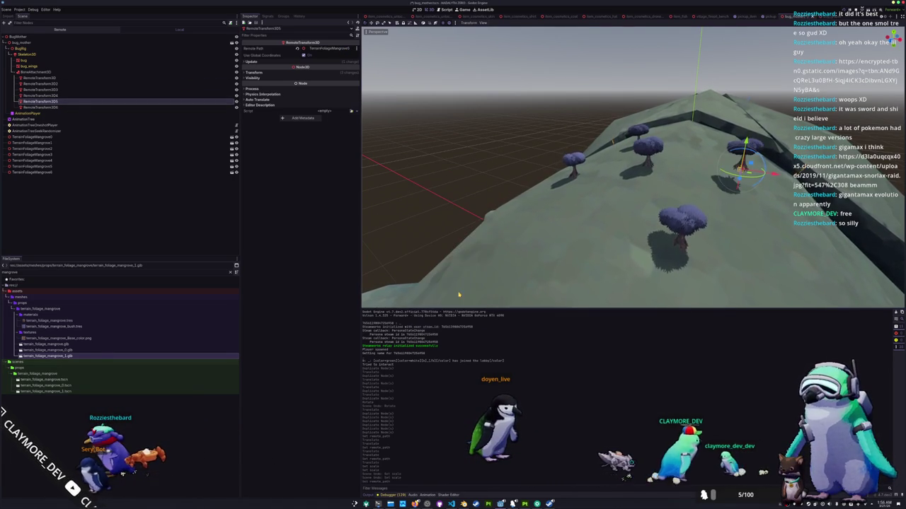
key(f)
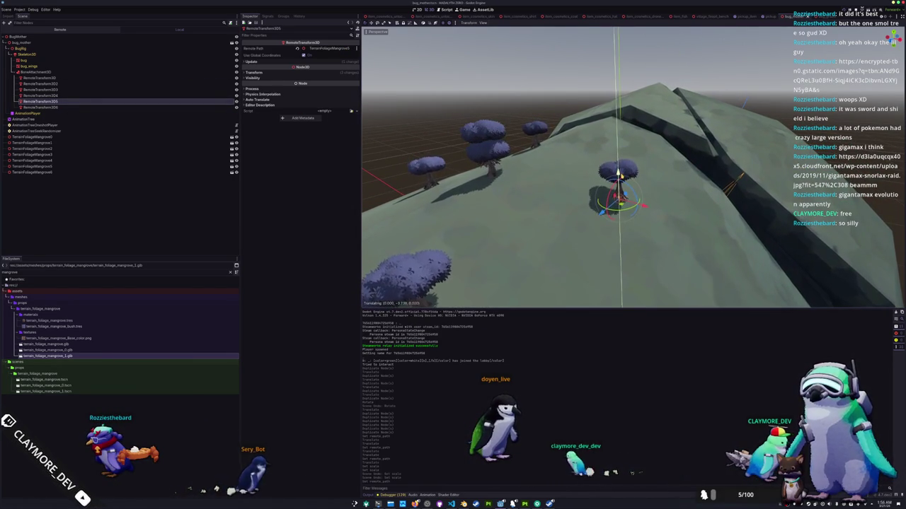
click(541, 178)
Attach another mangrove tree to RemoteTransform3D6 and move it across the hilltop
click(51, 107)
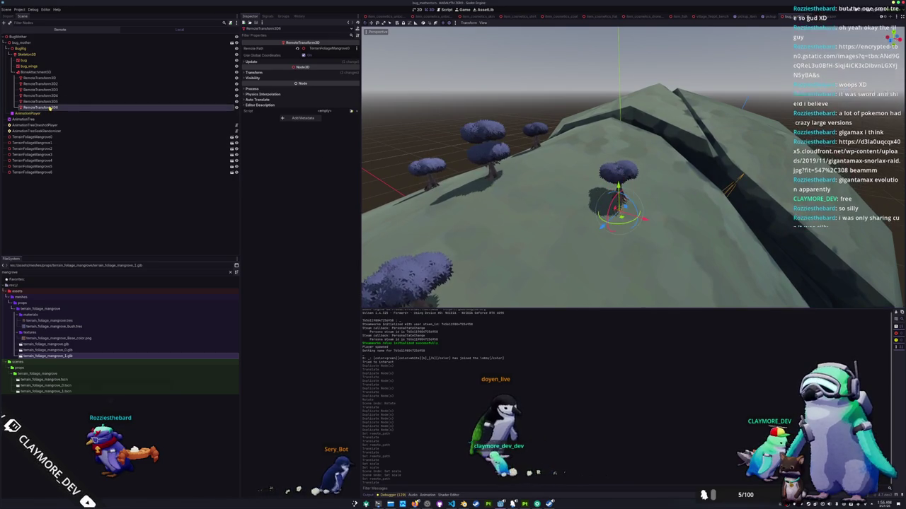
click(339, 49)
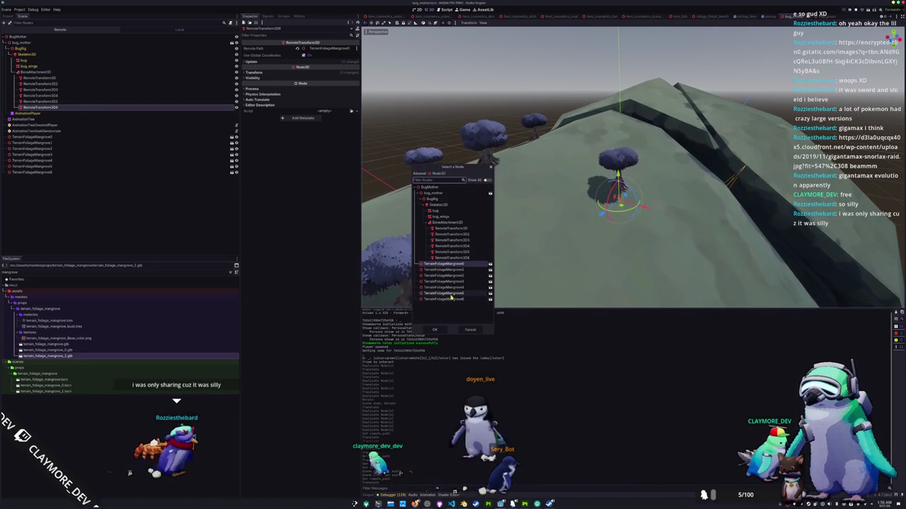
double_click(446, 299)
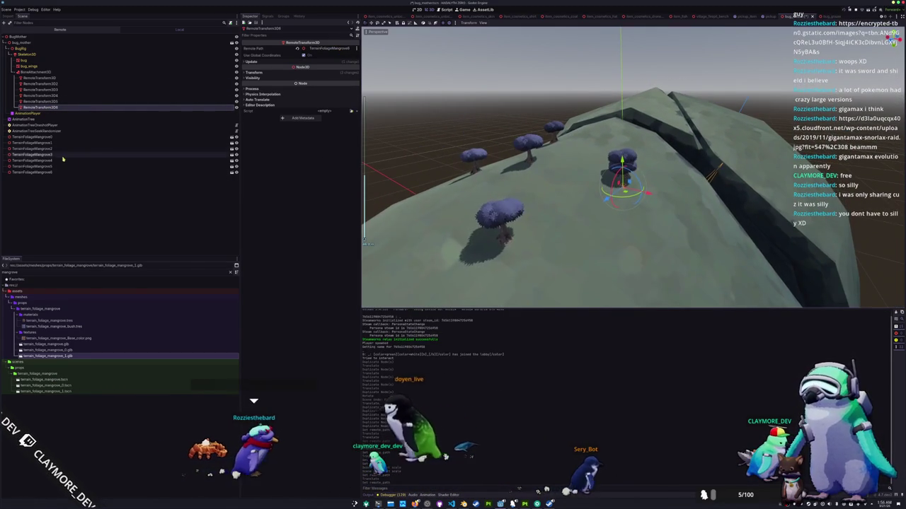
click(57, 166)
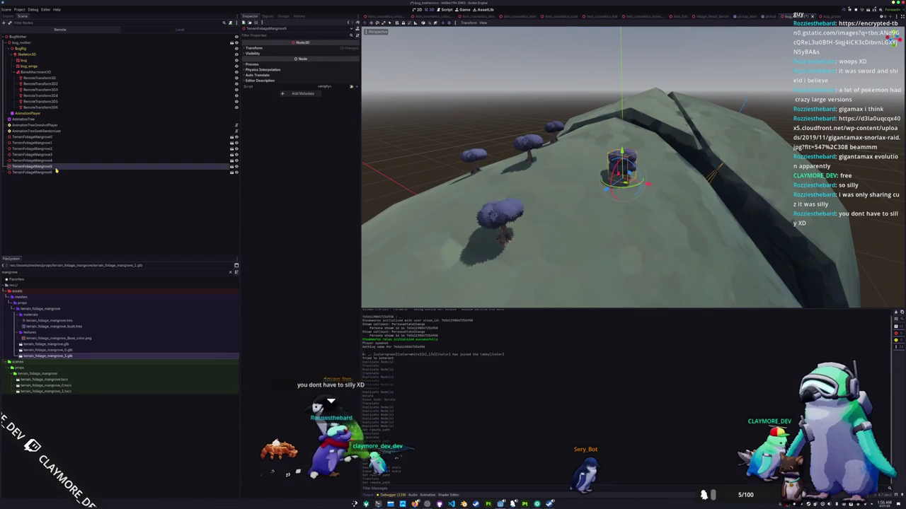
click(78, 107)
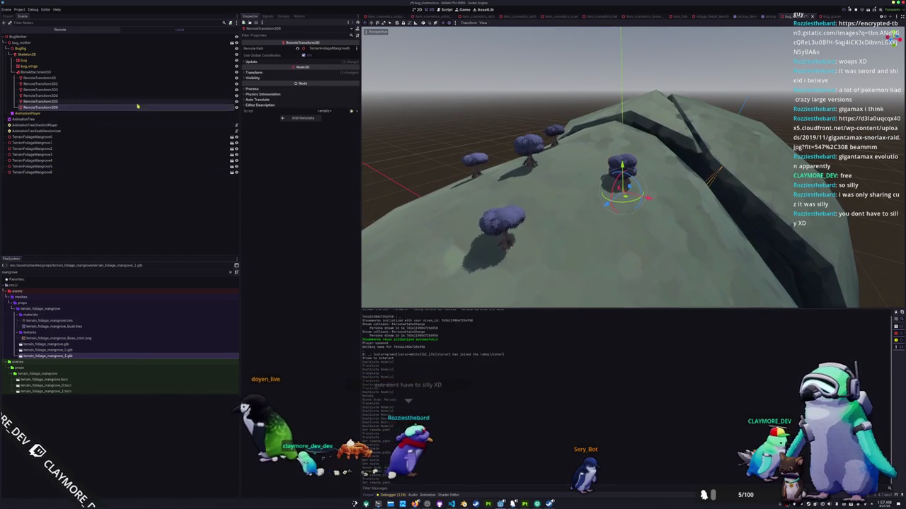
drag(656, 193, 594, 189)
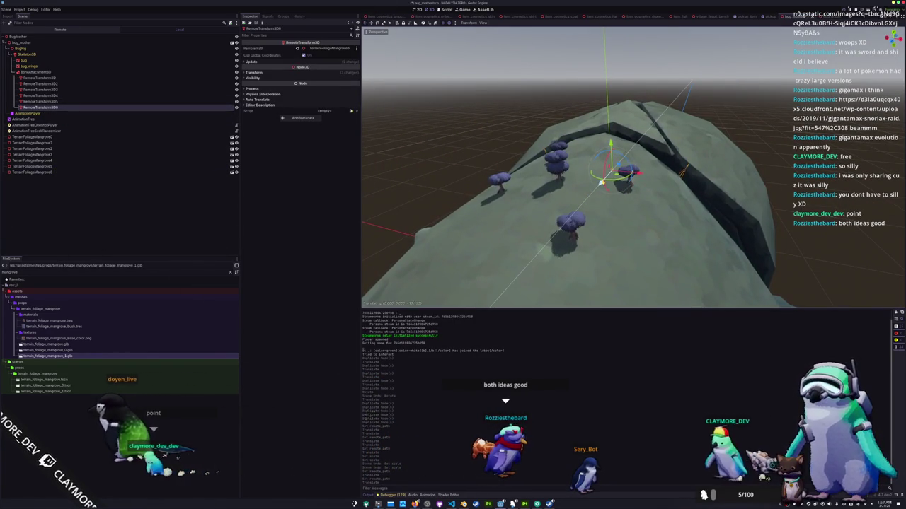
Check the hill from a side view and frame the bug mesh
key(KP_3)
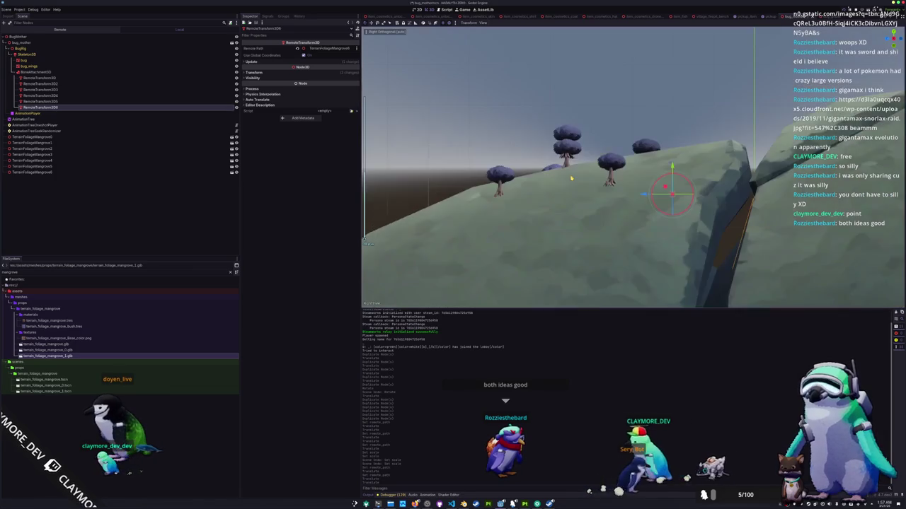
scroll(678, 180, up, 5)
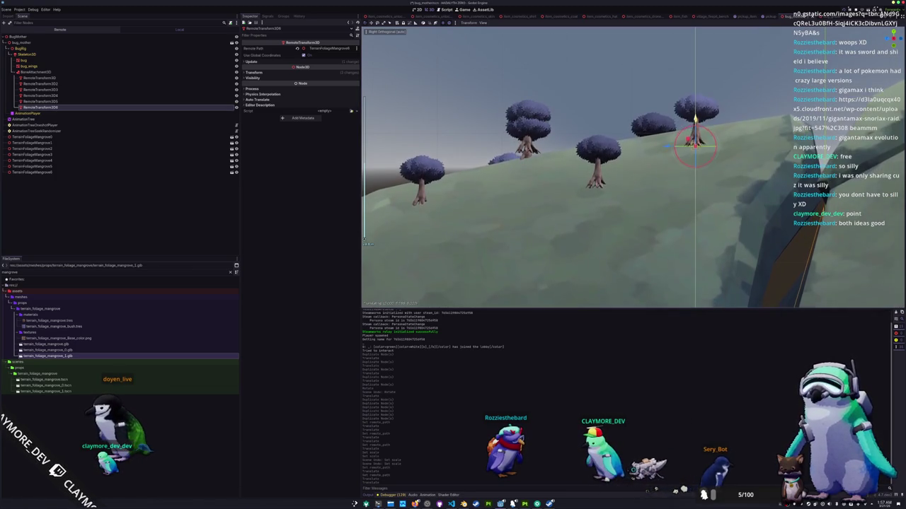
key(KP_5)
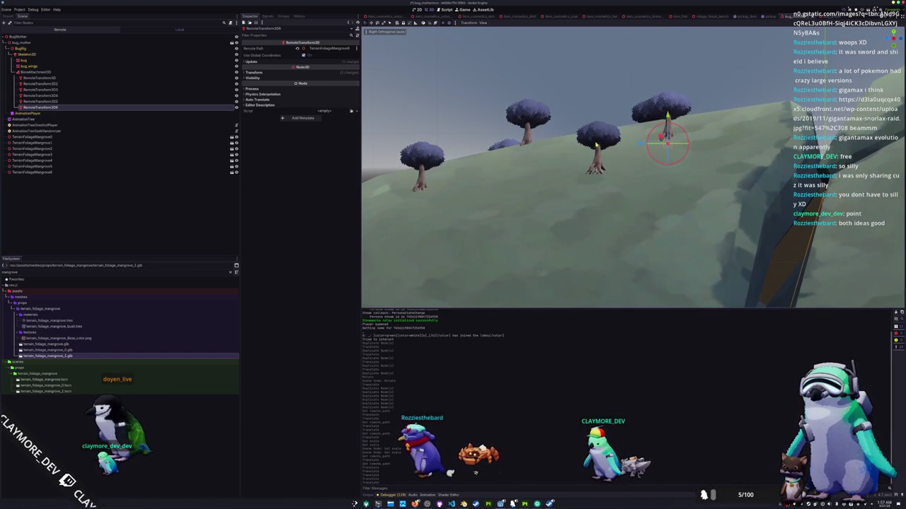
click(23, 60)
key(f)
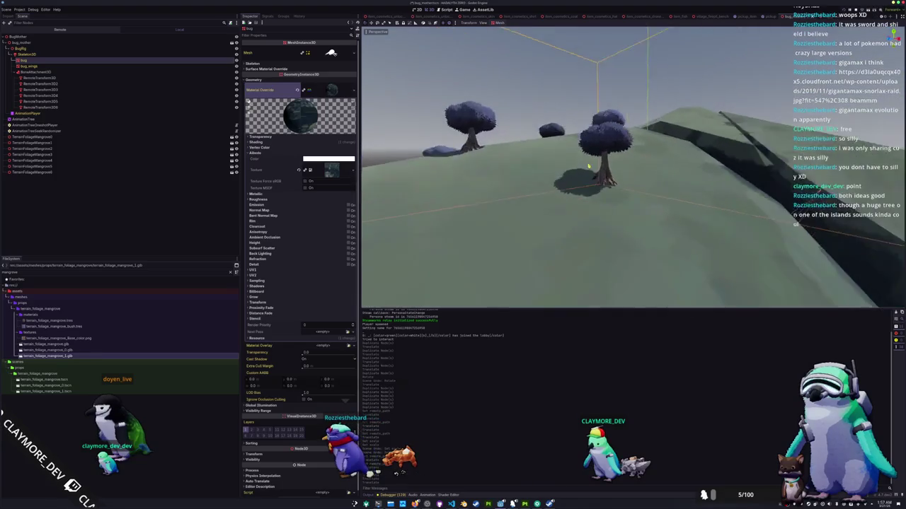
Reload the bug_mother scene from disk with Scene > Reload Saved Scene
drag(606, 165, 575, 174)
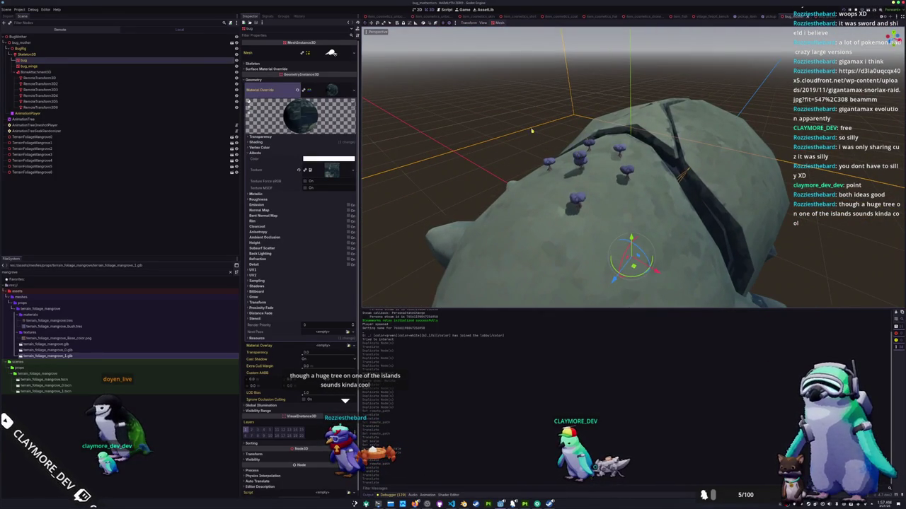
click(19, 10)
mouse_move(6, 9)
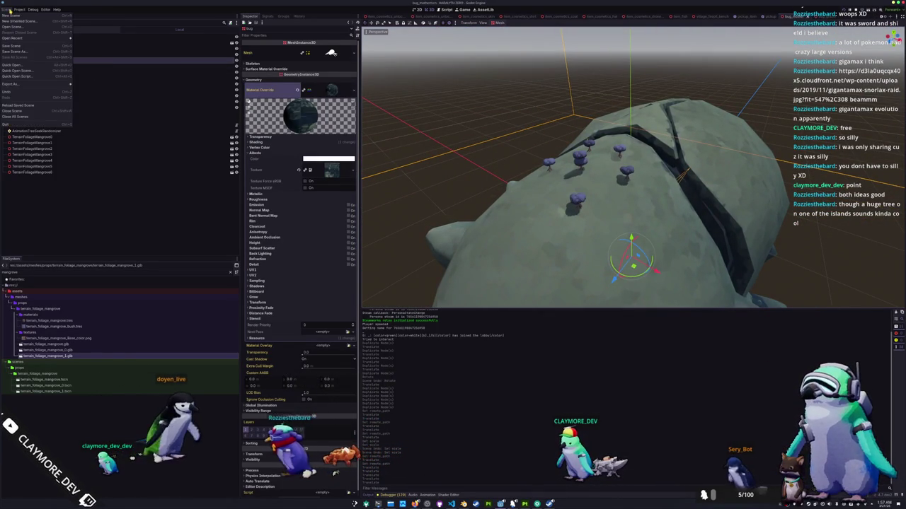
click(30, 107)
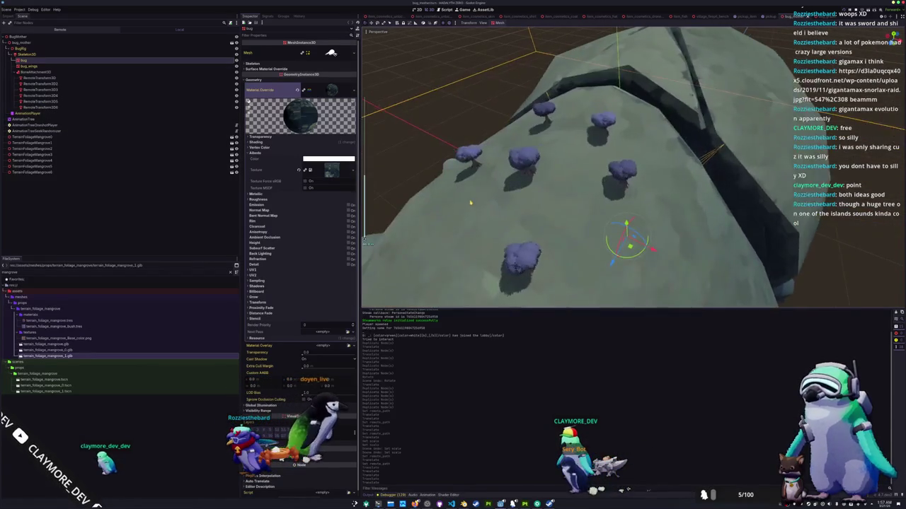
Select a mangrove tree past TerrainFoliageMangrove2 and move it back and up the hill
drag(470, 203, 535, 203)
click(599, 169)
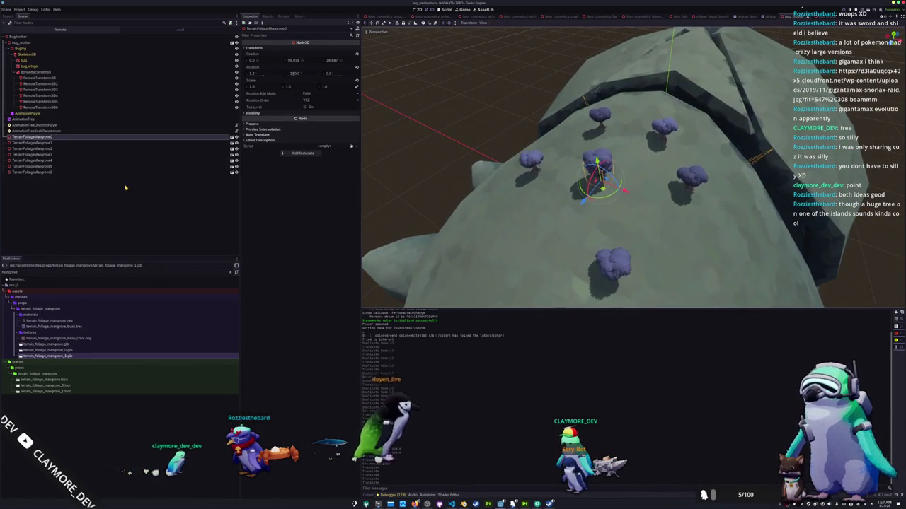
click(78, 150)
click(77, 154)
key(f)
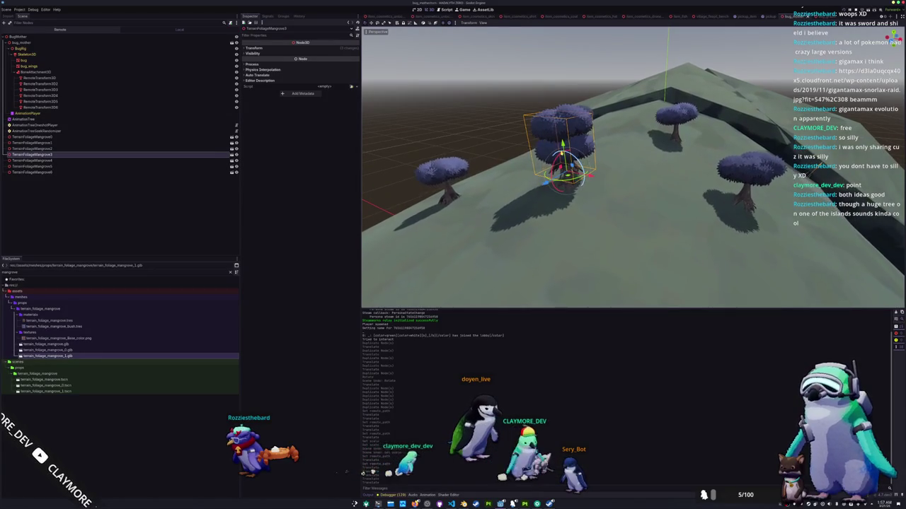
drag(559, 167, 550, 91)
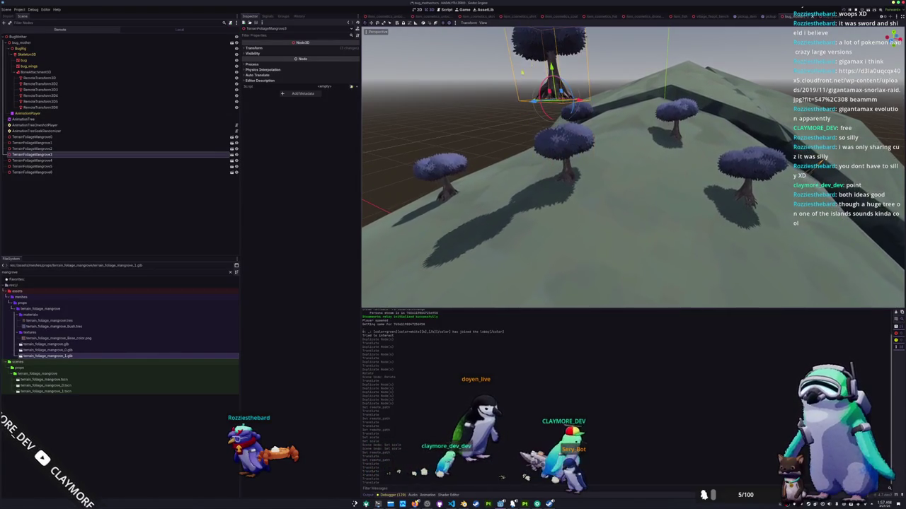
Duplicate a RemoteTransform3D into RemoteTransform3D7, place it, and attach a mangrove tree
click(57, 90)
key(ctrl+d)
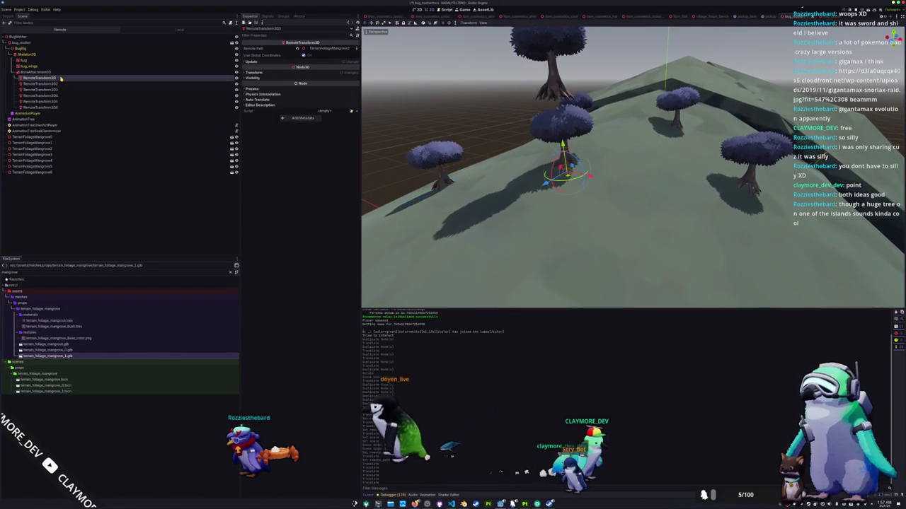
mouse_move(579, 143)
mouse_down()
mouse_move(573, 157)
mouse_move(587, 174)
mouse_move(542, 173)
mouse_move(549, 181)
mouse_up()
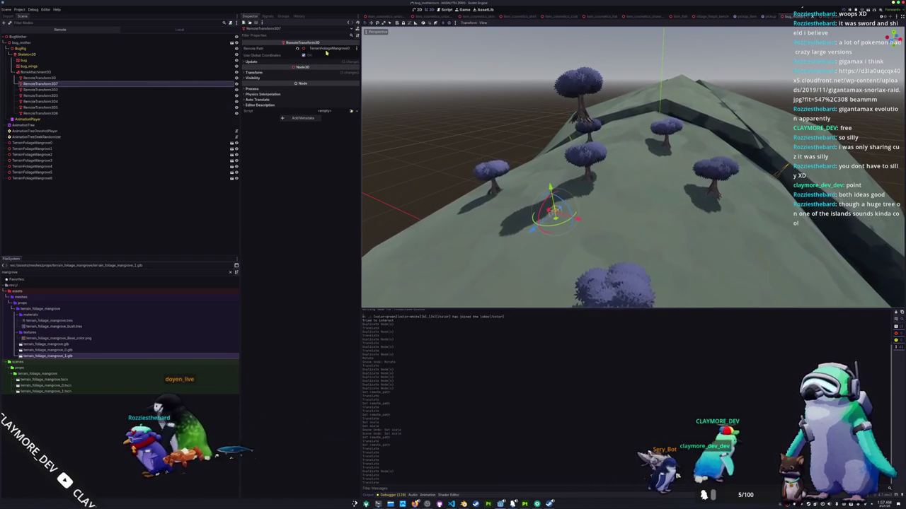
click(322, 47)
double_click(450, 288)
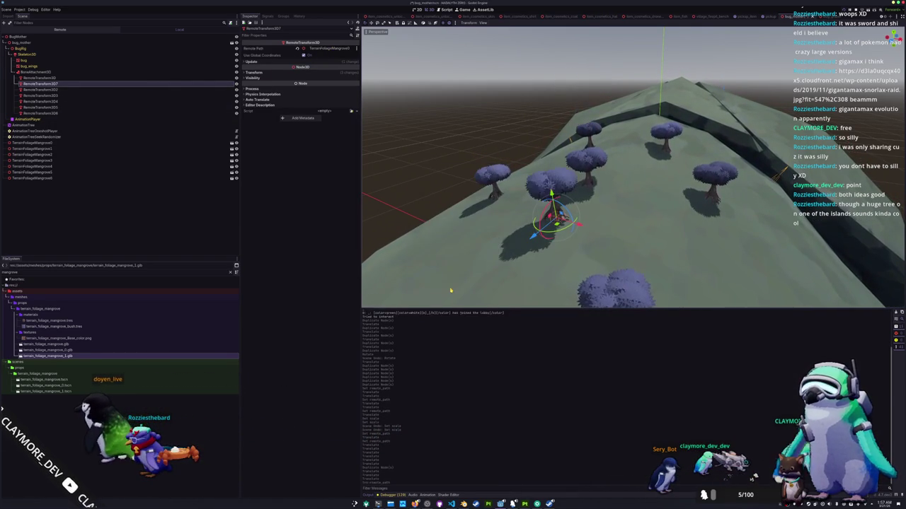
key(KP_3)
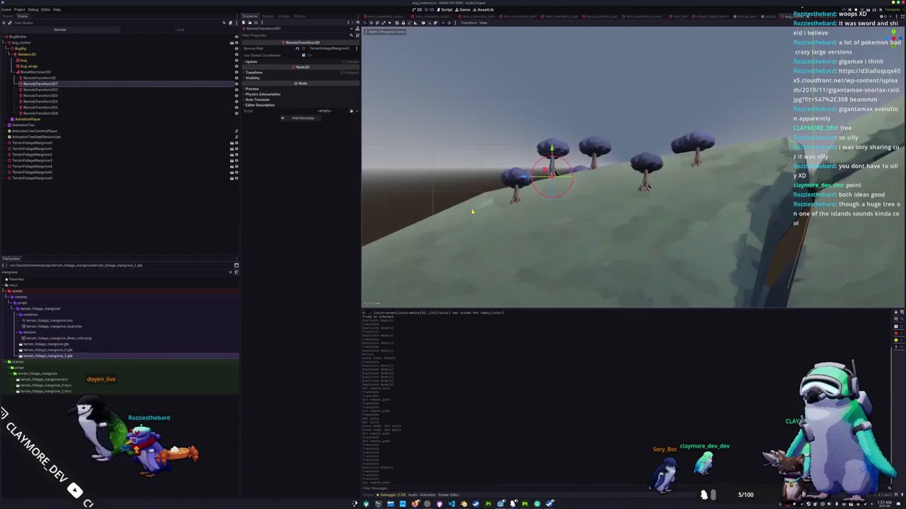
scroll(489, 209, up, 2)
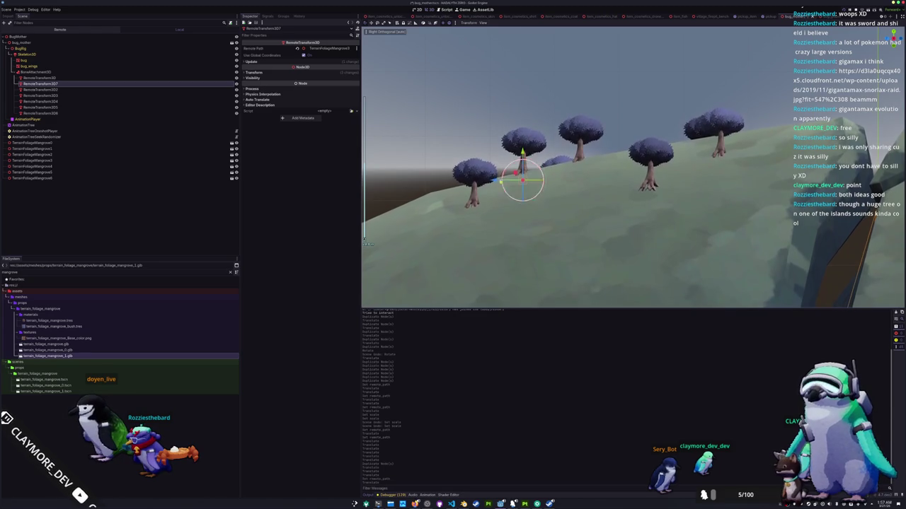
drag(501, 127, 545, 156)
click(545, 154)
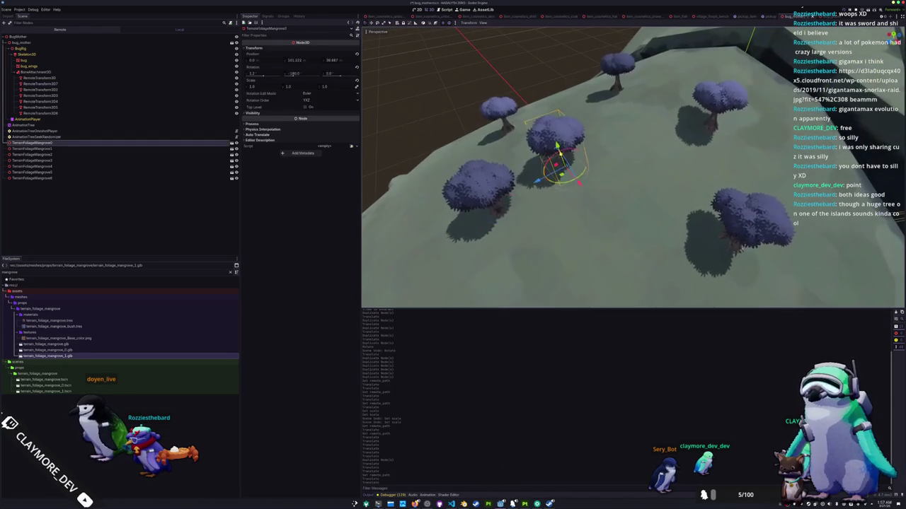
Rotate one tree's RemoteTransform3D slightly about its vertical axis
scroll(616, 170, up, 2)
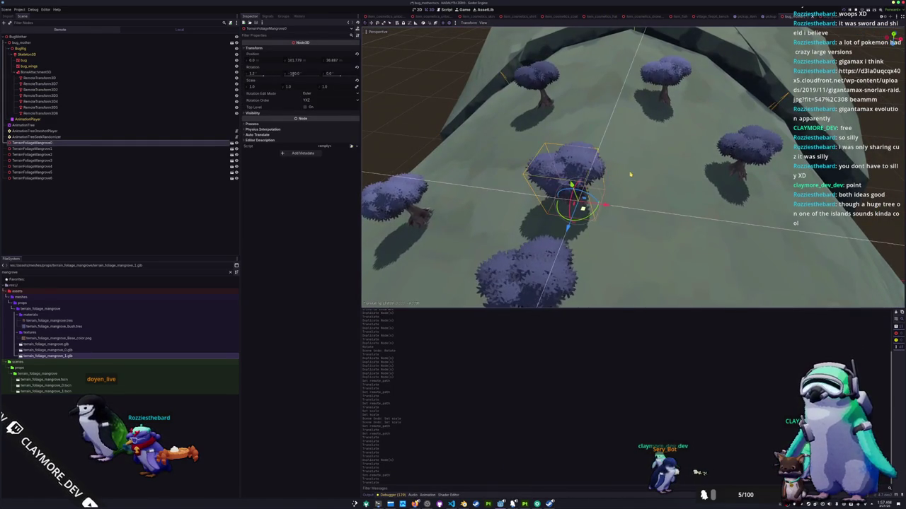
scroll(630, 174, down, 3)
click(60, 78)
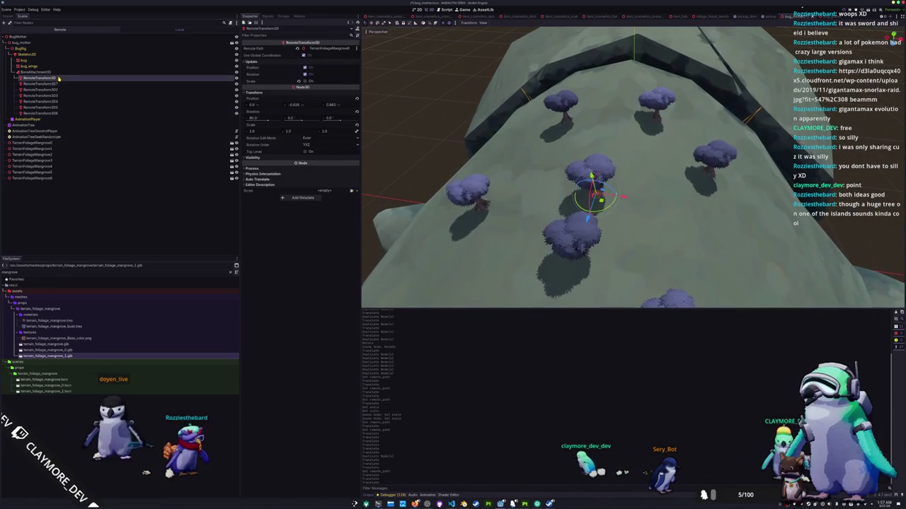
drag(608, 201, 575, 163)
scroll(574, 163, up, 3)
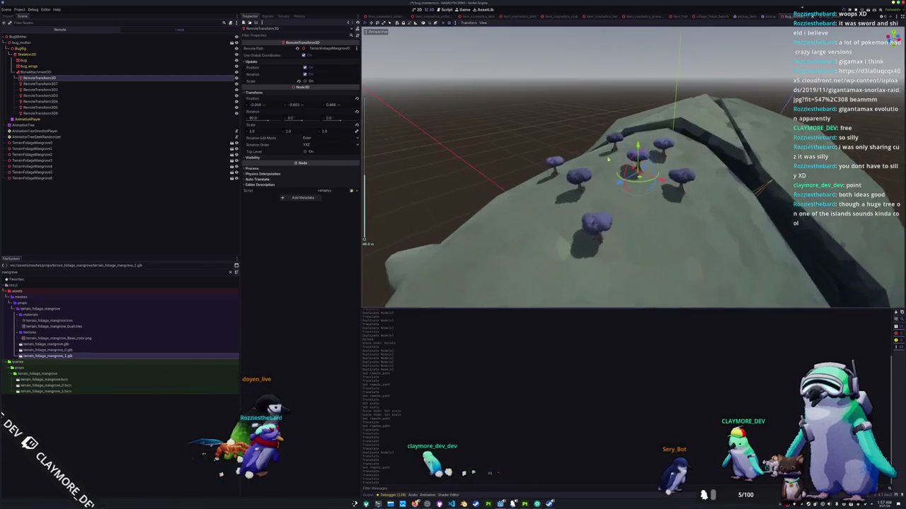
scroll(633, 166, up, 3)
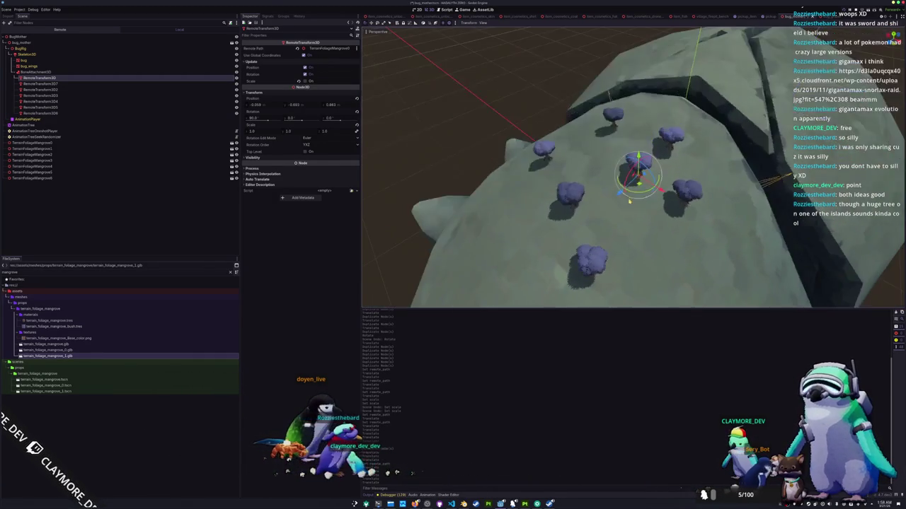
click(520, 223)
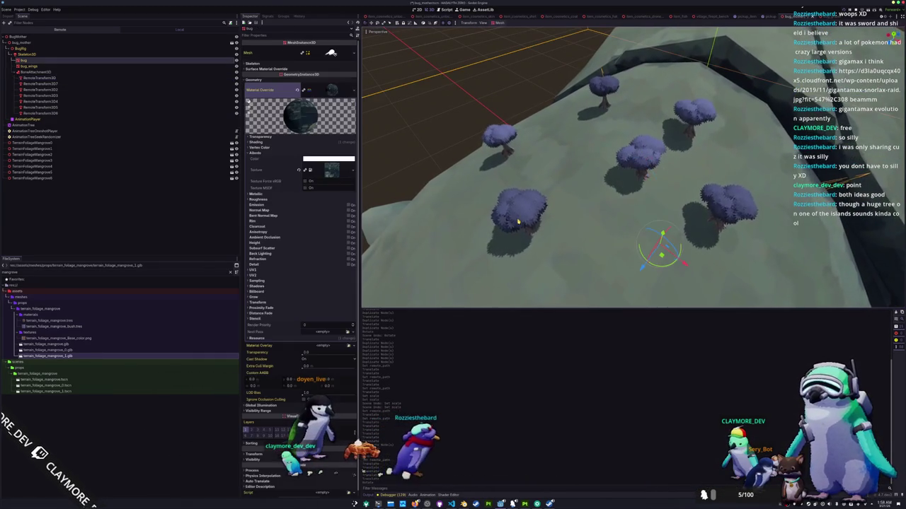
click(100, 85)
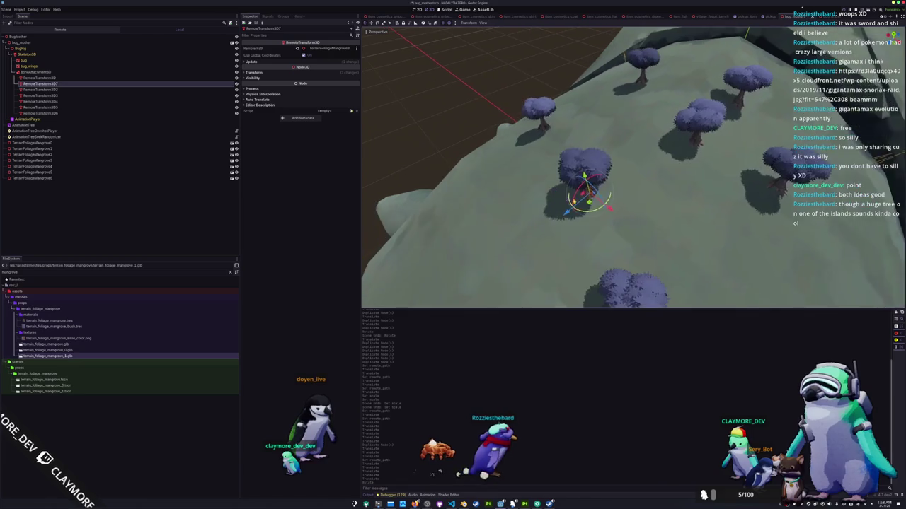
drag(580, 205, 496, 204)
Turn the remaining trees' transforms to new rotations and save the scene with Ctrl+S
click(51, 90)
scroll(493, 205, down, 3)
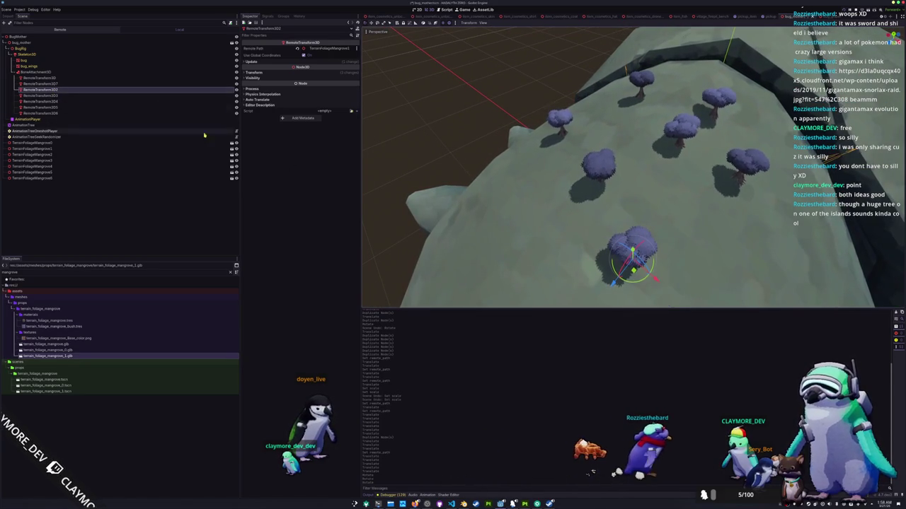
click(95, 96)
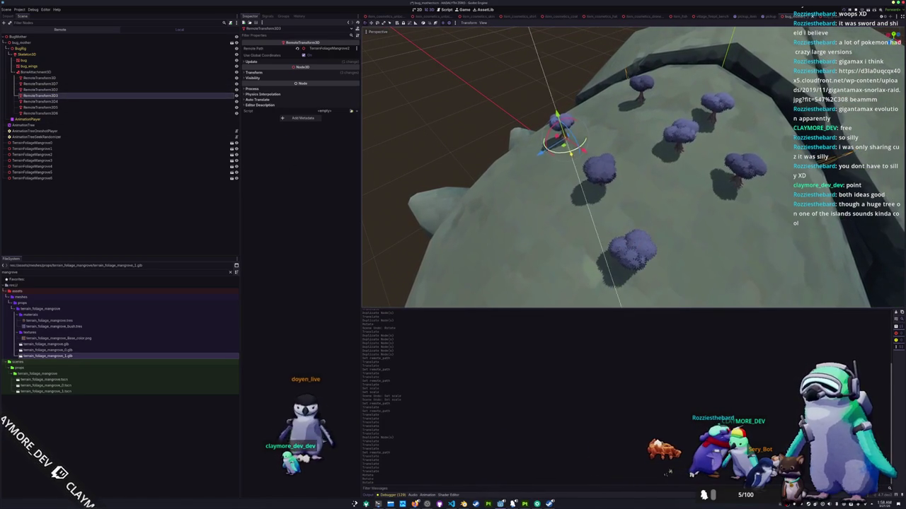
click(67, 101)
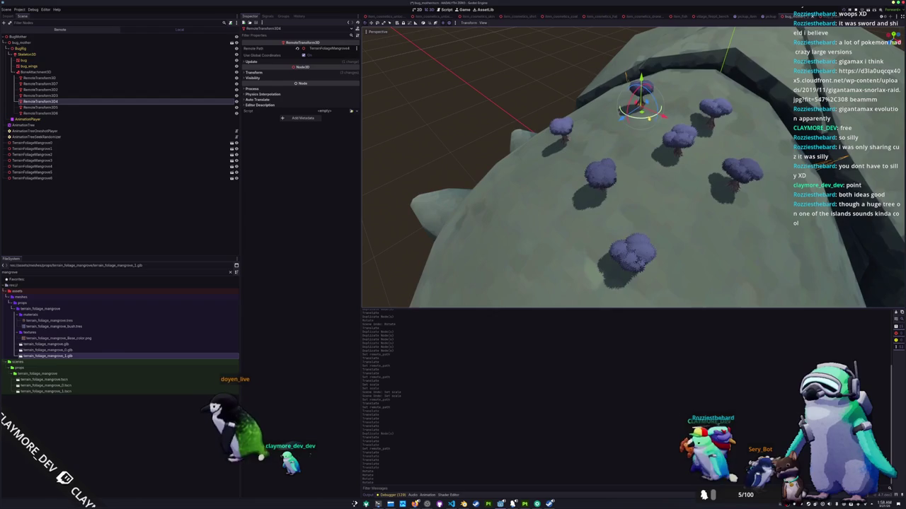
click(49, 107)
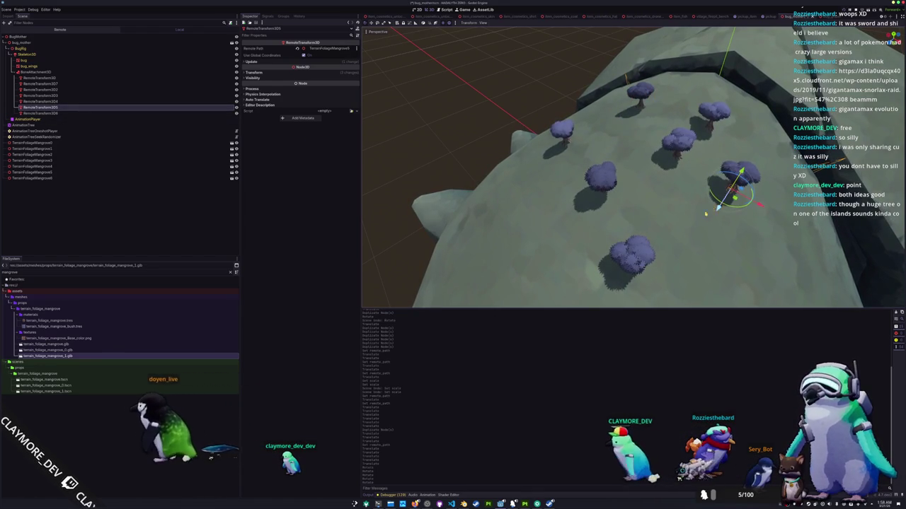
click(42, 113)
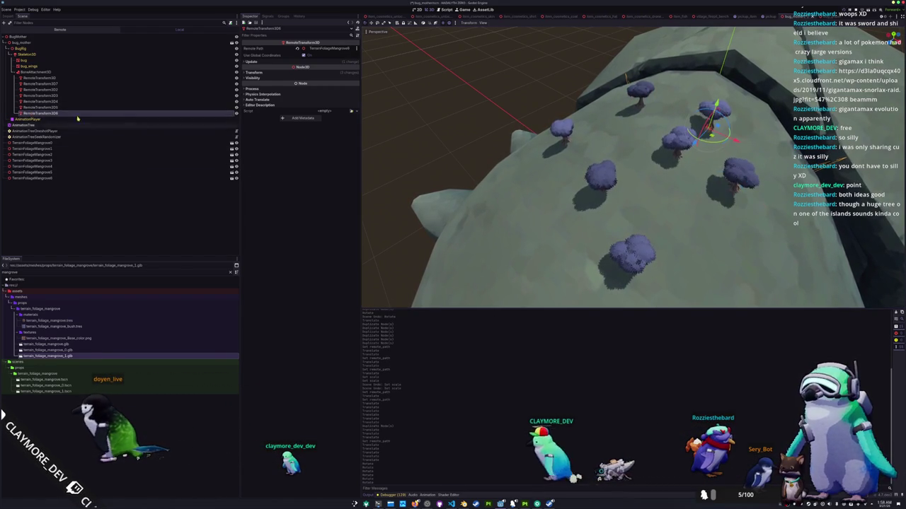
click(618, 159)
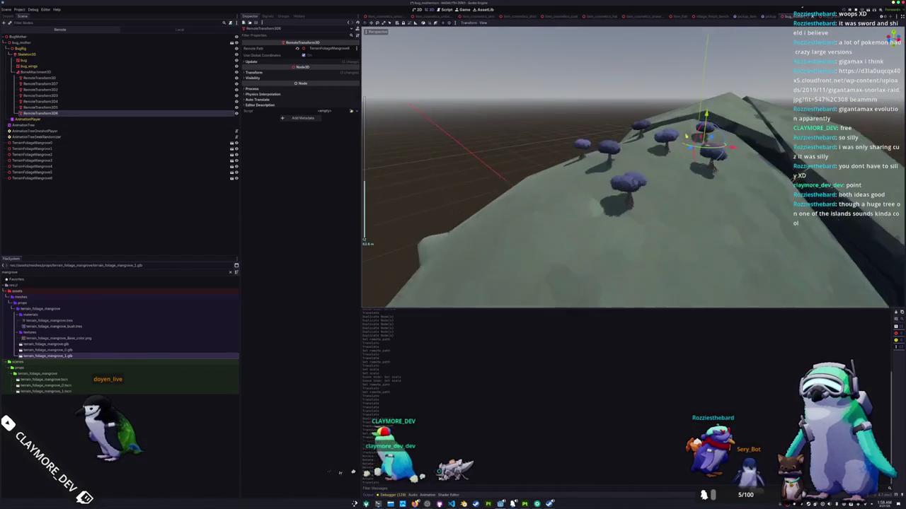
key(ctrl+s)
Frame the bug, then inspect TerrainFoliageMangrove3 and the first tree's remote transform
scroll(632, 167, up, 2)
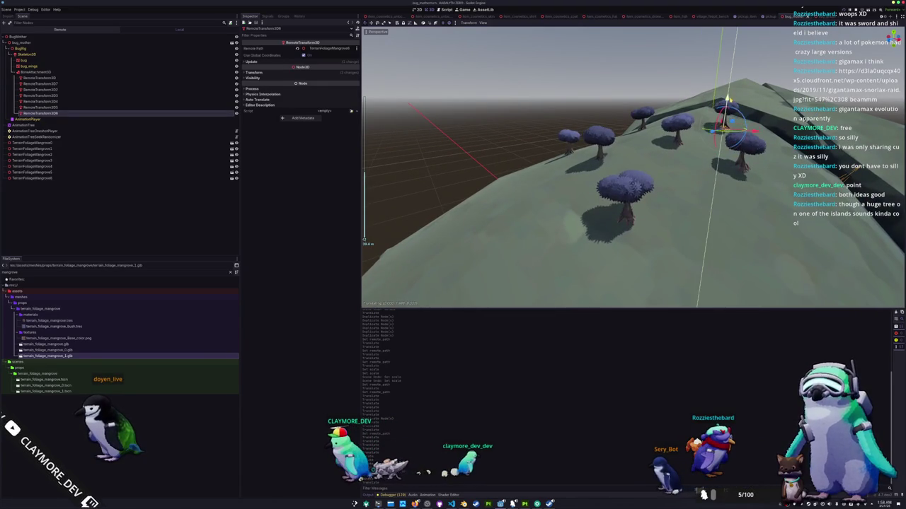
scroll(578, 111, down, 5)
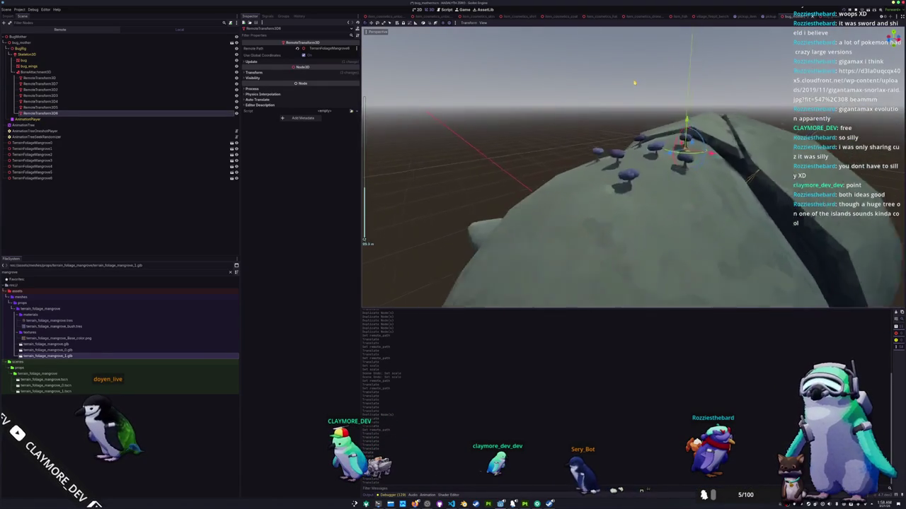
click(578, 111)
key(f)
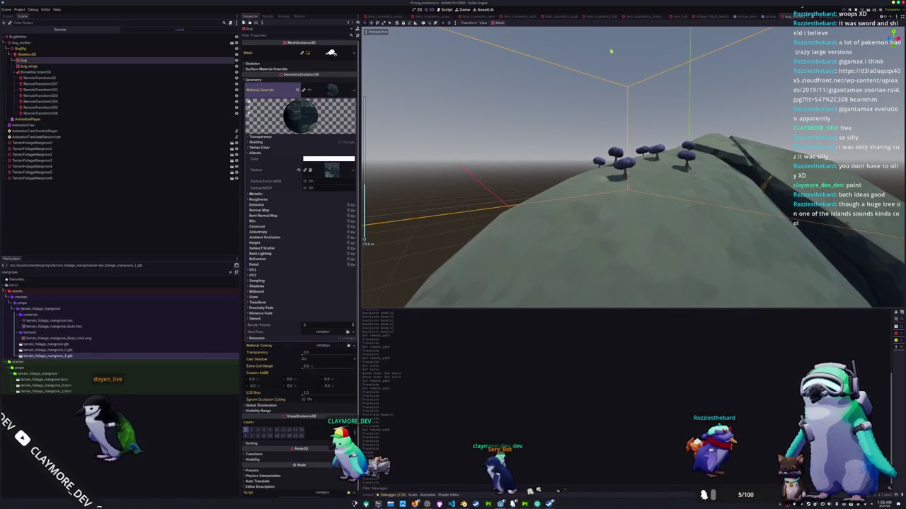
scroll(594, 160, up, 4)
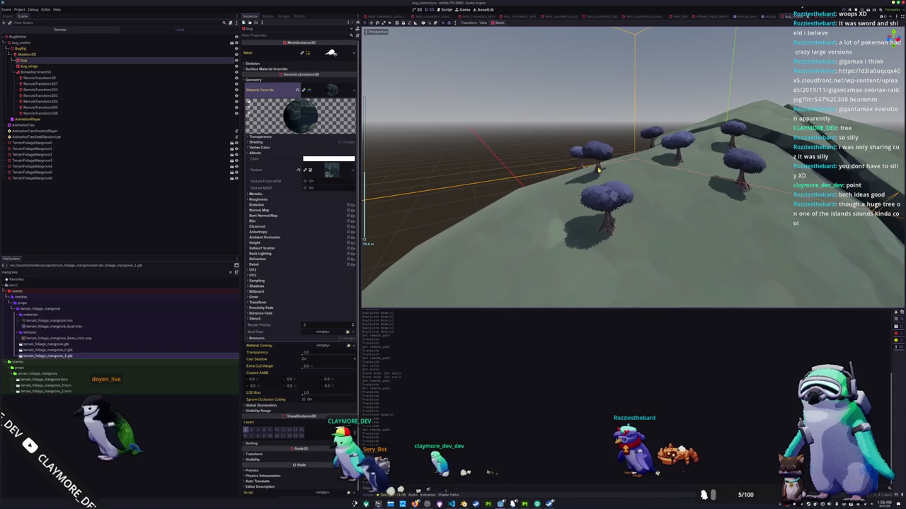
click(598, 170)
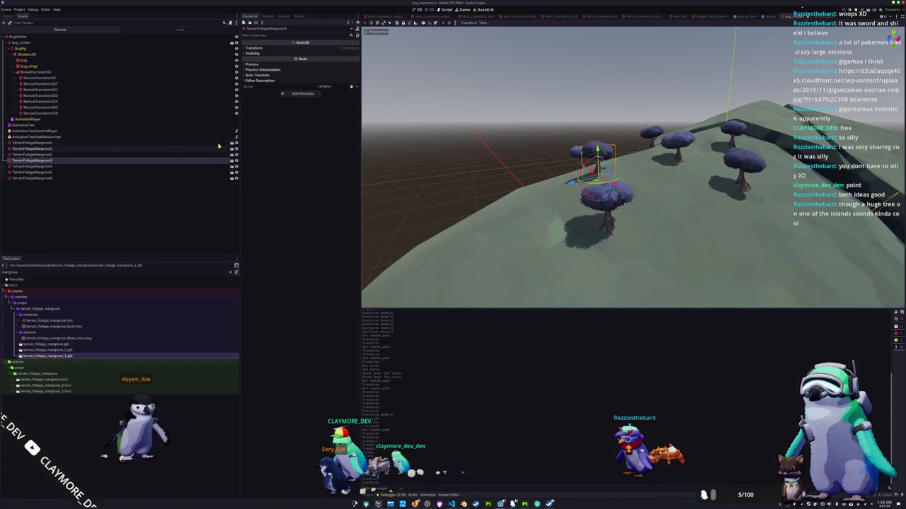
click(51, 82)
key(f)
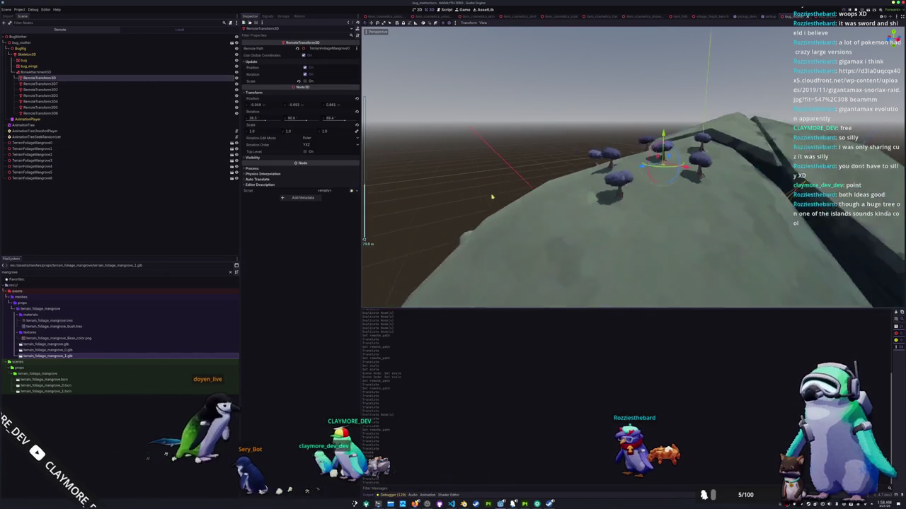
scroll(509, 225, up, 6)
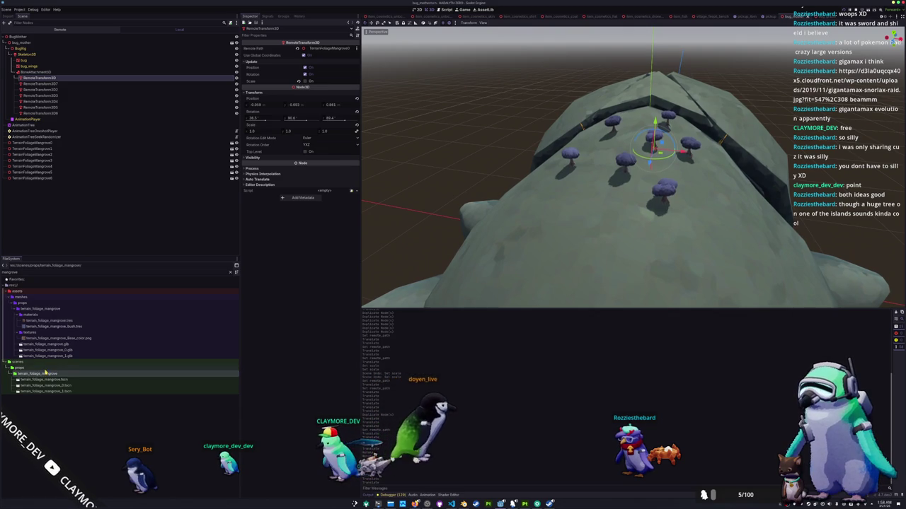
Create a terrain_foliage_mangrove_large folder inside props
click(60, 367)
right_click(32, 369)
mouse_move(59, 372)
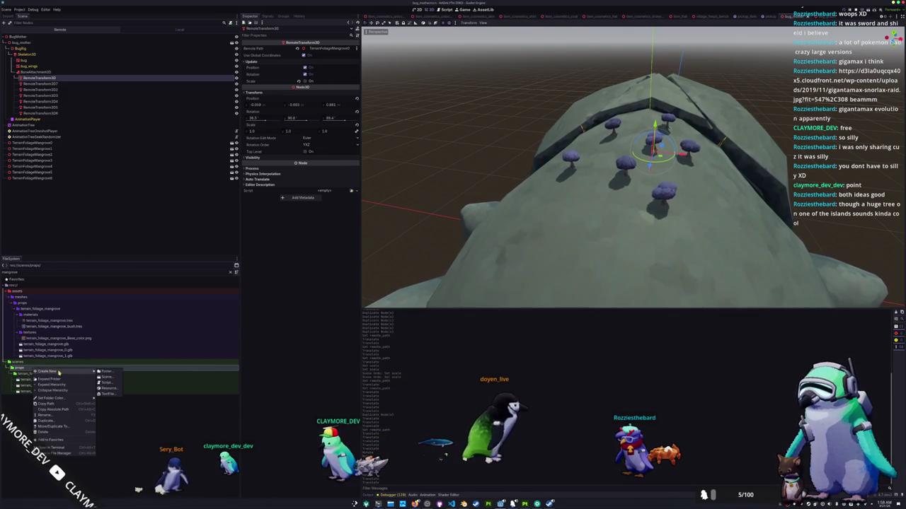
click(106, 372)
text(terrain_foliage_mangrove_larg)
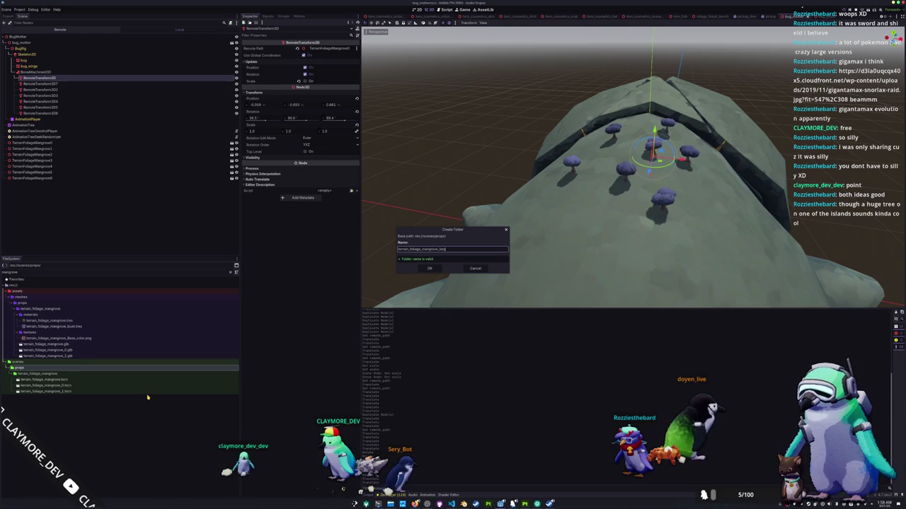
key(Return)
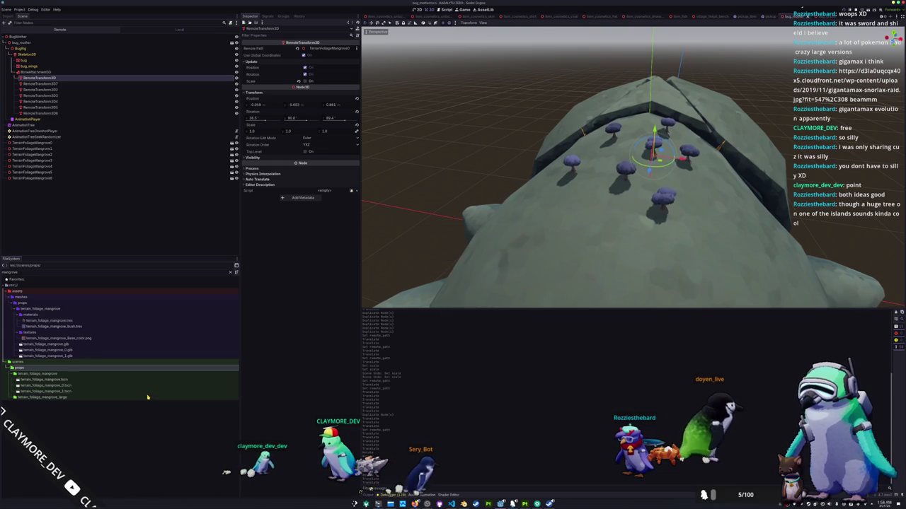
right_click(59, 399)
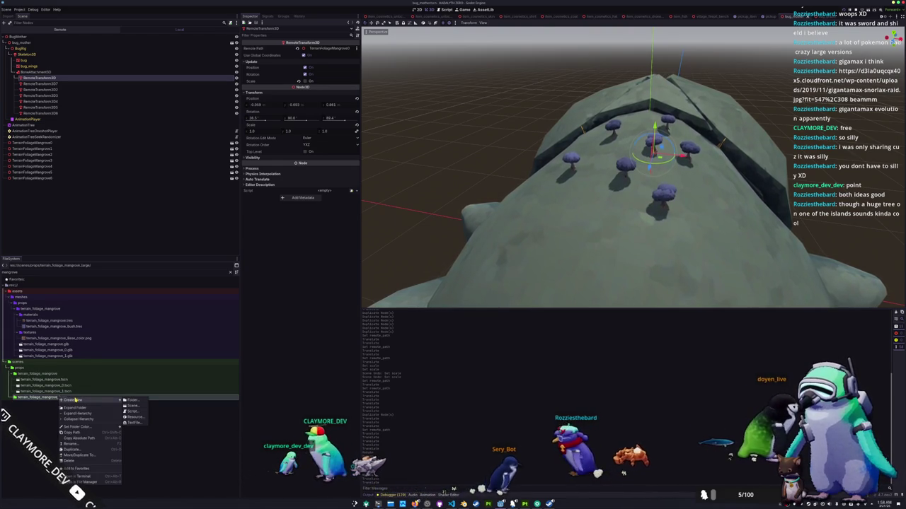
click(51, 382)
Duplicate terrain_foliage_mangrove.tscn as terrain_foliage_mangrove_large.tscn
click(51, 382)
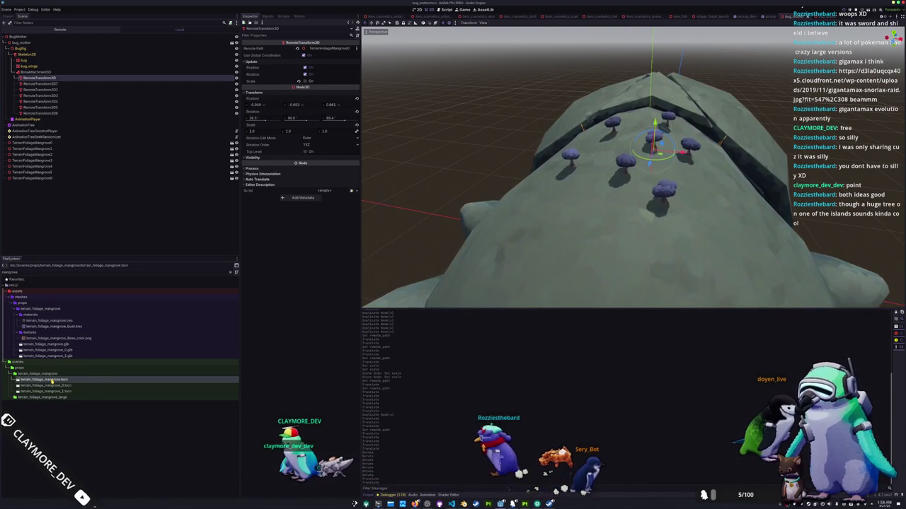
key(ctrl+d)
text(_1)
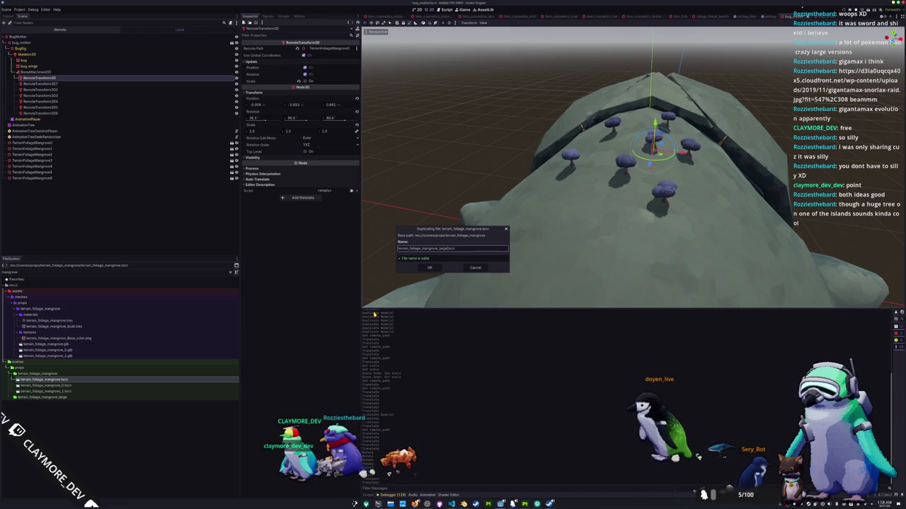
key(Return)
click(45, 398)
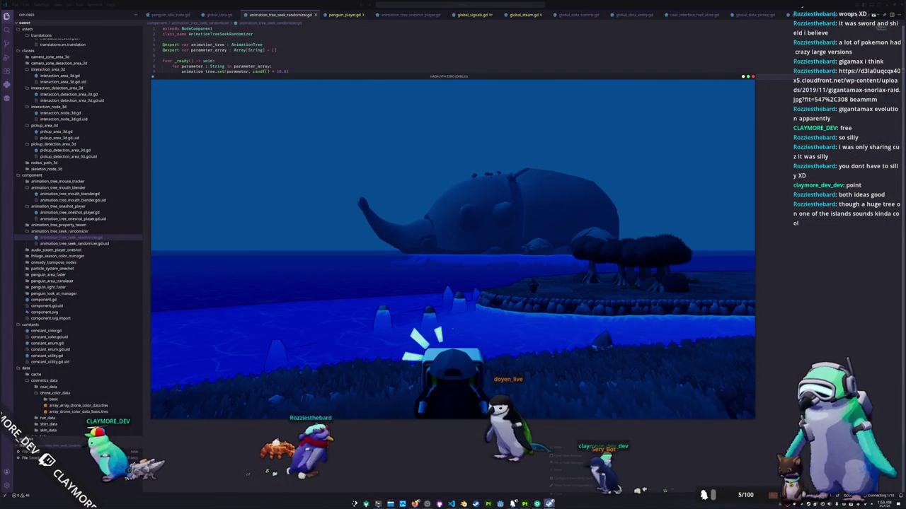
Close the running game window and reopen the HADALYTH 2360 project from the Project Manager
click(558, 495)
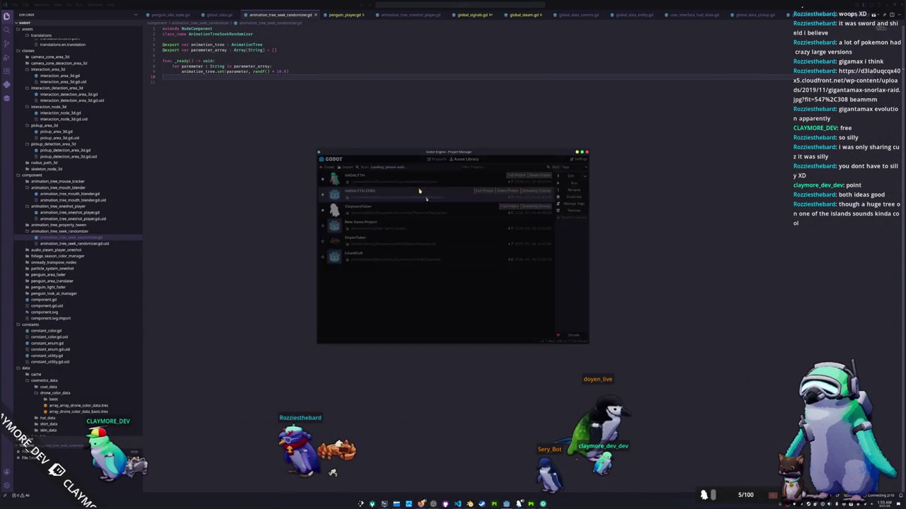
double_click(419, 191)
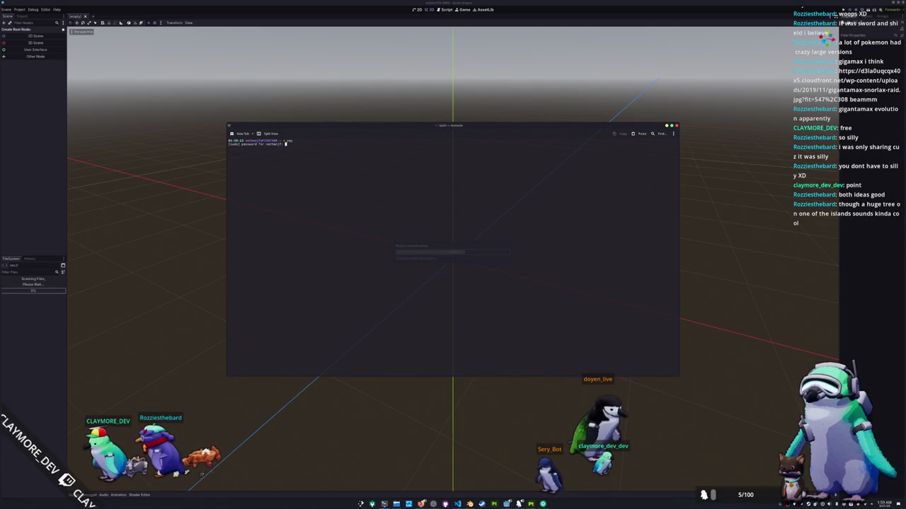
Submit the sudo password for the 31-package yay upgrade, enlarge the Konsole font, then hide Konsole
key(Return)
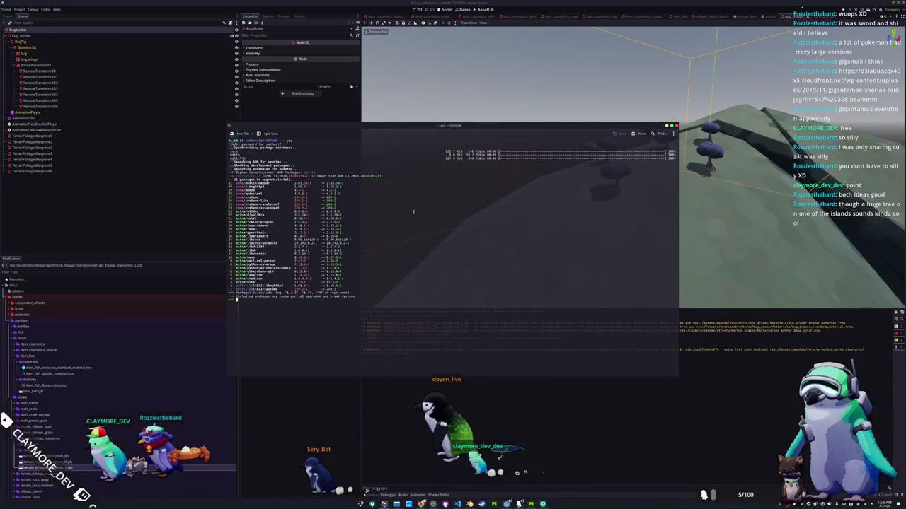
key(ctrl+plus)
key(ctrl+plus)
key(ctrl+plus)
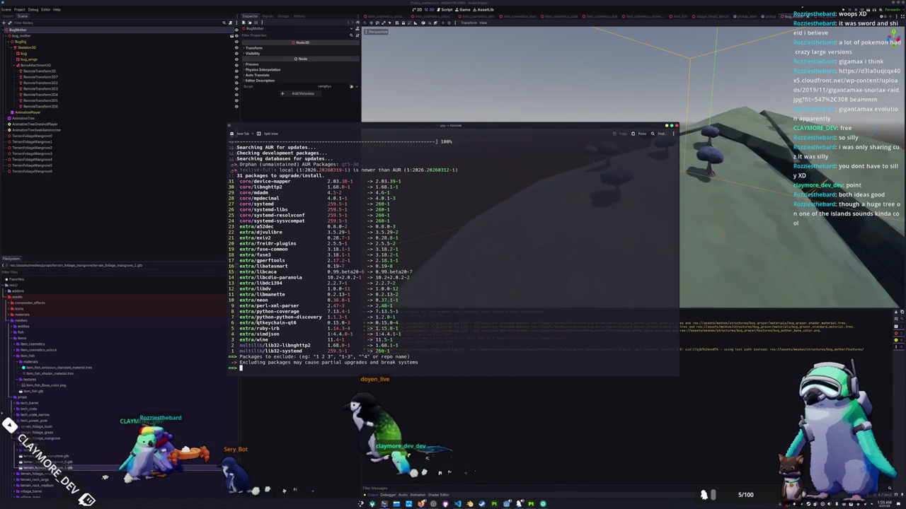
scroll(453, 251, up, 3)
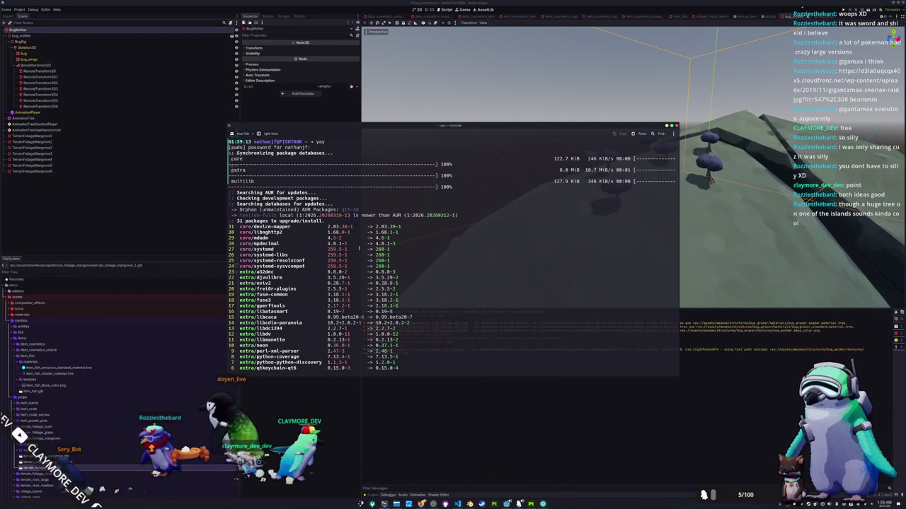
scroll(317, 255, down, 2)
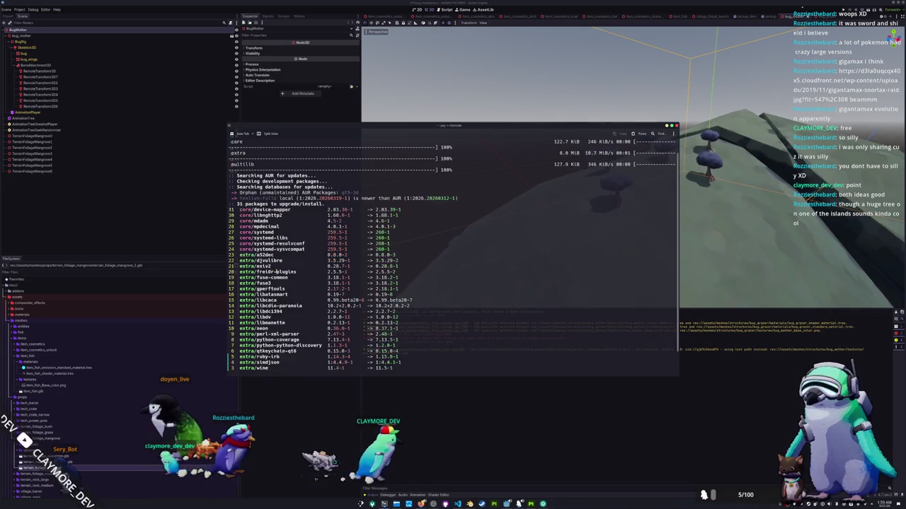
scroll(310, 370, down, 1)
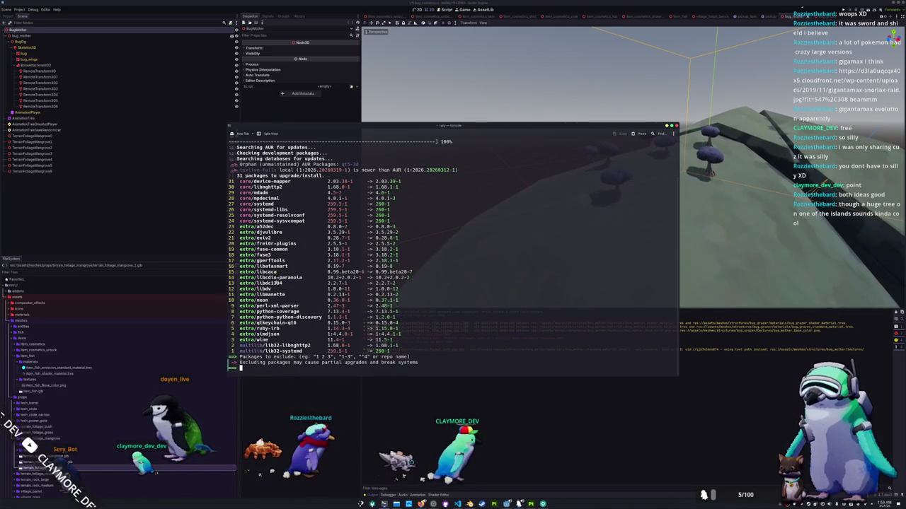
click(561, 217)
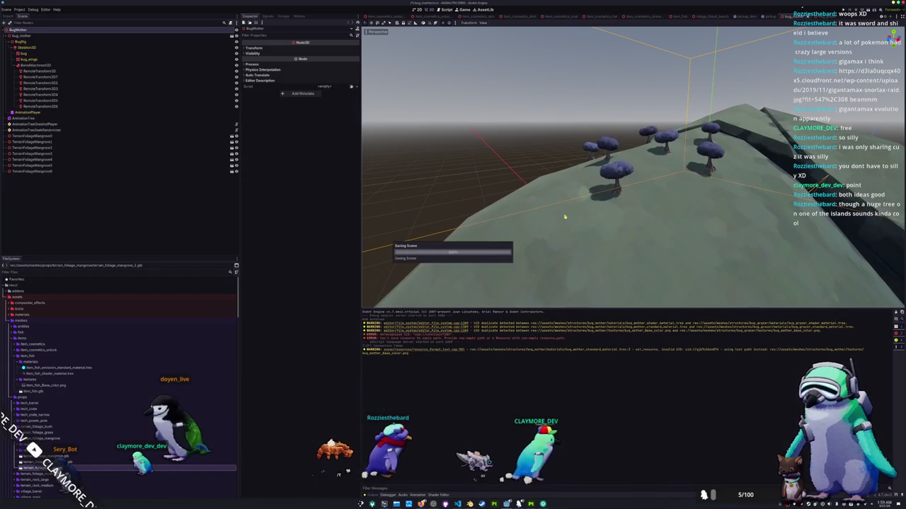
Move terrain_foliage_mangrove_large.tscn into the terrain_foliage_mangrove_large folder and open the scene
drag(575, 197, 581, 205)
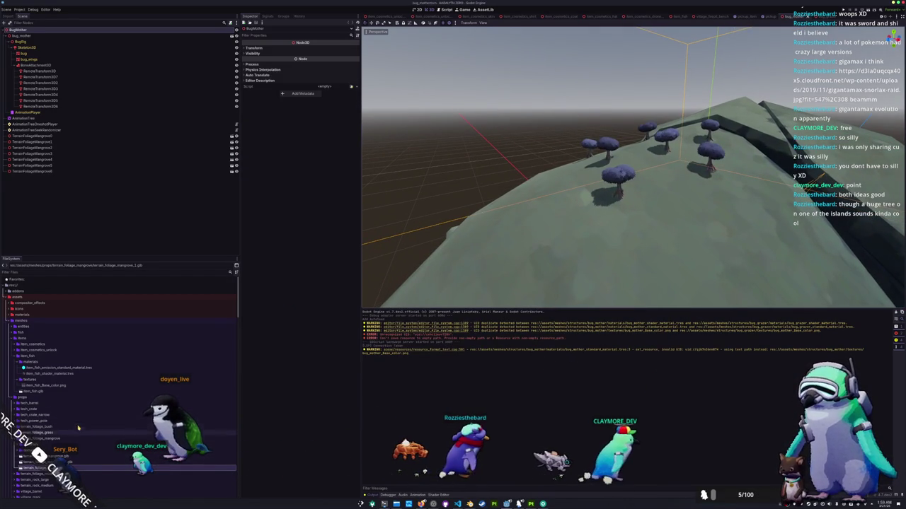
scroll(120, 382, down, 10)
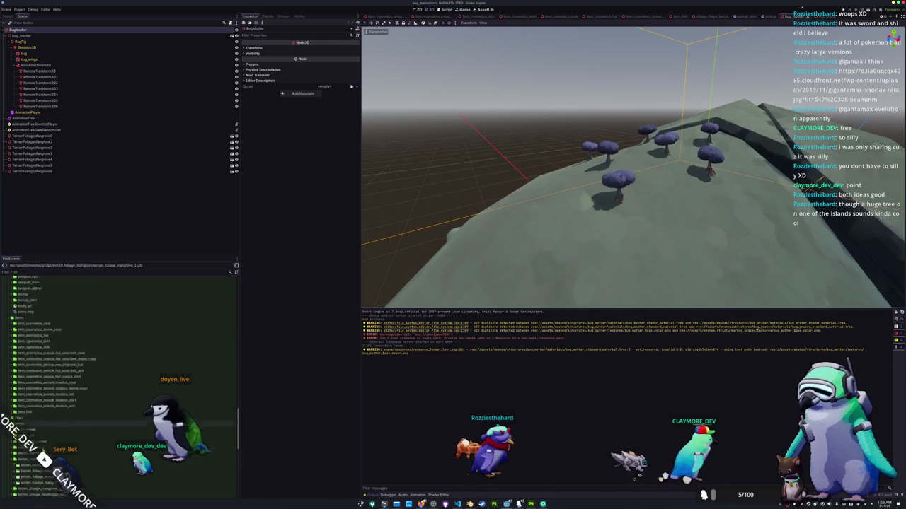
scroll(53, 442, up, 2)
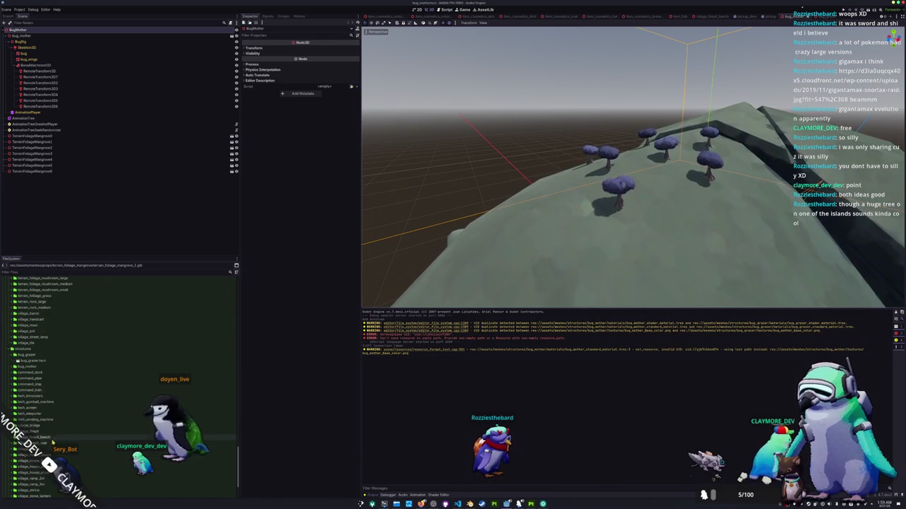
scroll(35, 368, up, 3)
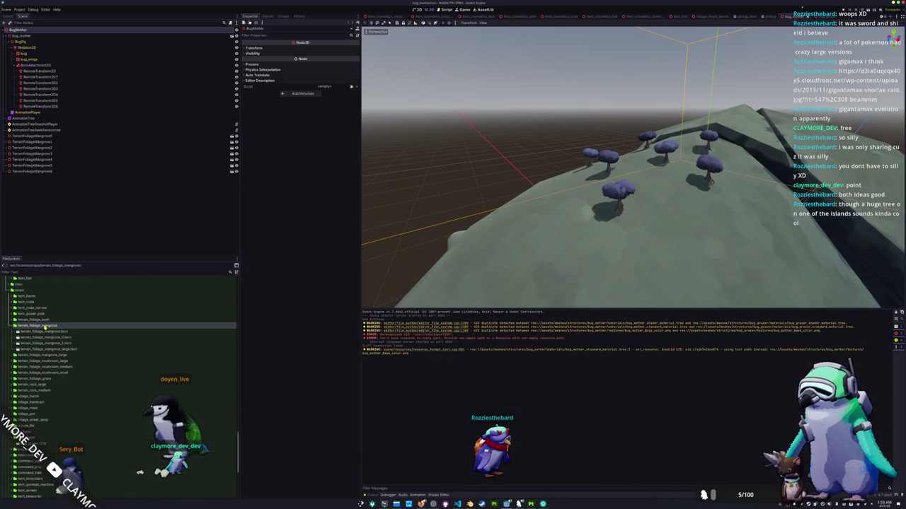
click(41, 355)
click(53, 348)
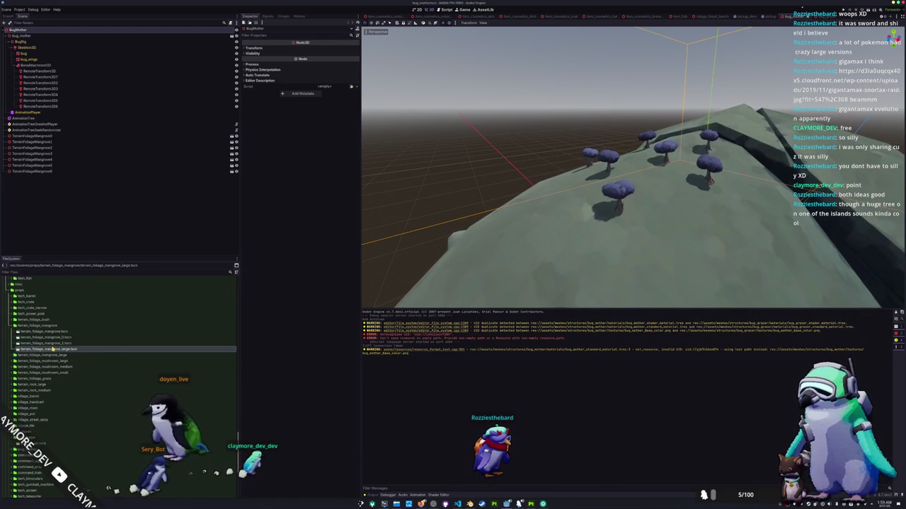
drag(62, 357, 62, 354)
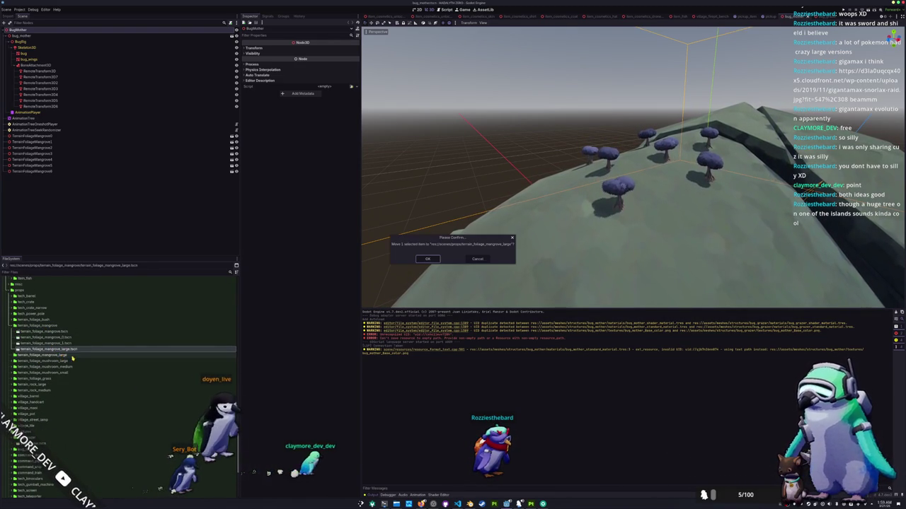
click(428, 256)
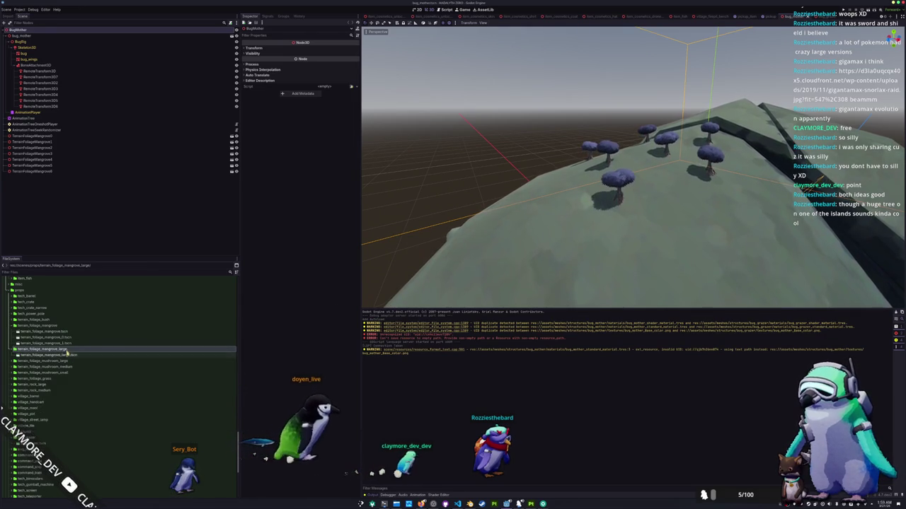
double_click(65, 353)
scroll(500, 202, down, 8)
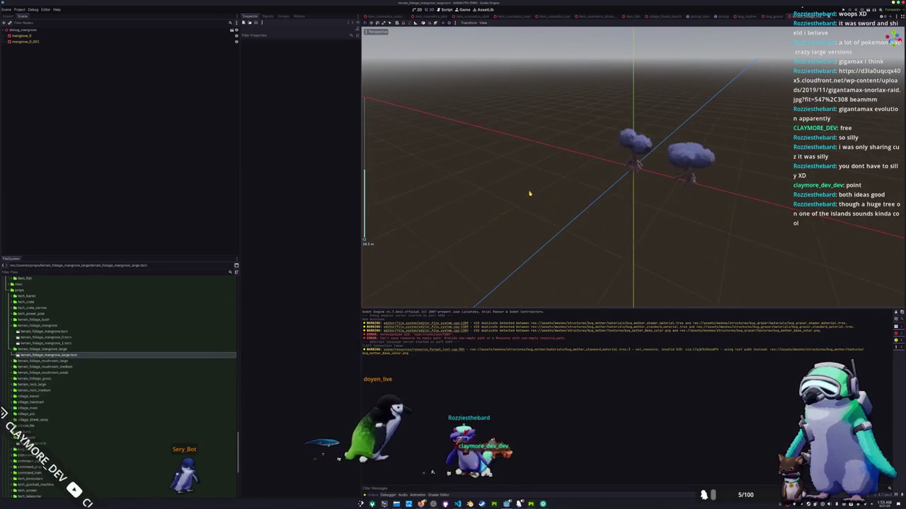
Delete terrain_foliage_mangrove_large.tscn from FileSystem, then switch to Blender and dismiss its file browser
click(21, 41)
click(69, 151)
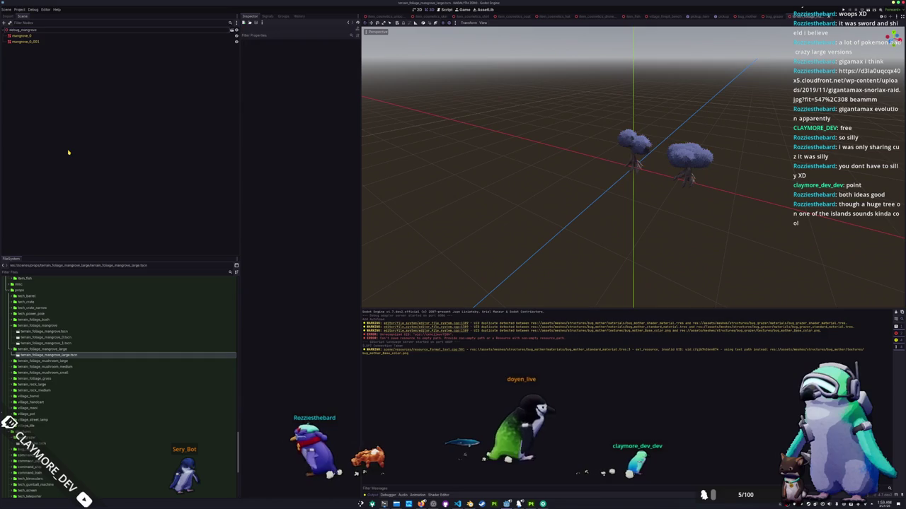
scroll(473, 181, up, 3)
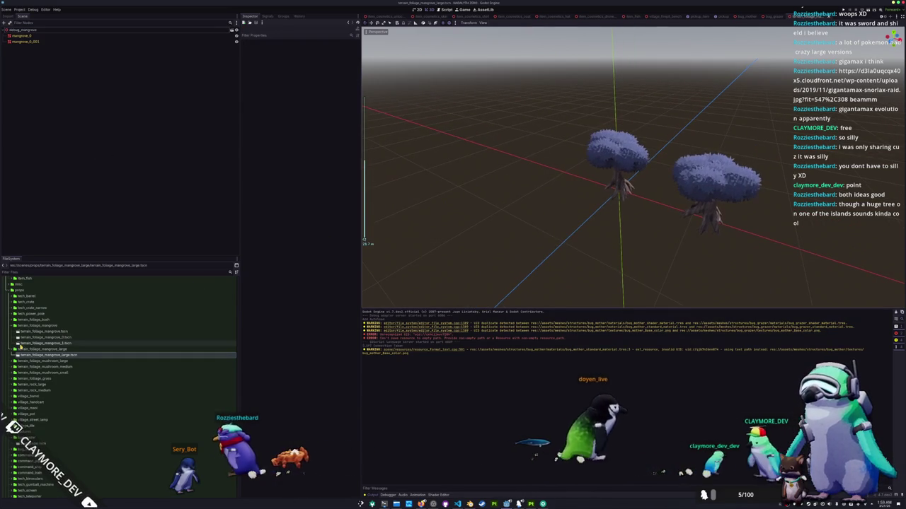
click(41, 350)
click(44, 355)
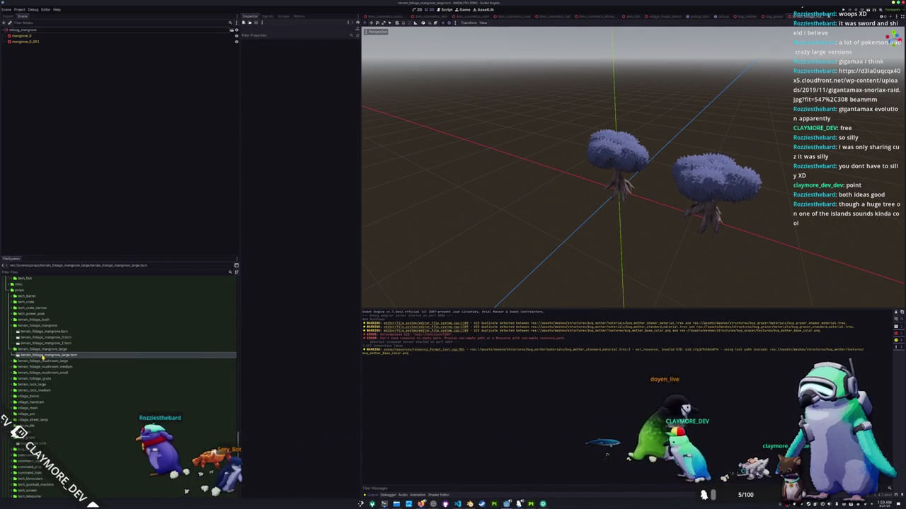
key(Delete)
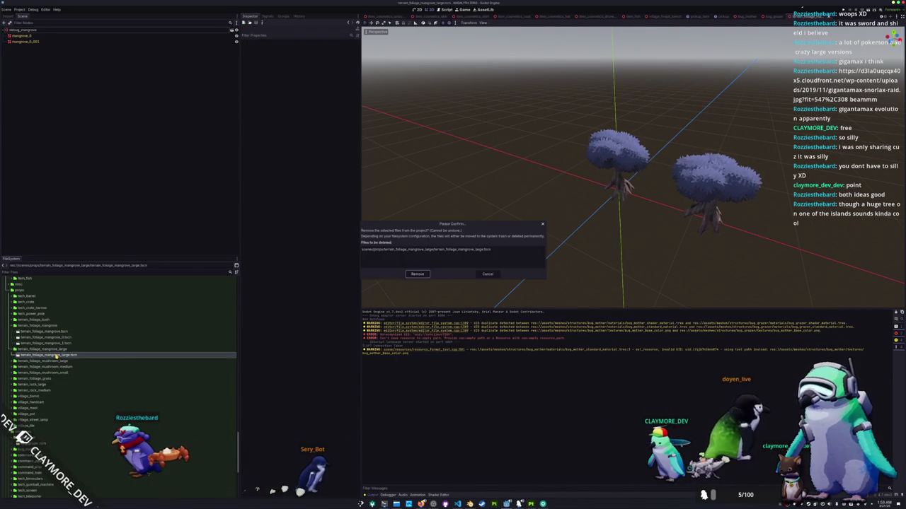
key(Return)
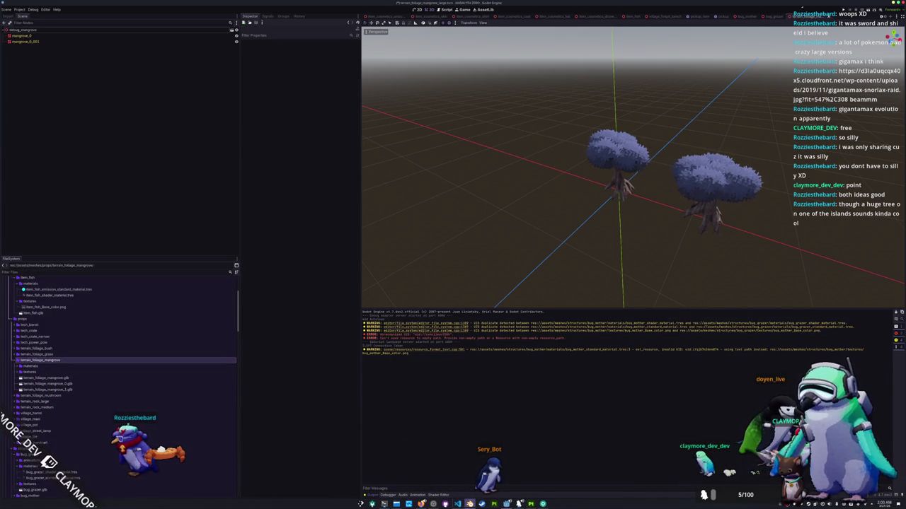
key(alt+Tab)
key(Return)
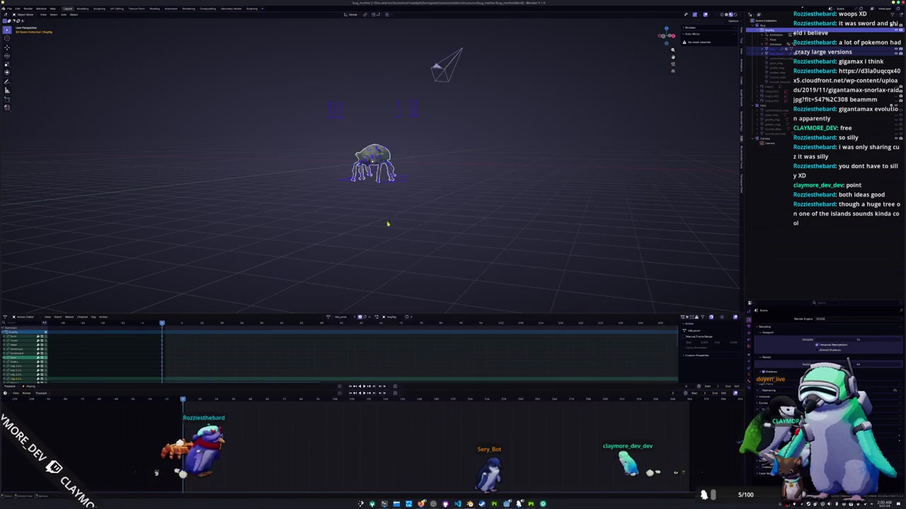
Open the mangrove tree .blend file from assets/meshes/props/terrain_foliage_mangrove
click(9, 8)
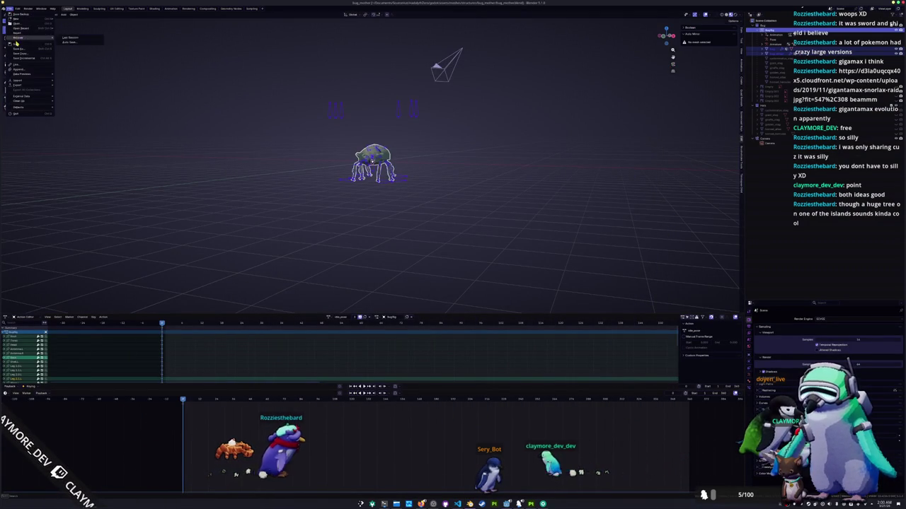
mouse_move(17, 30)
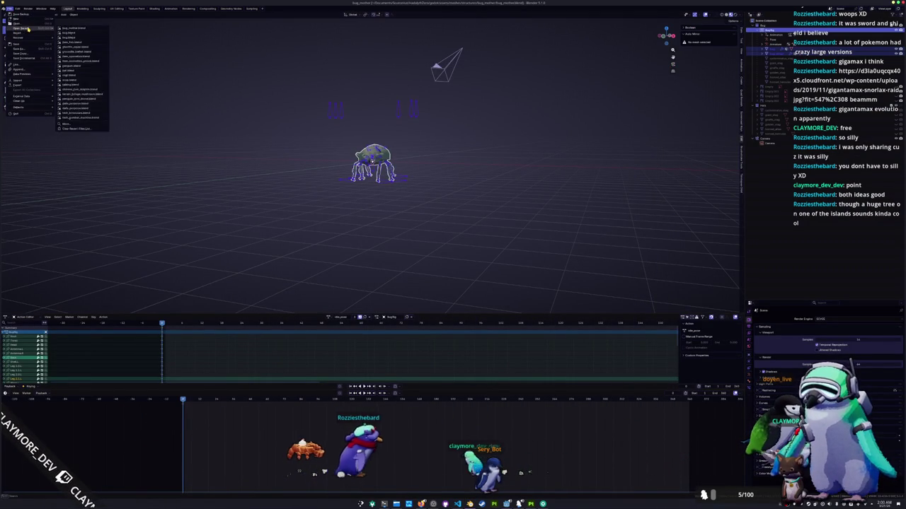
click(29, 25)
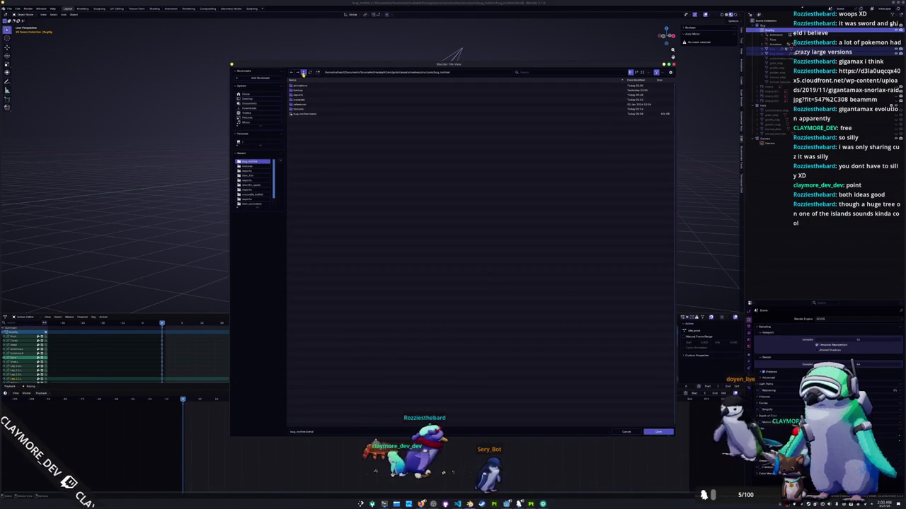
click(303, 74)
click(303, 74)
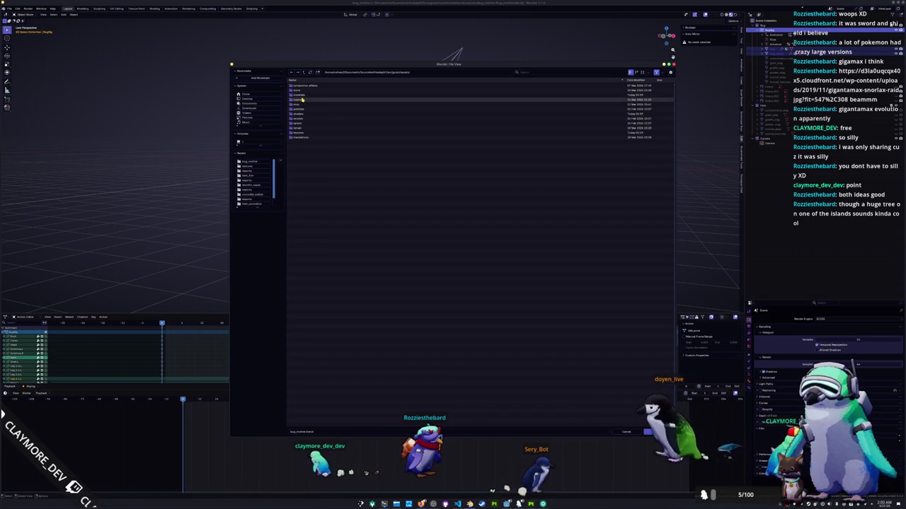
double_click(301, 100)
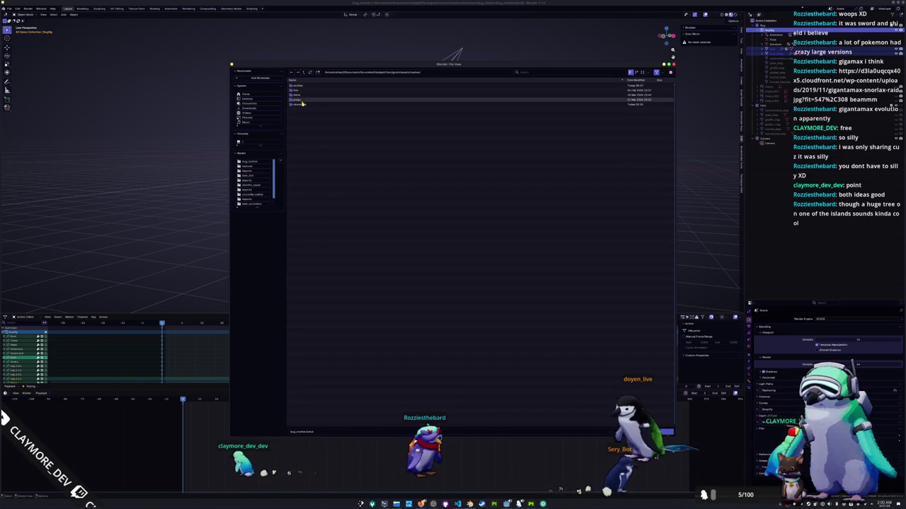
double_click(302, 103)
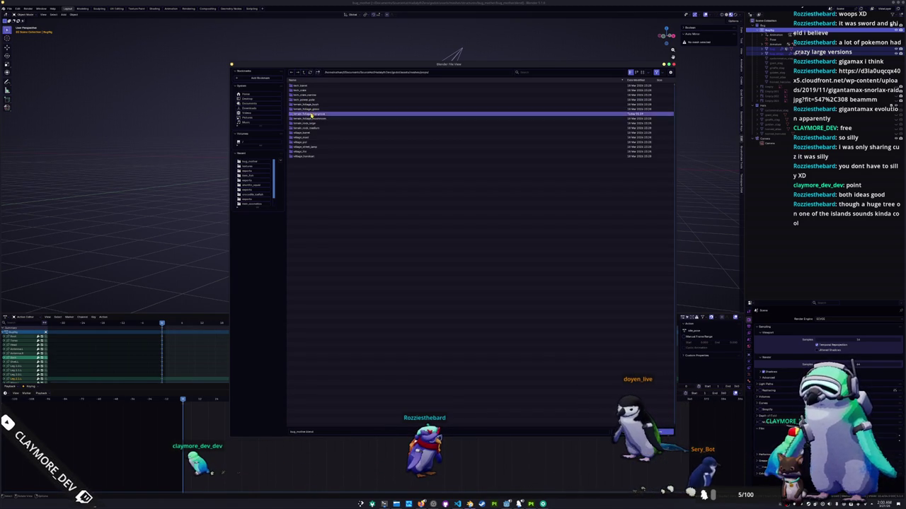
double_click(311, 115)
double_click(310, 100)
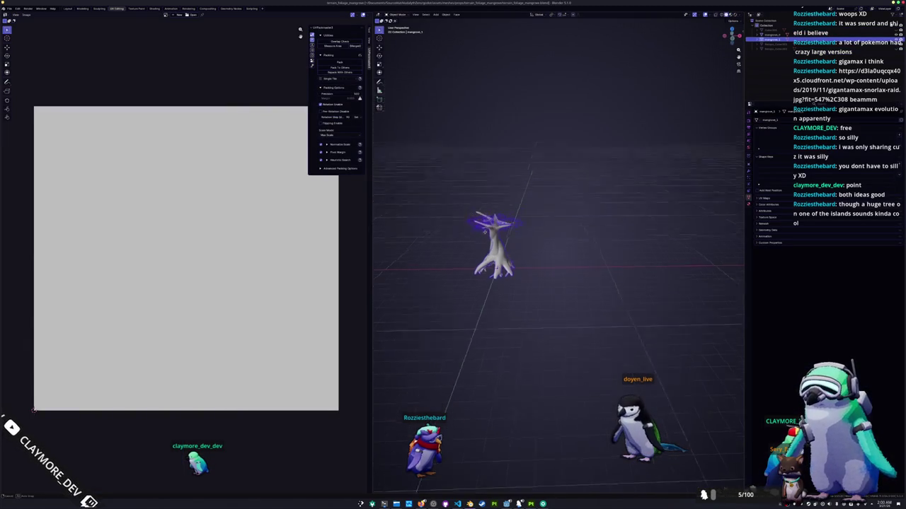
Scale the mangrove tree by 10 and apply the scale
scroll(570, 222, up, 4)
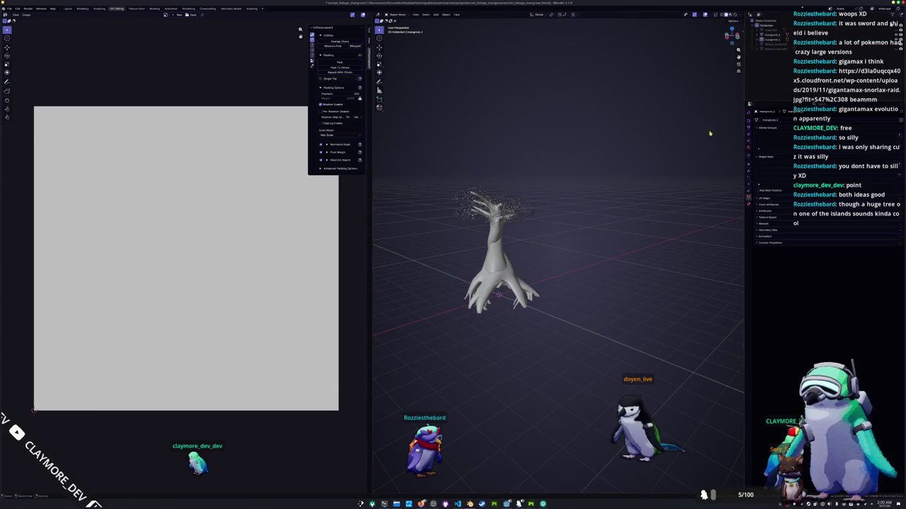
scroll(588, 208, down, 3)
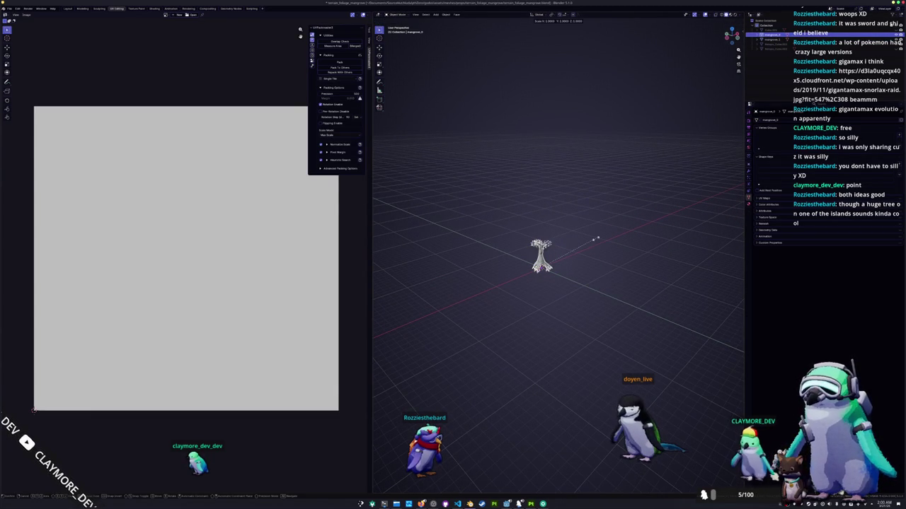
text(10)
key(Escape)
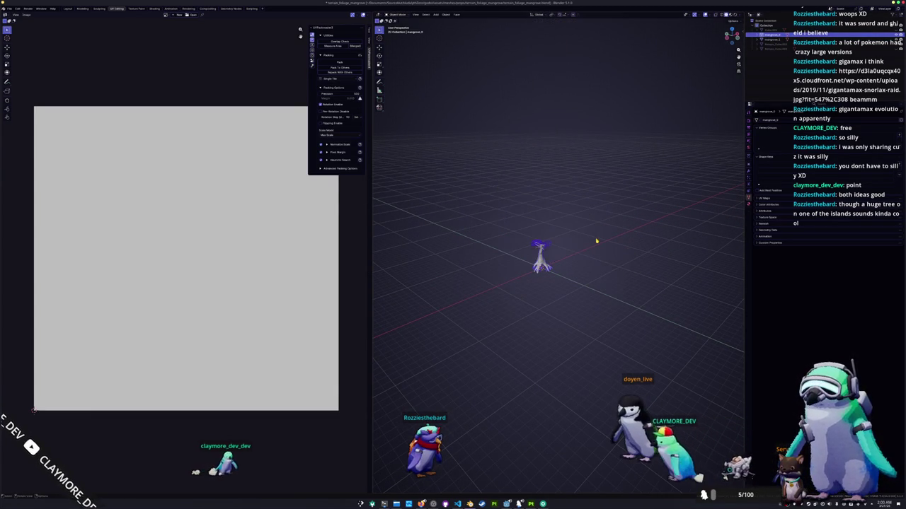
text(10)
key(Return)
key(ctrl+a)
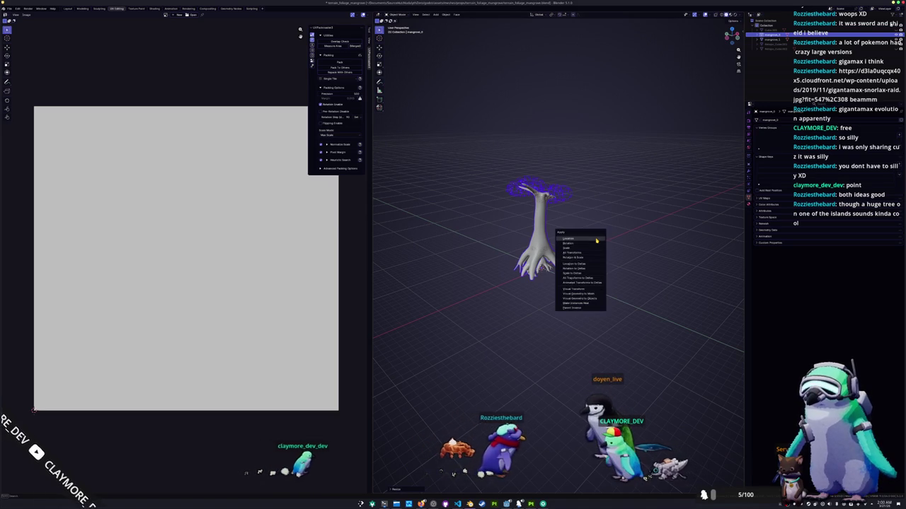
click(593, 248)
Export the tree as terrain_foliage_mangrove_large glTF 2.0 with Images set to None
scroll(602, 242, up, 3)
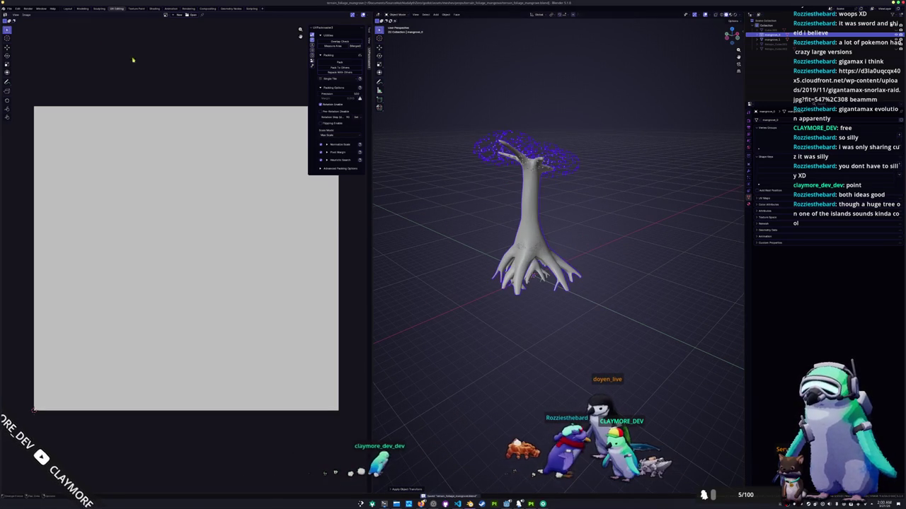
click(10, 9)
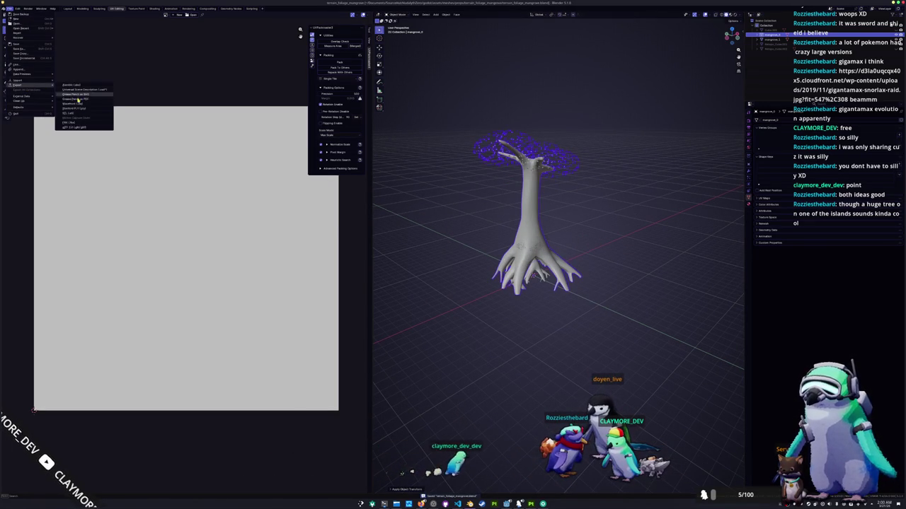
click(75, 128)
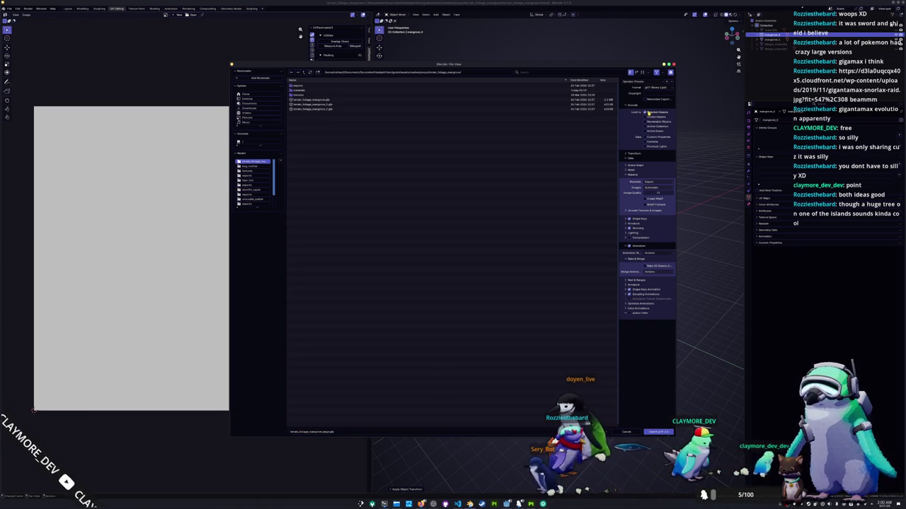
click(648, 187)
click(647, 203)
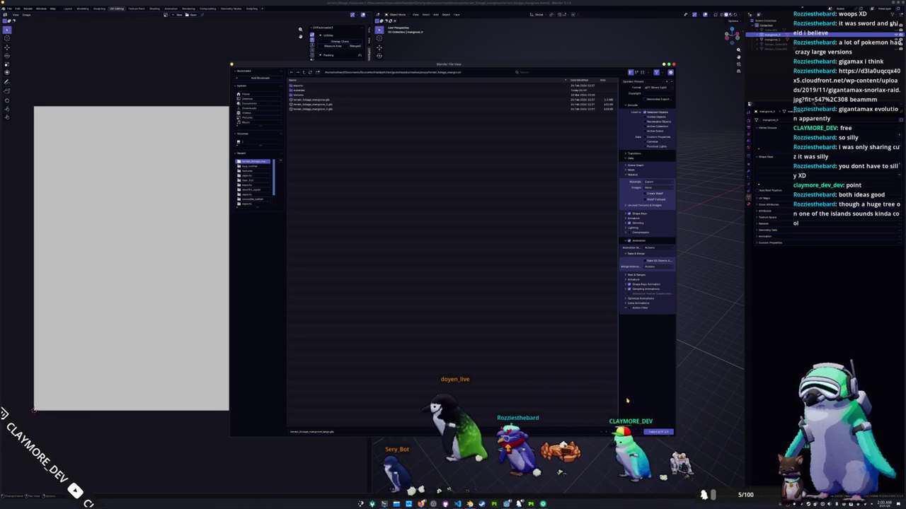
click(657, 431)
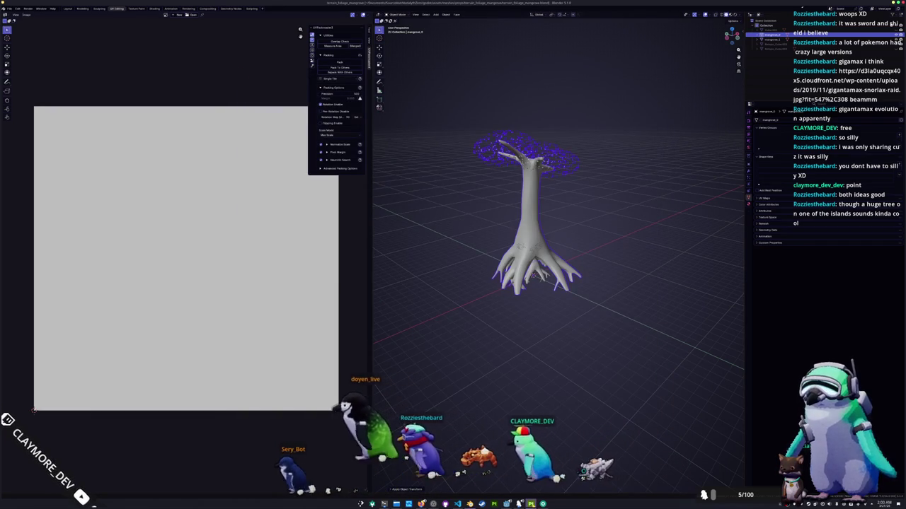
key(alt+Tab)
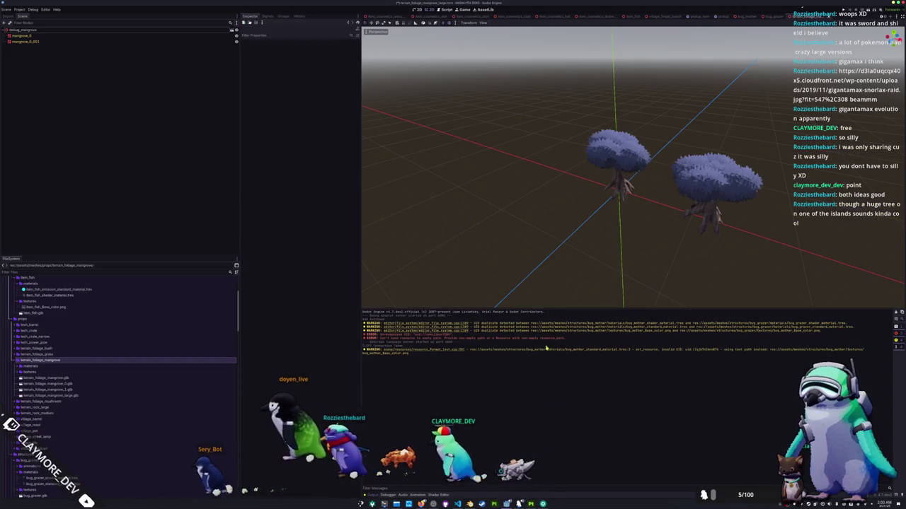
Create a terrain_foliage_mangrove_large folder inside the props folder
double_click(66, 363)
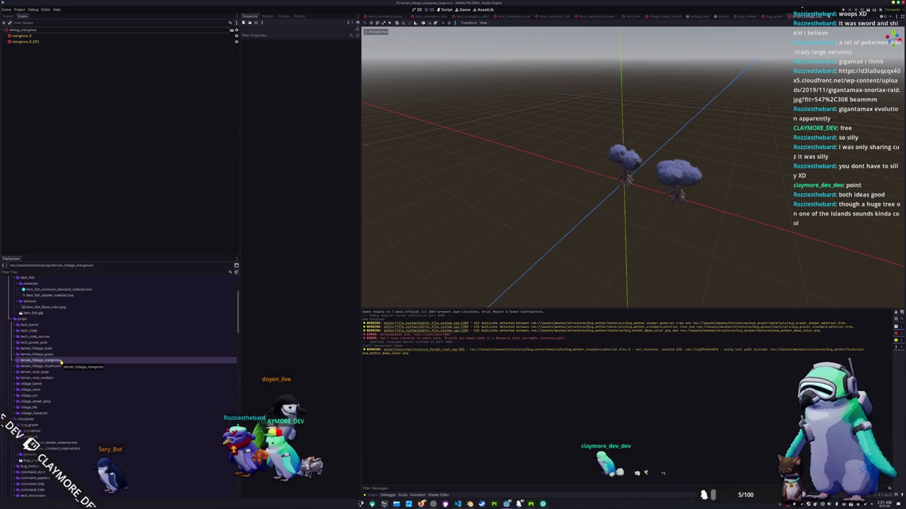
right_click(42, 320)
click(113, 323)
text(terrain_foliage_mangrove_lel)
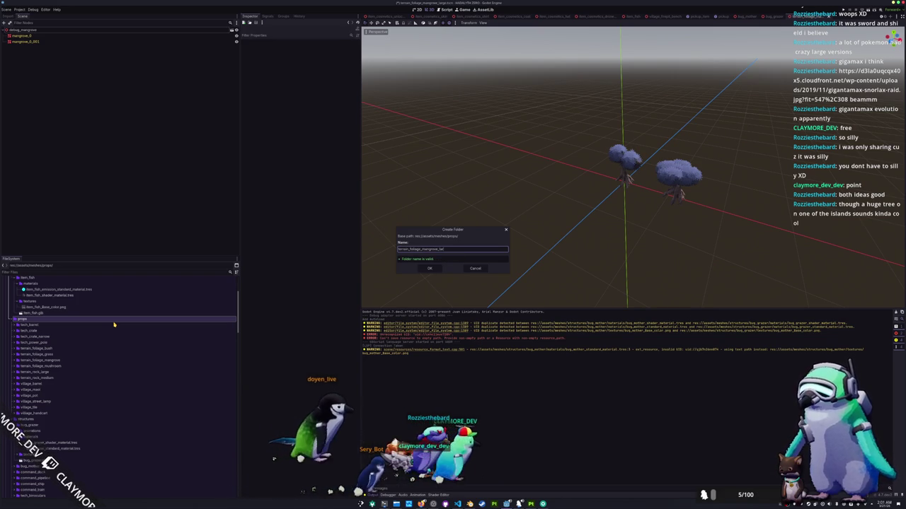
key(Return)
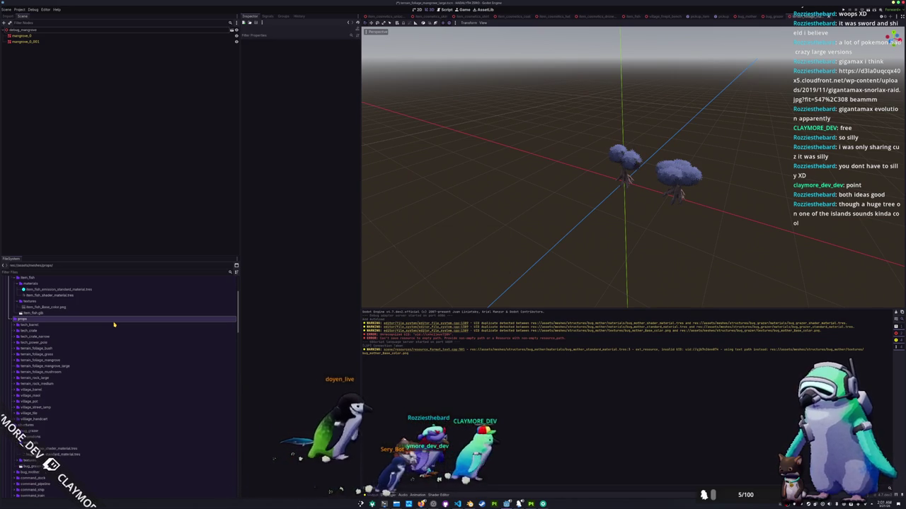
Create a new 3D scene in that folder with root node TerrainFoliageMangroveLarge
right_click(68, 366)
mouse_move(120, 369)
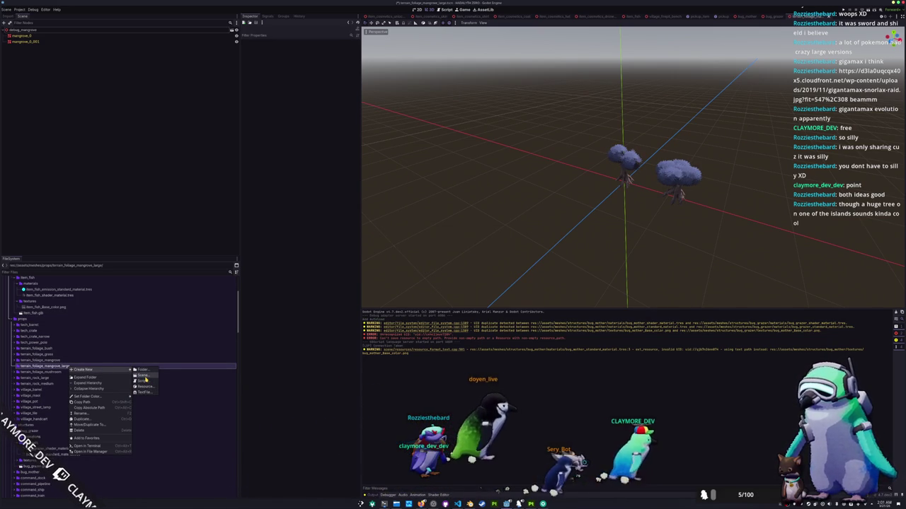
click(142, 375)
text(terrain_)
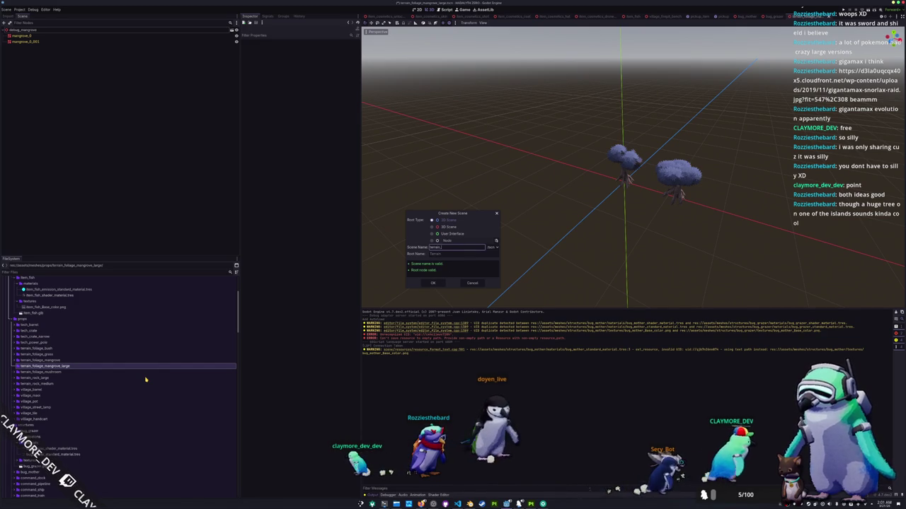
text(foliage_mangrove_large)
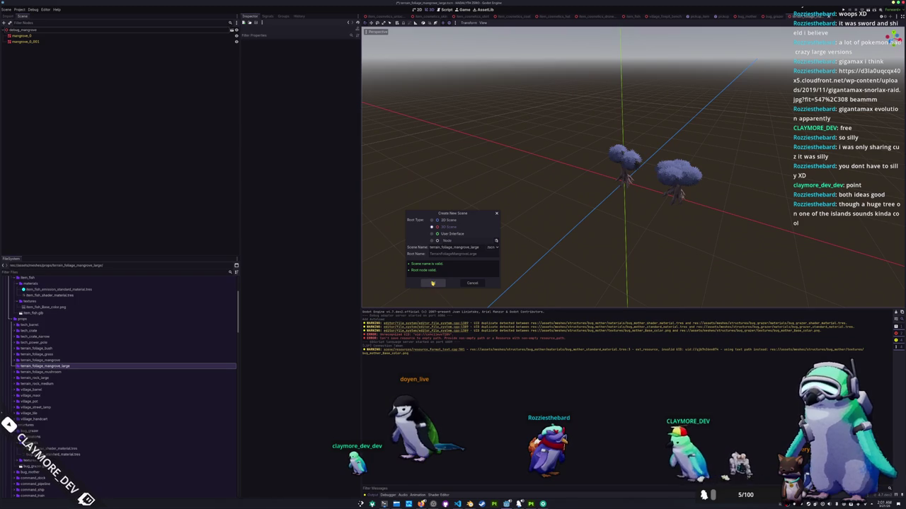
click(433, 283)
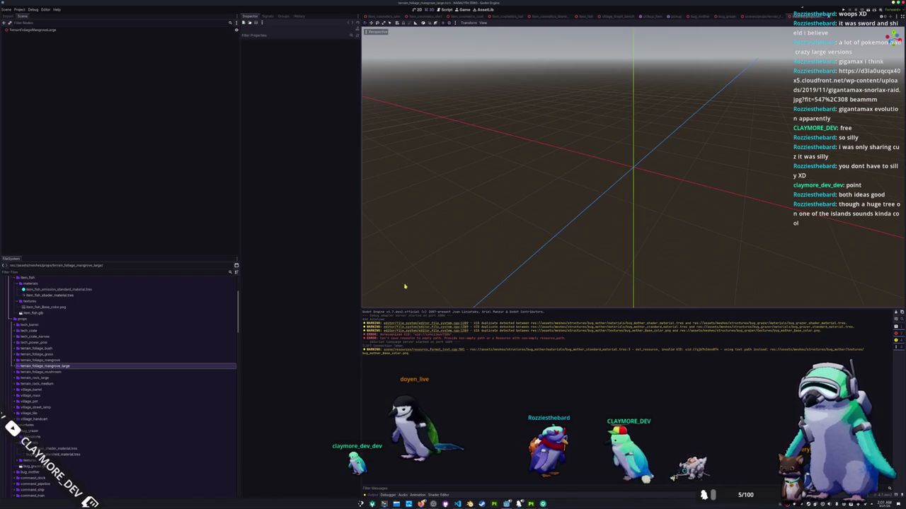
Browse the FileSystem dock, expanding terrain_foliage_mangrove and selecting the terrain_foliage_mangrove_large folder
click(43, 373)
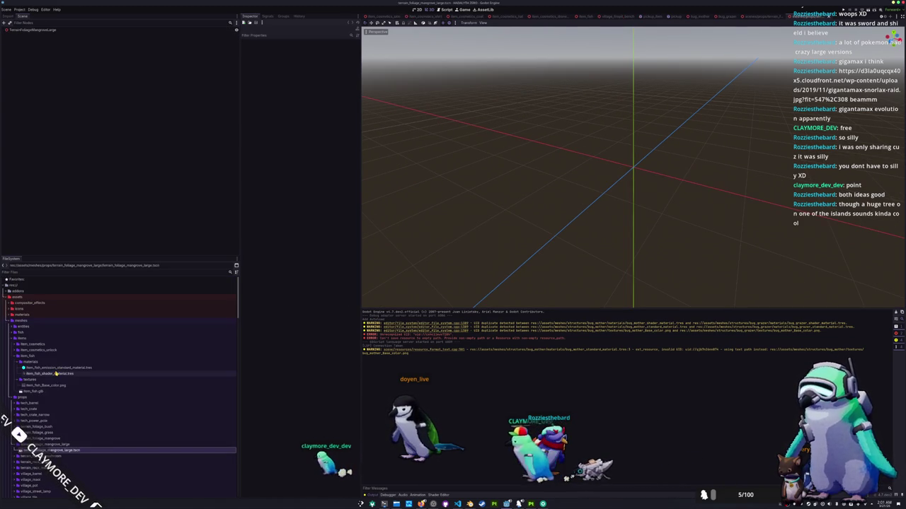
click(37, 362)
click(36, 368)
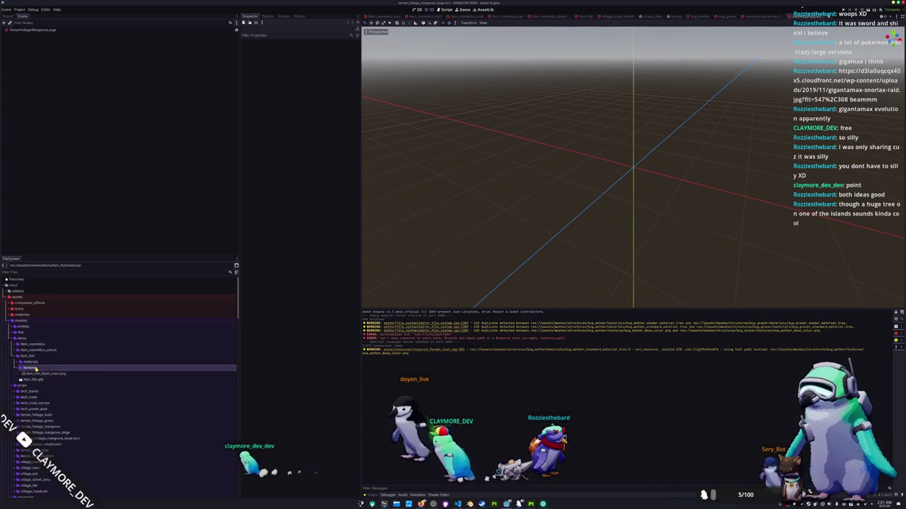
double_click(33, 421)
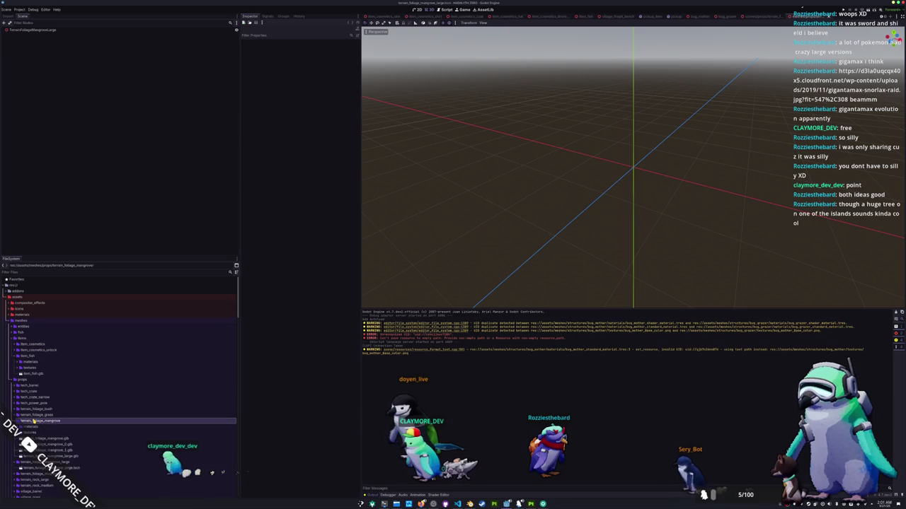
click(40, 427)
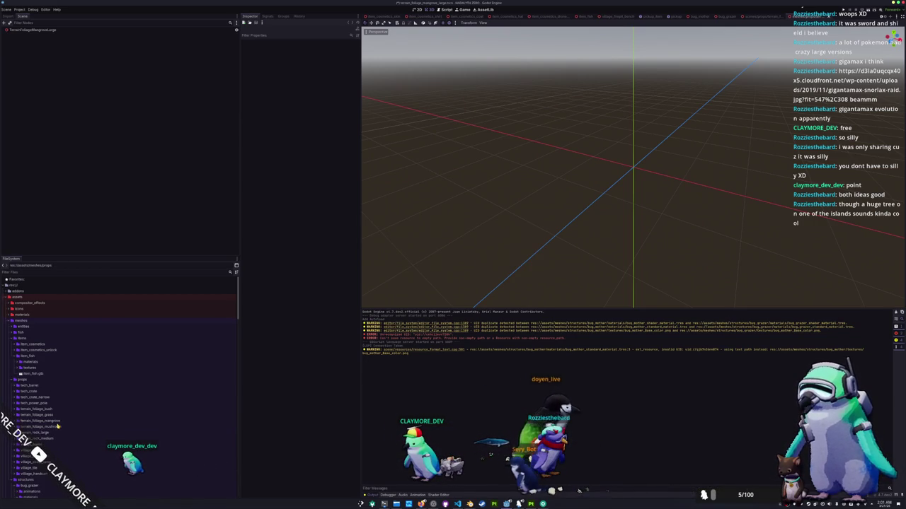
scroll(52, 419, down, 5)
scroll(56, 414, down, 3)
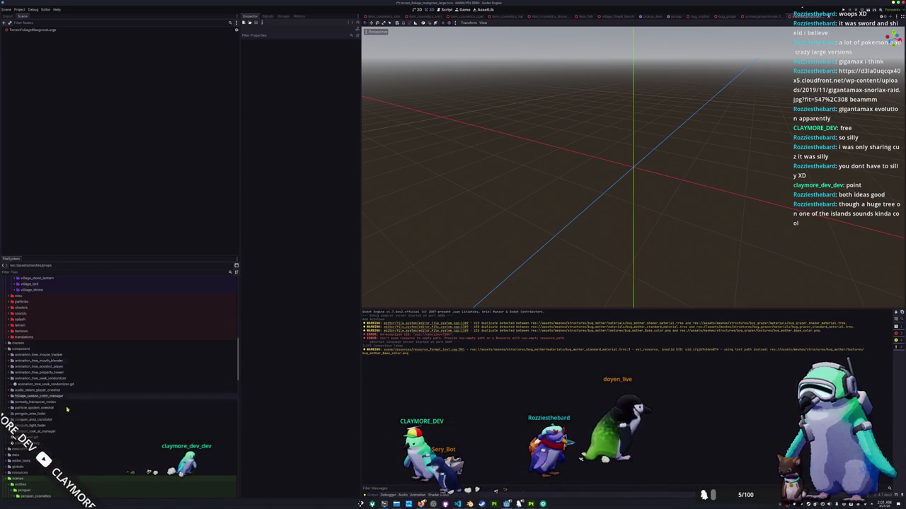
Close the terrain_foliage_mangrove_large and debug_mangrove scene tabs through their save prompts
click(804, 21)
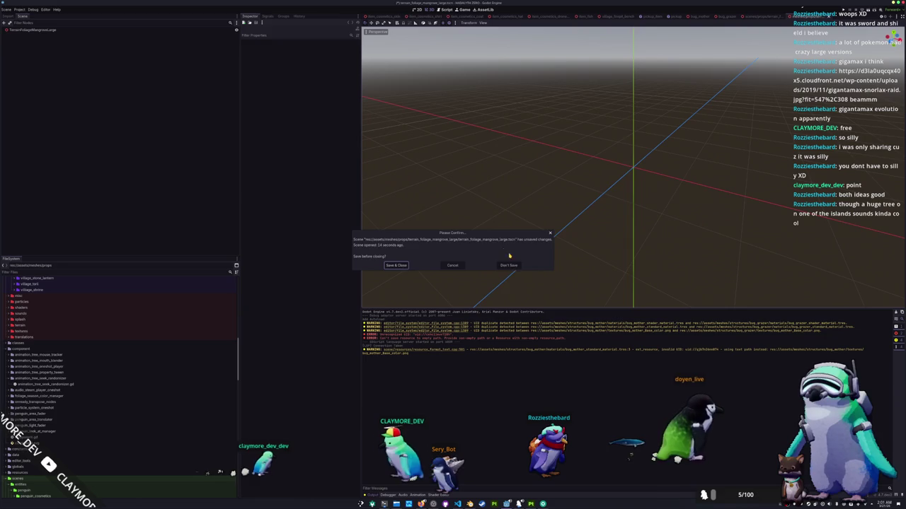
click(509, 266)
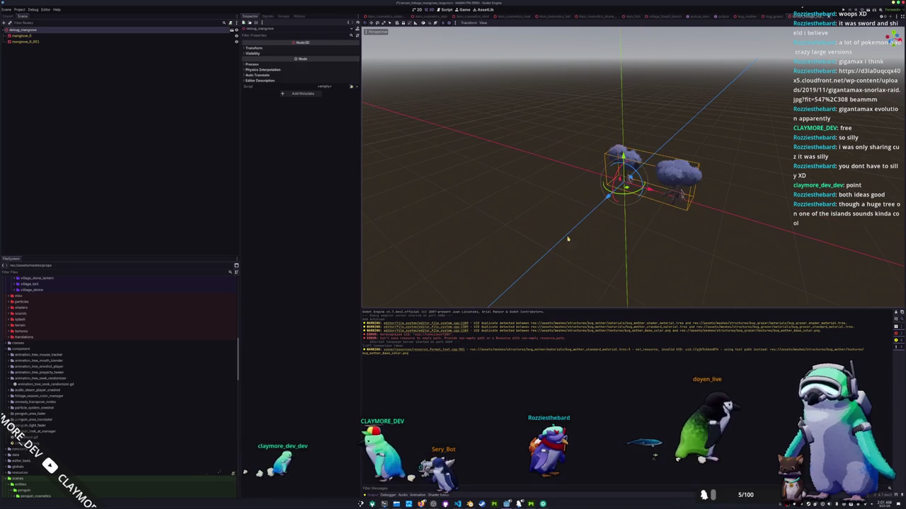
click(812, 17)
click(506, 264)
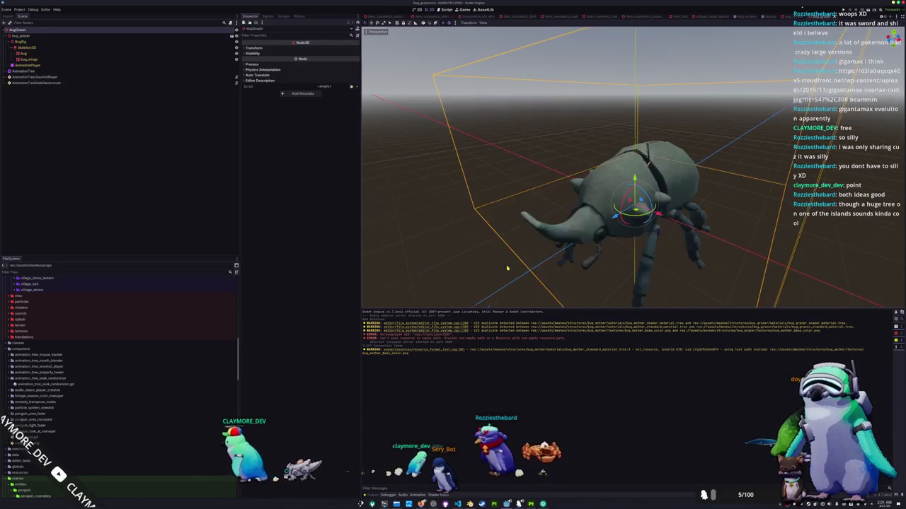
scroll(80, 406, down, 5)
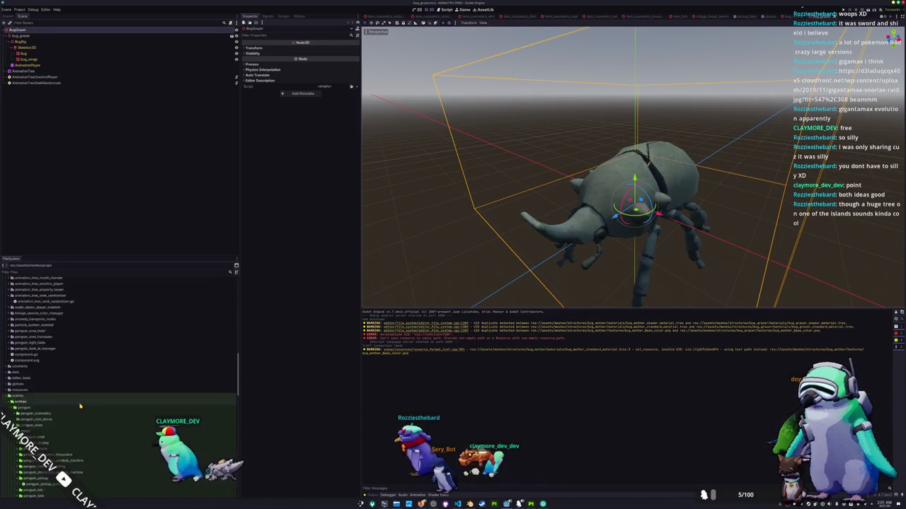
scroll(80, 406, up, 5)
double_click(53, 330)
double_click(52, 330)
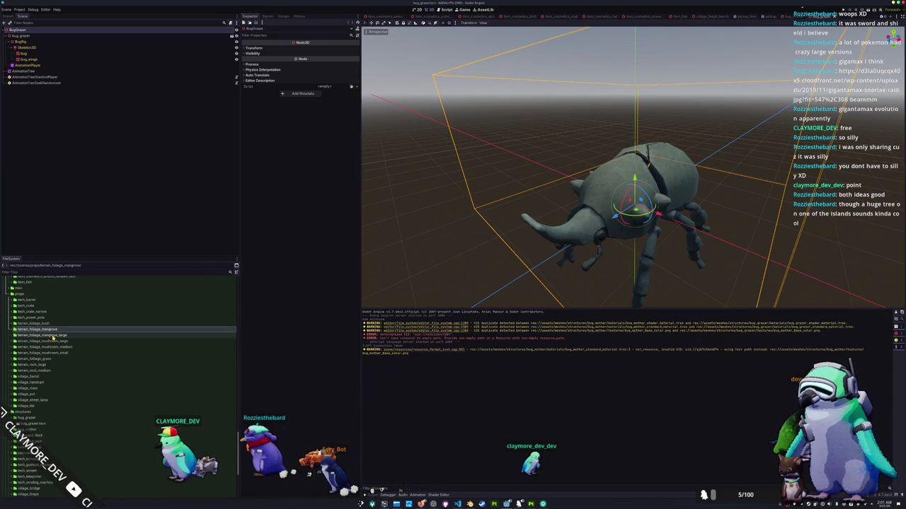